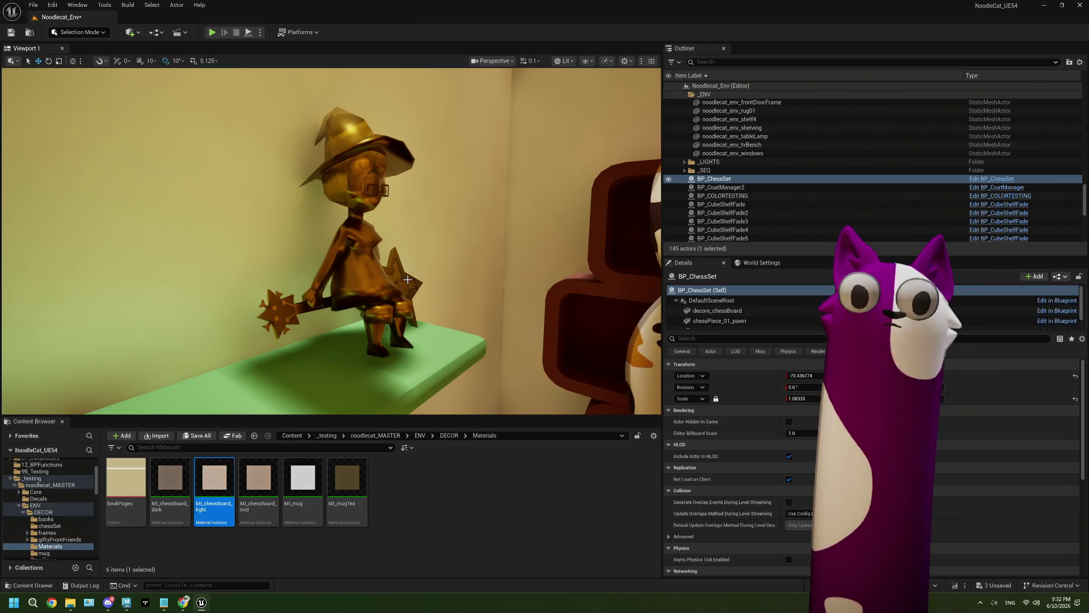
Fly the viewport from the witch figure over to the picture wall and desk, then save the level
middle_drag(347, 293, 383, 291)
right_drag(332, 241, 332, 242)
right_drag(392, 321, 392, 321)
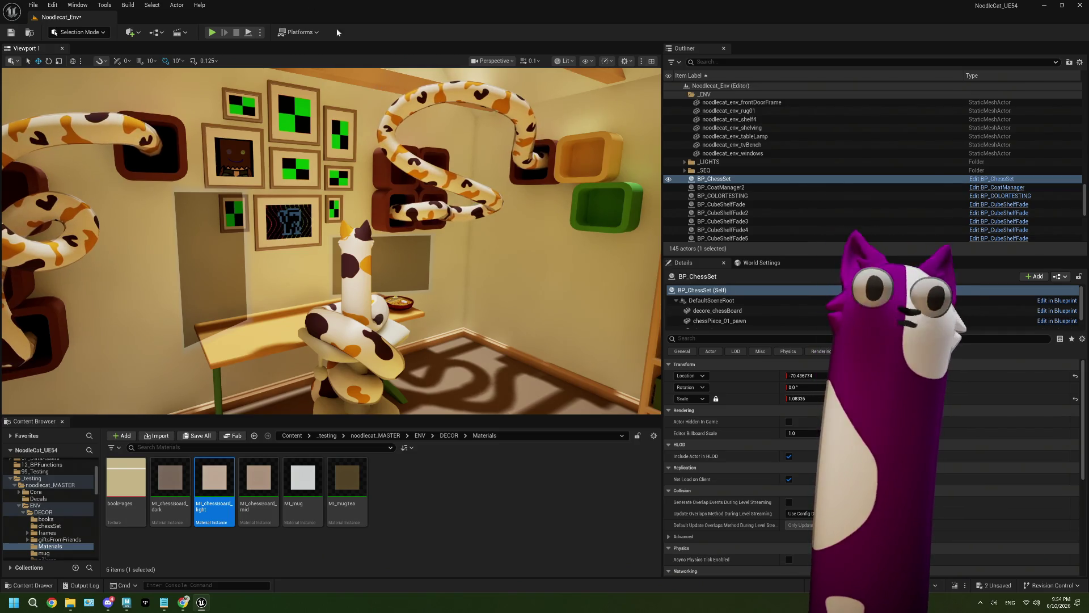
click(11, 33)
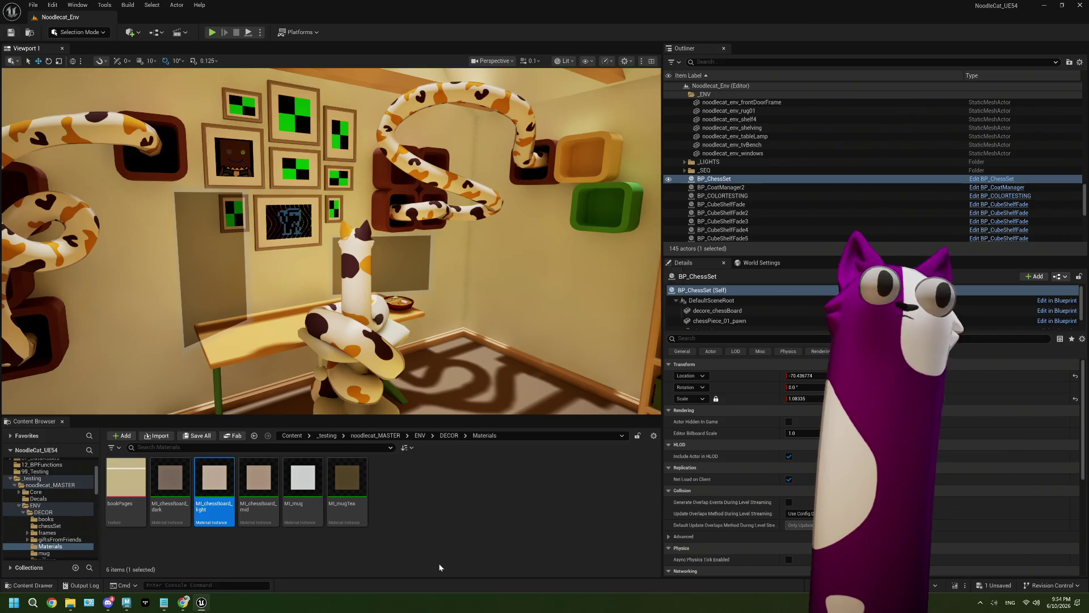
Frame BP_ChessSet, orbit in close beneath and around the pieces, then switch to the Maya window
click(463, 526)
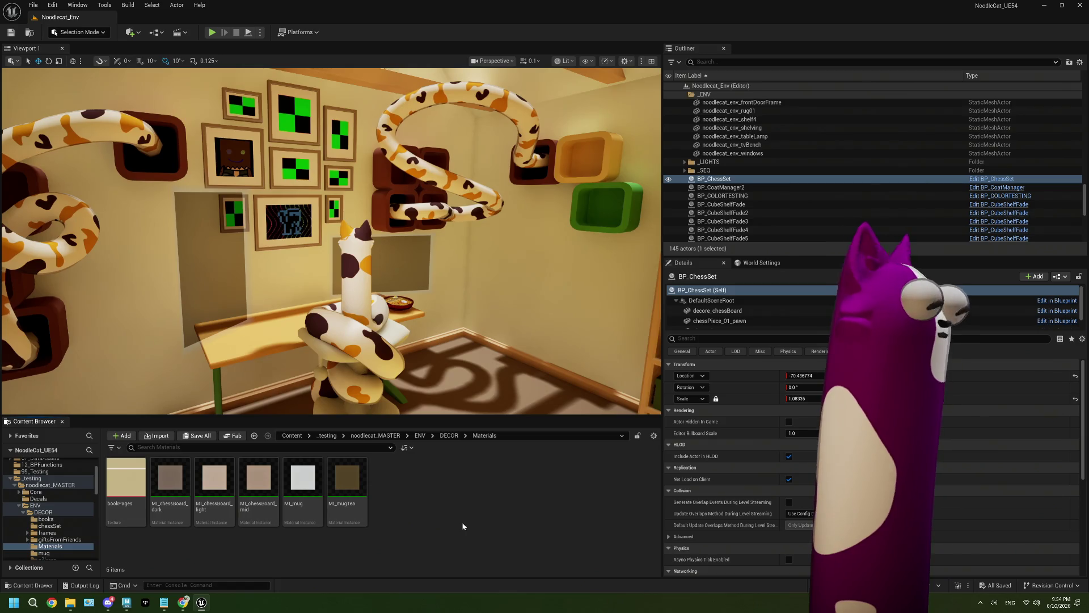
key(f)
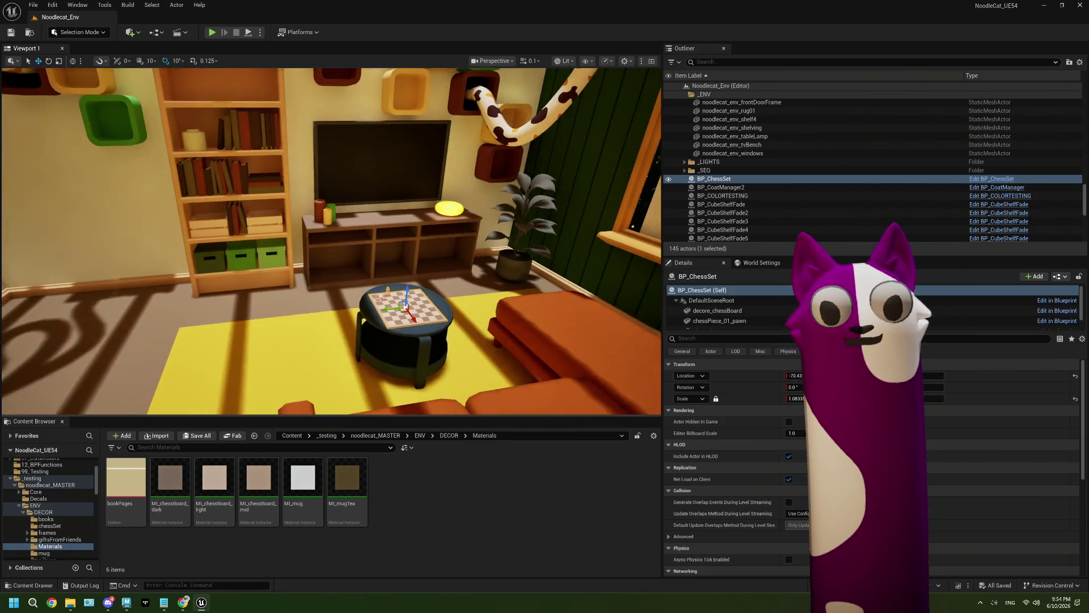
alt+drag(409, 306, 477, 306)
mouse_move(408, 306)
alt+mouse_down()
mouse_move(409, 255)
mouse_move(408, 341)
alt+mouse_up()
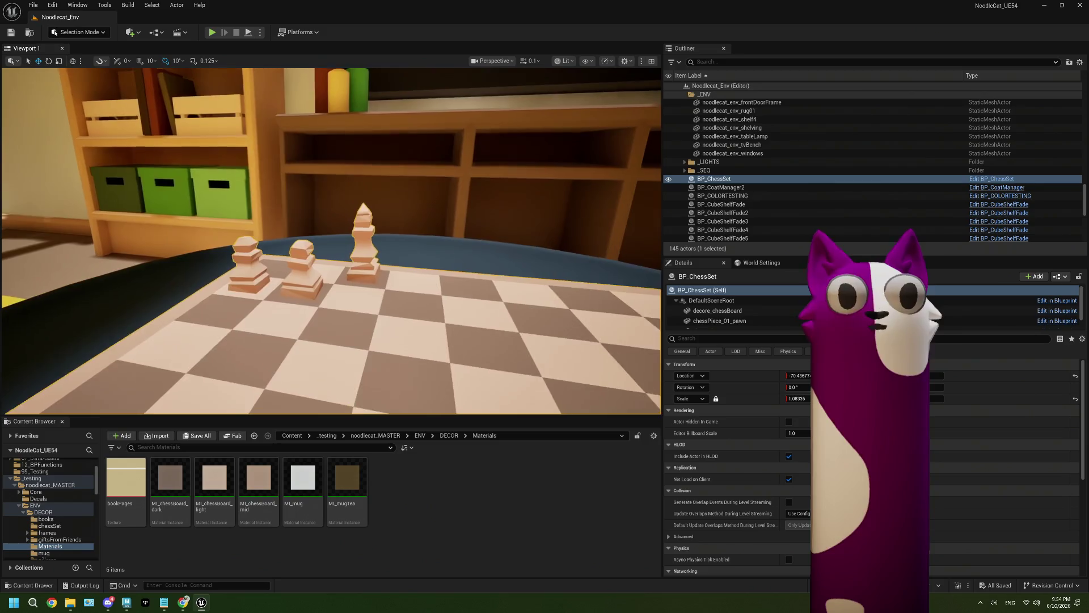
alt+right_drag(332, 242, 333, 214)
alt+drag(331, 242, 347, 243)
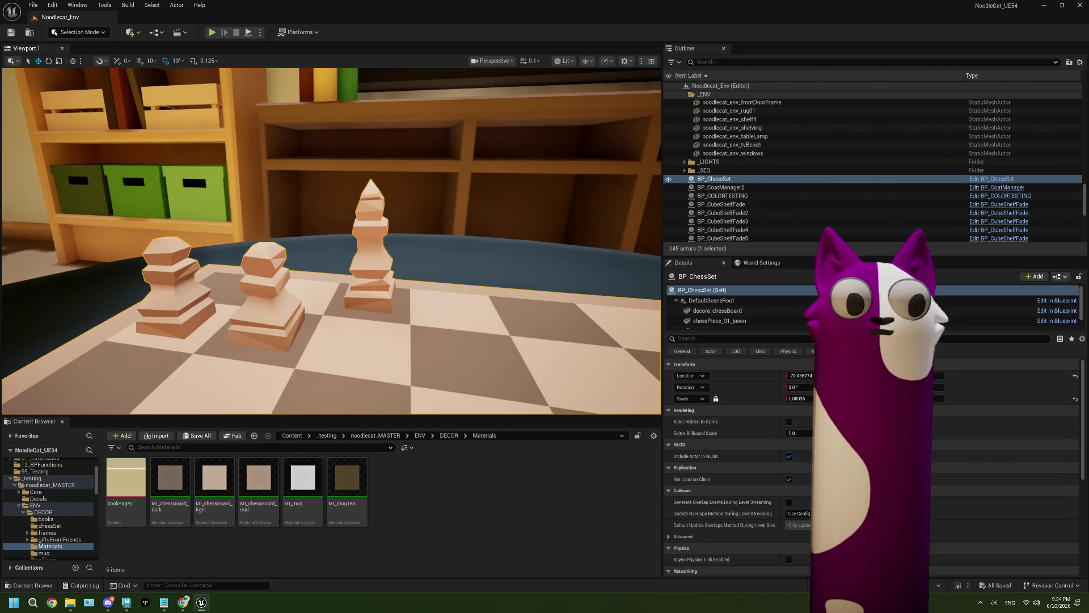
click(126, 601)
scroll(450, 273, down, 5)
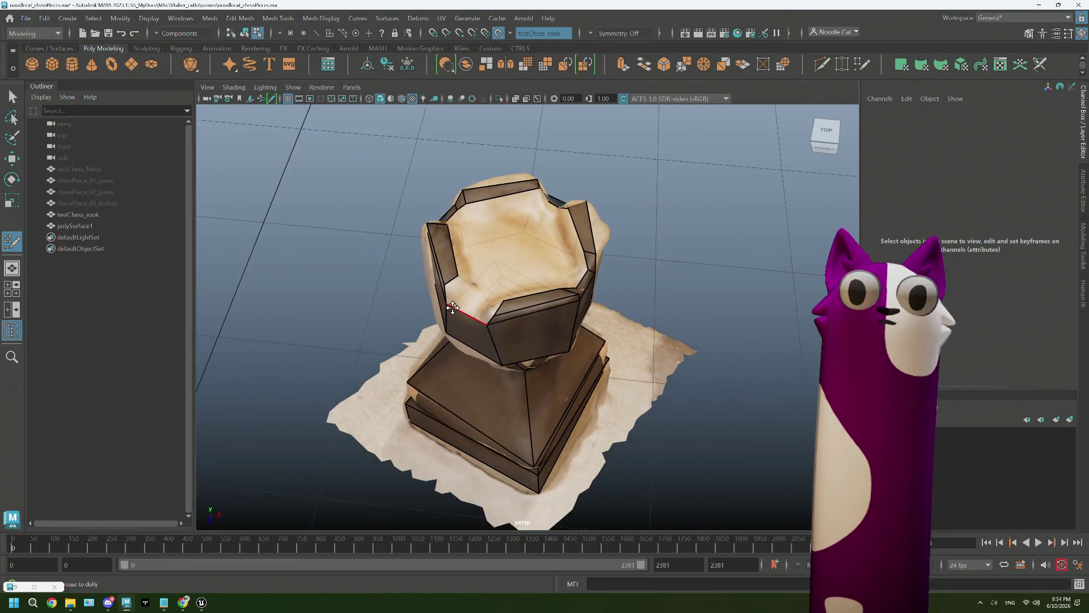
Select testChess_Mesh, switch to Object Mode and orbit to a front view of the set
click(115, 170)
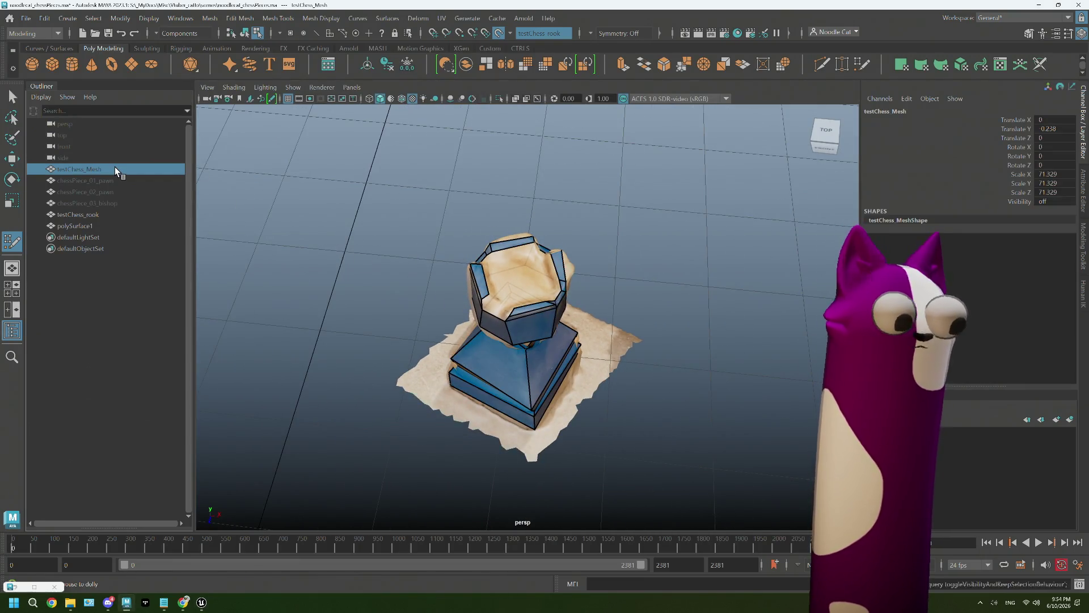
scroll(577, 299, down, 3)
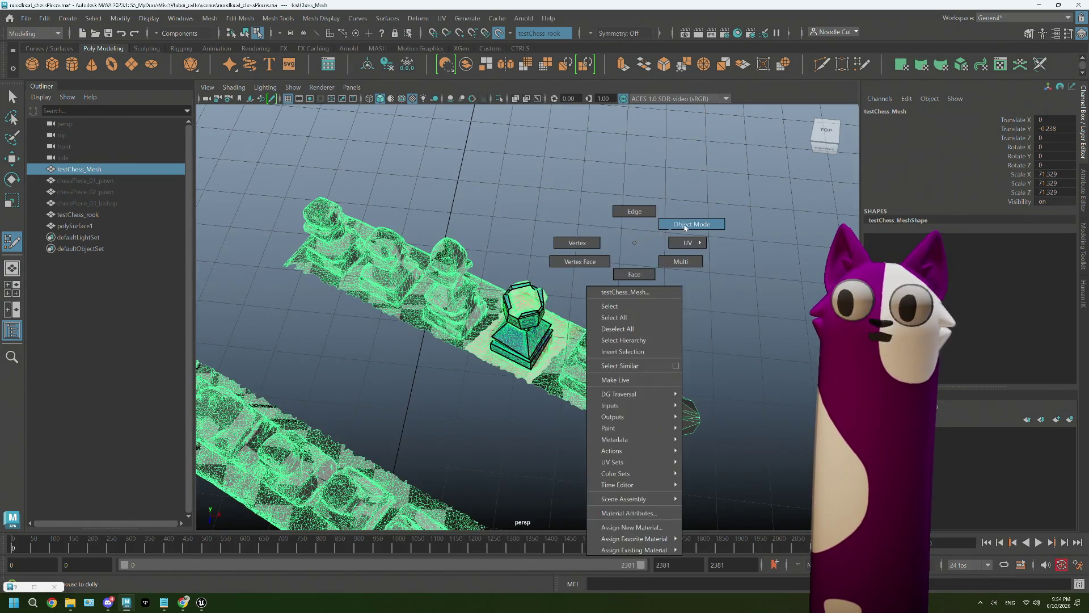
right_drag(634, 243, 693, 226)
mouse_move(611, 365)
alt+mouse_down()
mouse_move(544, 354)
mouse_move(553, 348)
mouse_move(545, 410)
mouse_move(513, 367)
mouse_move(538, 358)
mouse_move(521, 361)
alt+mouse_up()
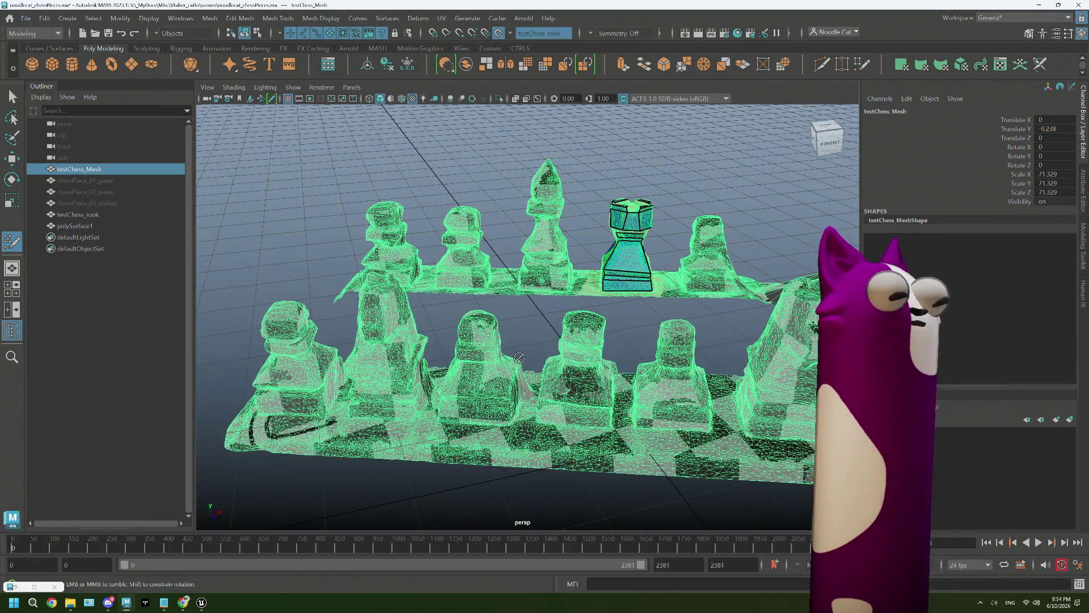
Return to the Select tool, pick polySurface1, clear the selection and orbit the scanned set
key(q)
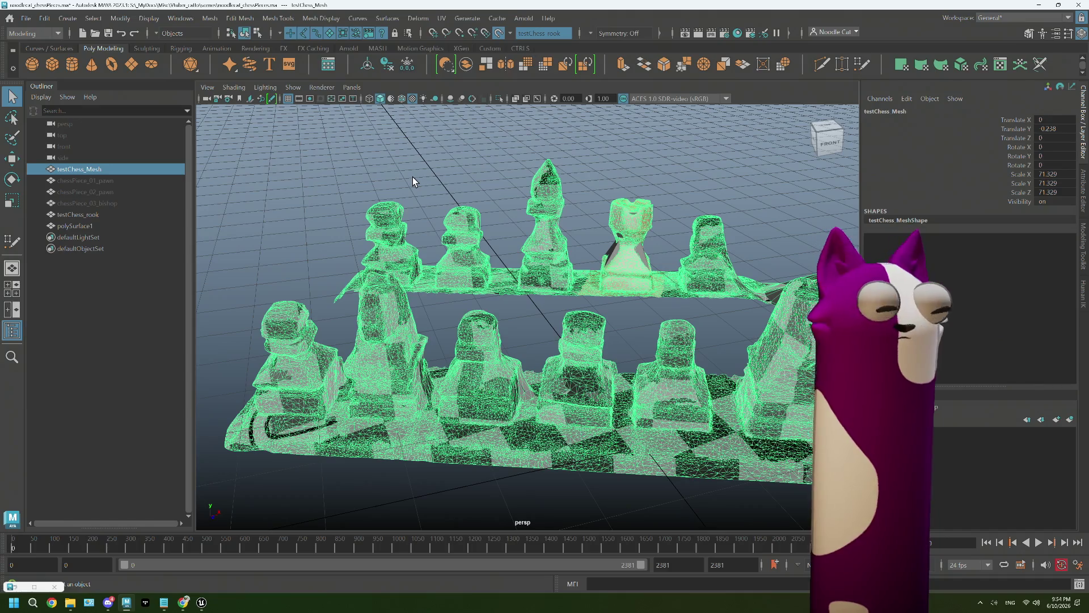
shift+right_drag(413, 176, 471, 161)
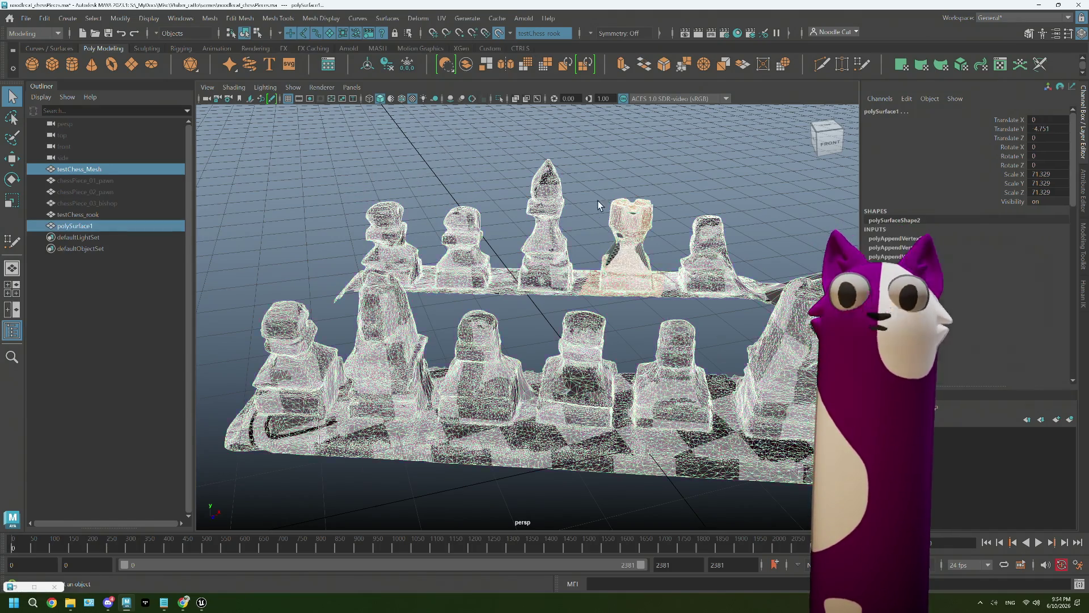
click(599, 183)
mouse_move(641, 195)
alt+mouse_down()
mouse_move(579, 333)
mouse_move(636, 329)
mouse_move(594, 339)
mouse_move(573, 321)
alt+mouse_up()
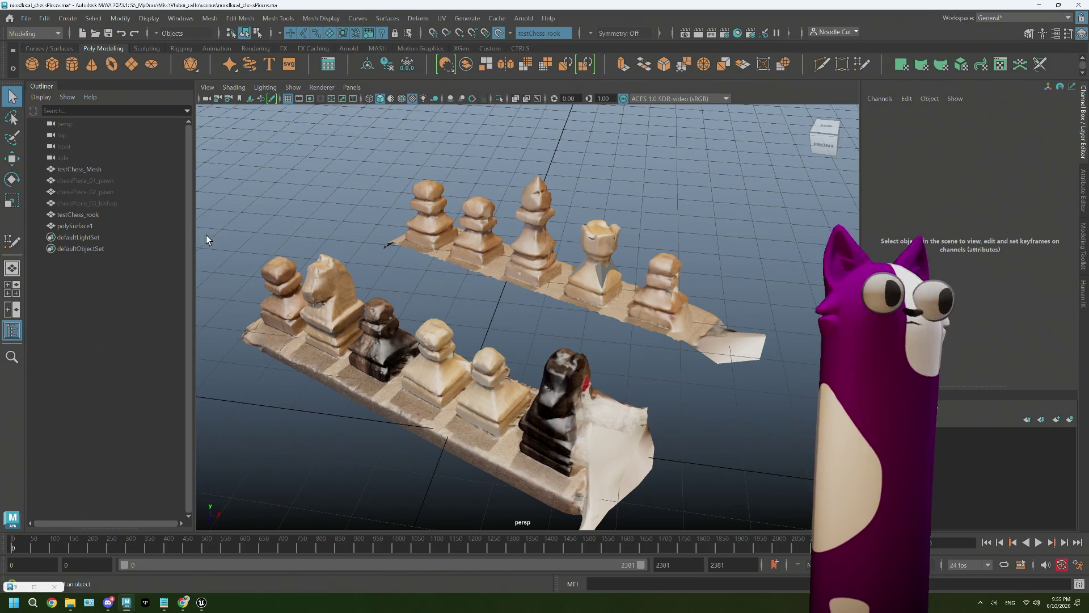
Select the testChess_Mesh scan in the Outliner
click(89, 169)
Hide the scanned chess set and close the view in on the remaining rook
key(ctrl+h)
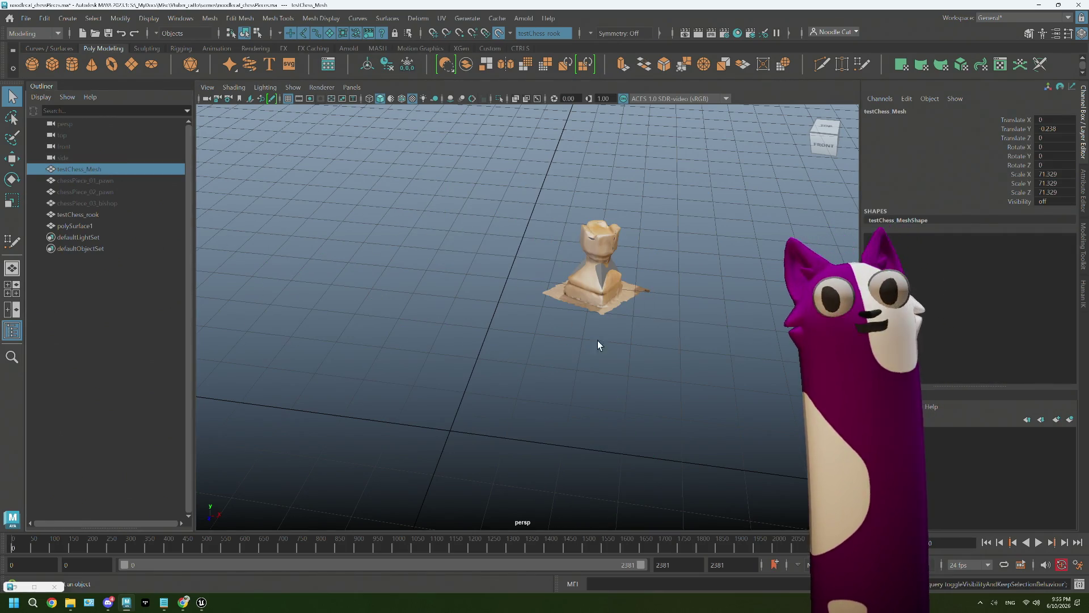
alt+drag(616, 331, 550, 318)
scroll(592, 240, up, 5)
mouse_move(591, 239)
alt+middle_down()
mouse_move(402, 400)
mouse_move(487, 371)
alt+middle_up()
scroll(384, 382, up, 2)
scroll(384, 382, up, 3)
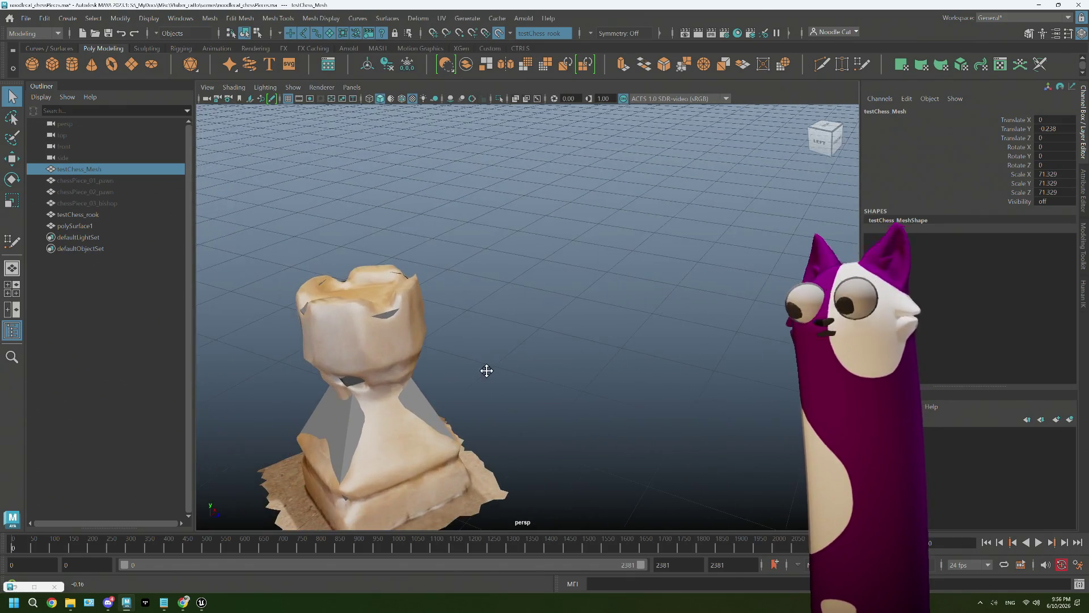
scroll(486, 371, up, 2)
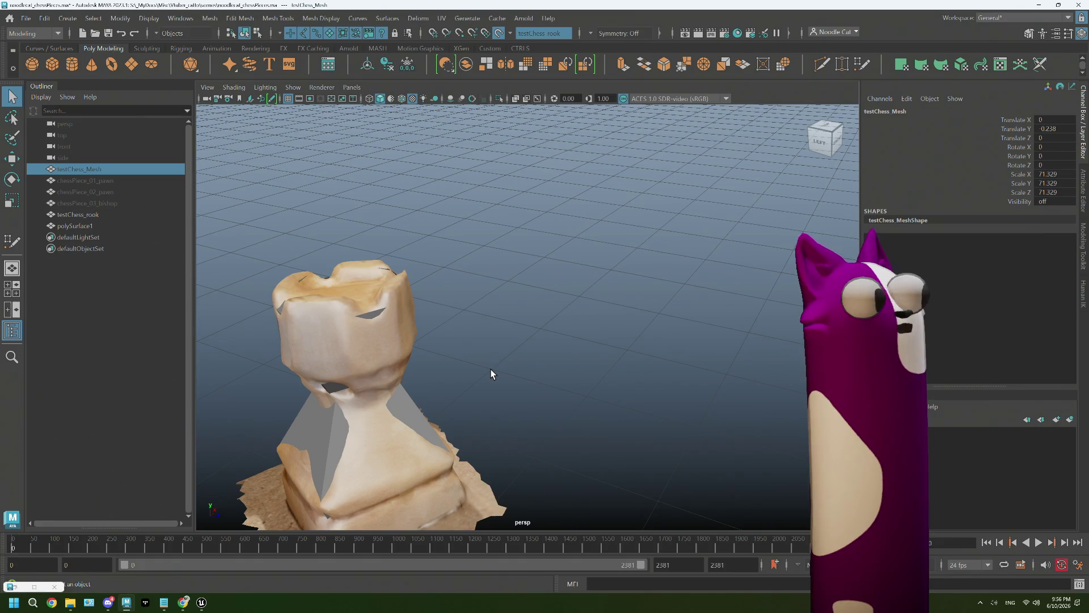
Select and frame polySurface1, hide the high-poly rook scan and view the rook from higher
click(410, 406)
key(f)
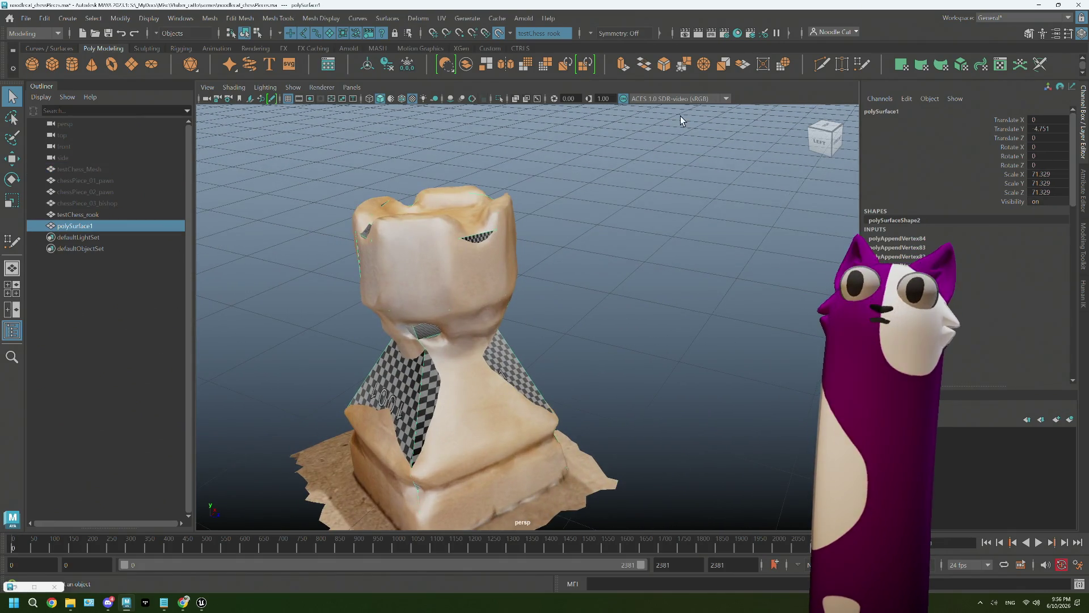
key(ctrl+h)
mouse_move(452, 321)
alt+mouse_down()
mouse_move(394, 383)
mouse_move(452, 341)
mouse_move(476, 270)
mouse_move(445, 275)
alt+mouse_up()
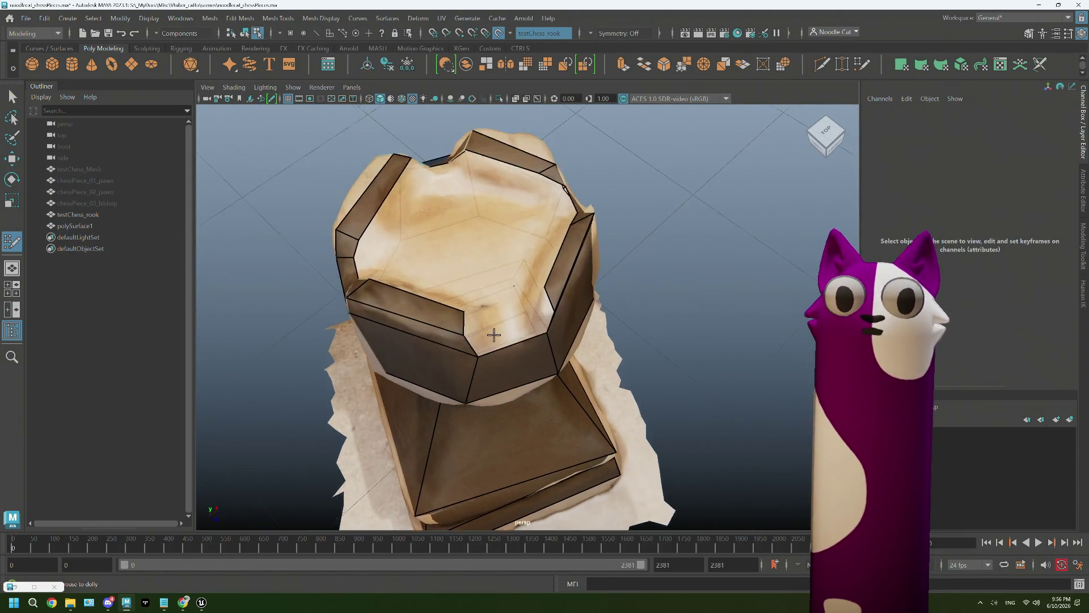
scroll(445, 274, up, 5)
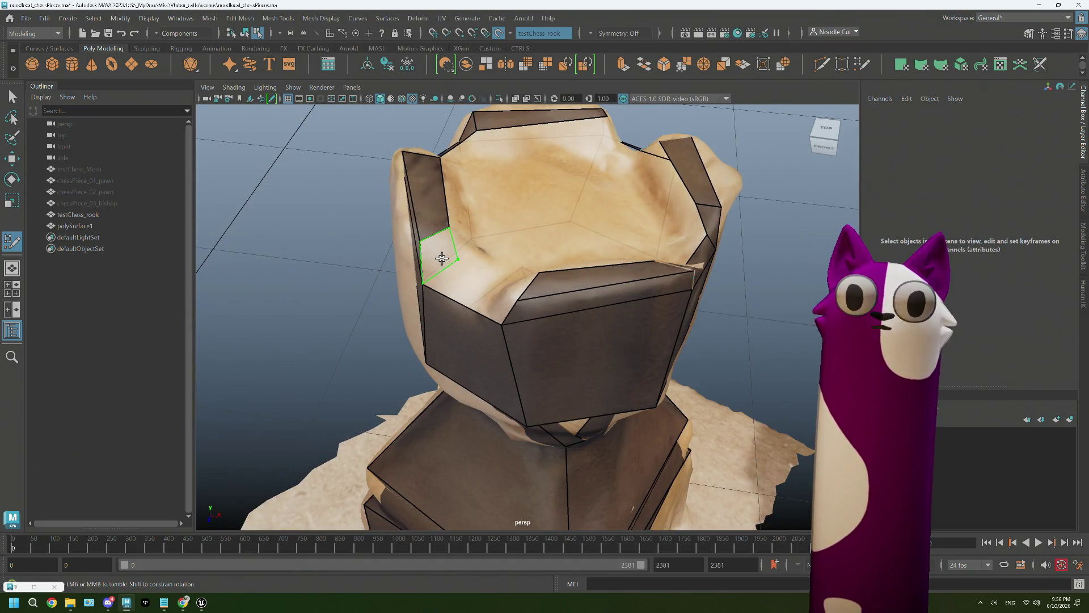
Orbit around the low-poly rook to look down into its hollow top and front face
alt+drag(480, 278, 554, 327)
mouse_move(556, 275)
alt+mouse_down()
mouse_move(506, 275)
mouse_move(452, 336)
mouse_move(466, 214)
mouse_move(558, 207)
alt+mouse_up()
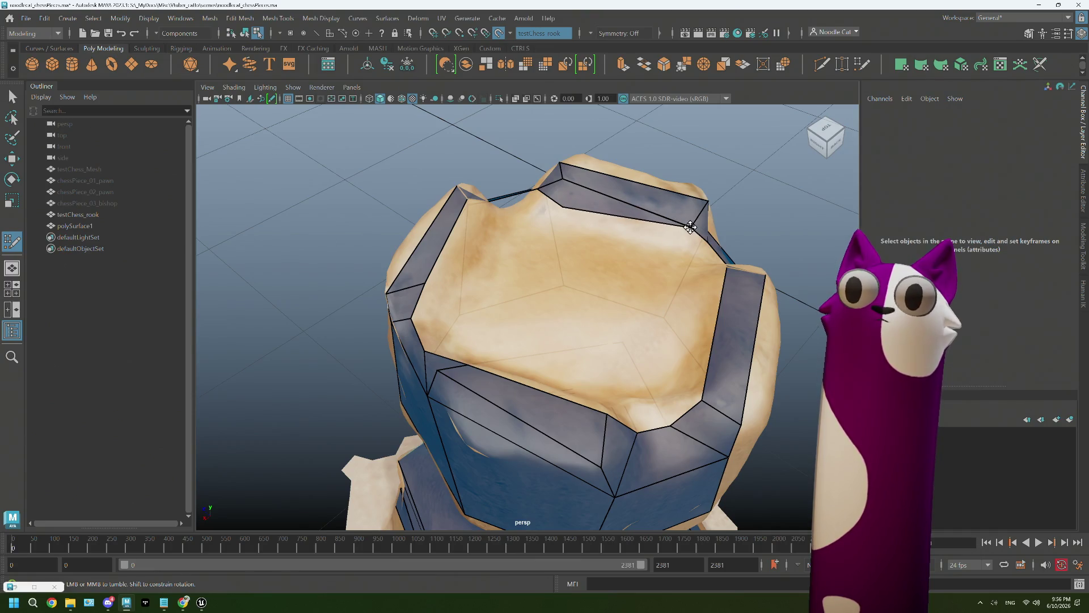
alt+drag(675, 249, 662, 250)
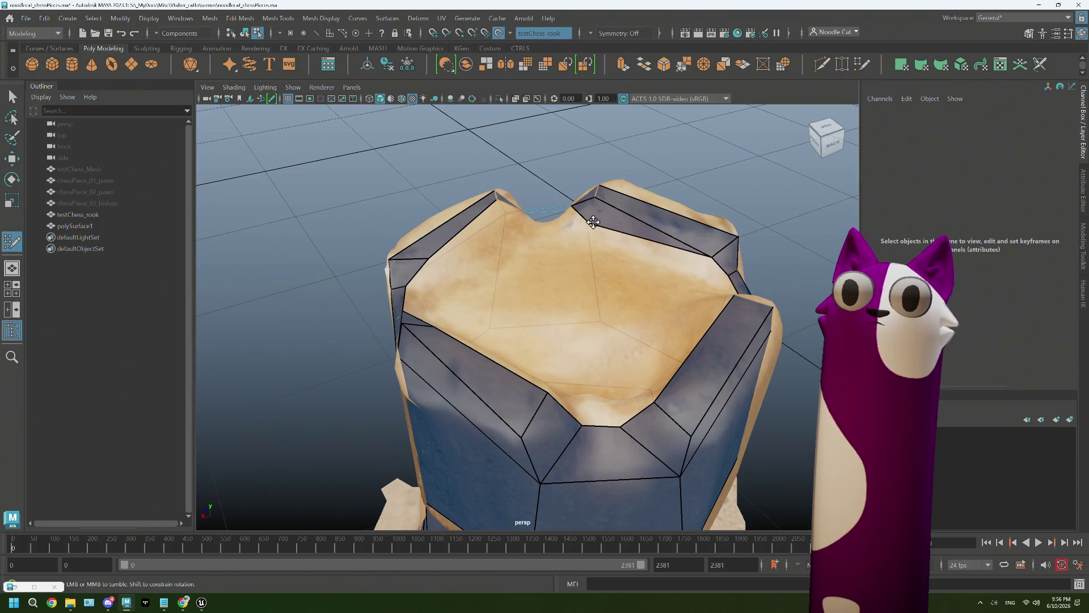
mouse_move(730, 274)
alt+mouse_down()
mouse_move(619, 276)
mouse_move(617, 253)
alt+mouse_up()
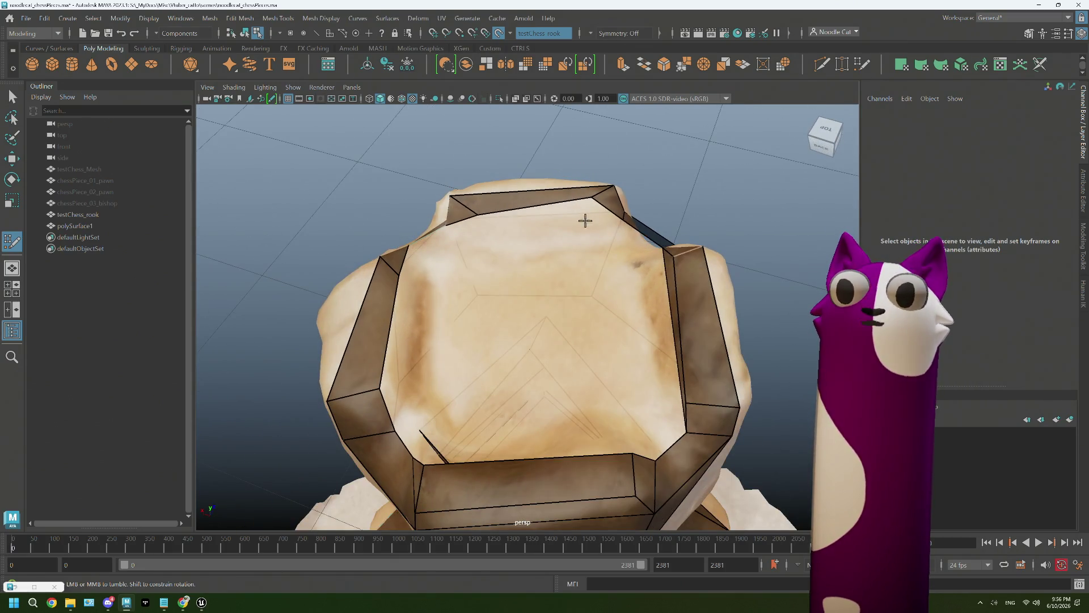
mouse_move(525, 240)
alt+mouse_down()
mouse_move(448, 238)
mouse_move(408, 264)
mouse_move(486, 212)
alt+mouse_up()
mouse_move(562, 212)
alt+mouse_down()
mouse_move(505, 213)
mouse_move(629, 282)
mouse_move(629, 299)
alt+mouse_up()
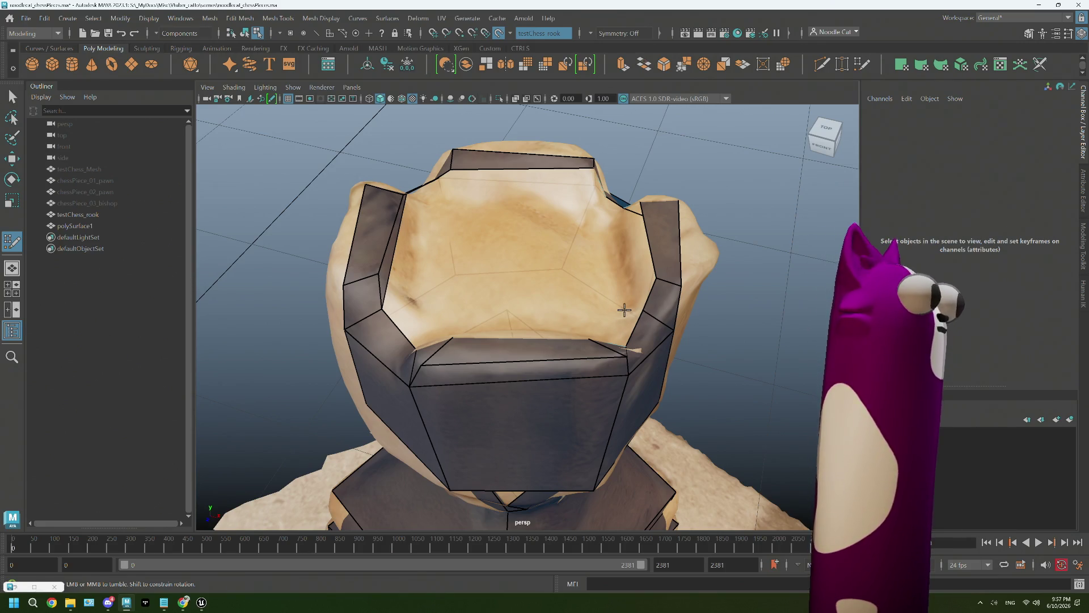
Inspect the rook's top rim and Quad Draw faces from several higher, rotated angles
alt+drag(610, 307, 631, 303)
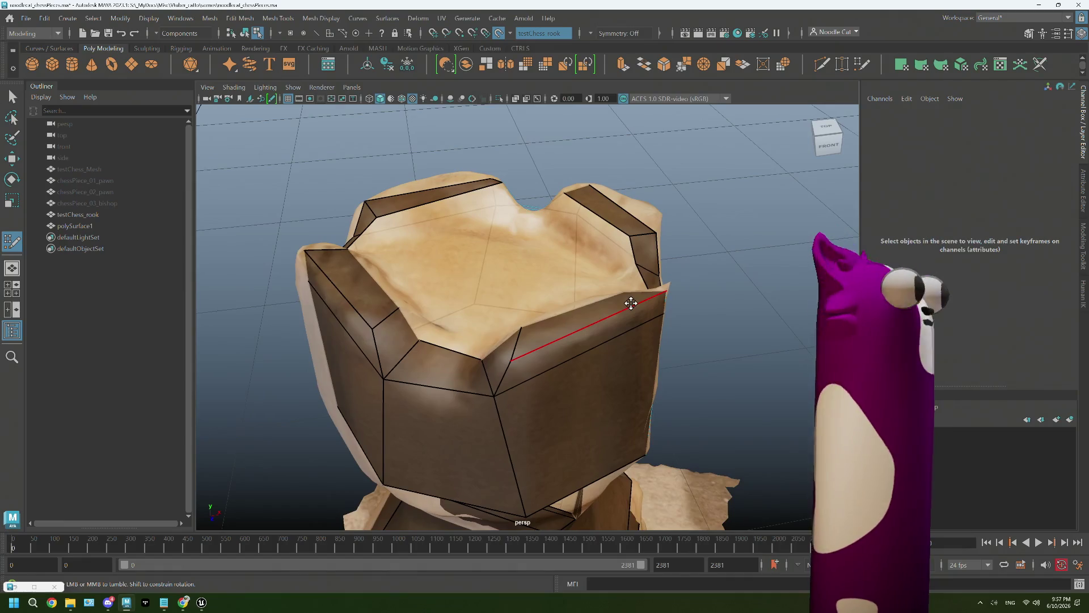
alt+drag(631, 303, 525, 225)
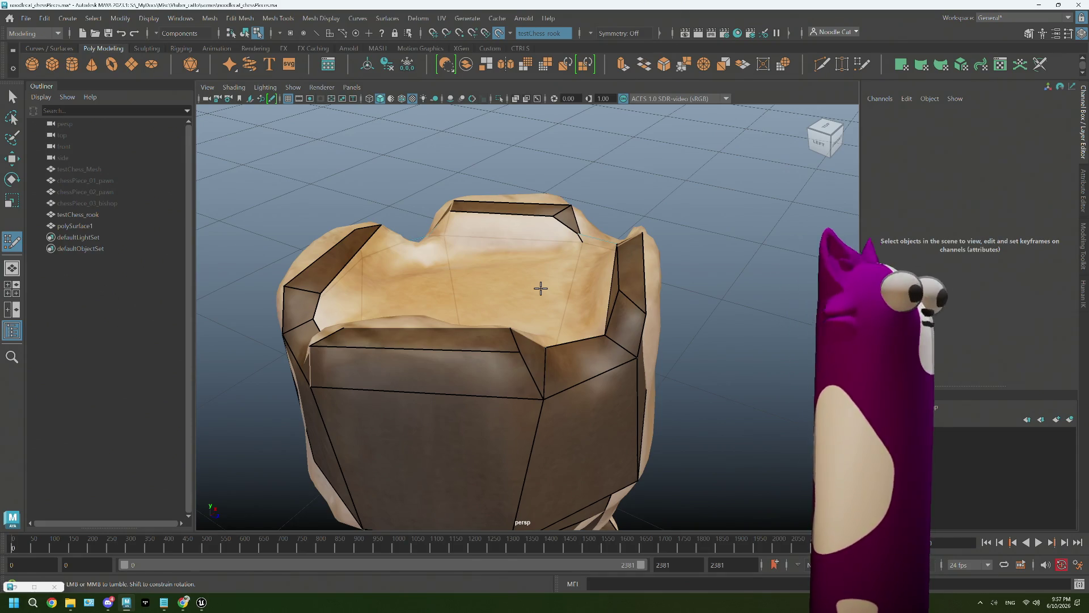
mouse_move(428, 170)
alt+mouse_down()
mouse_move(382, 252)
mouse_move(486, 219)
mouse_move(370, 267)
alt+mouse_up()
mouse_move(494, 167)
alt+mouse_down()
mouse_move(525, 185)
mouse_move(357, 222)
mouse_move(462, 180)
mouse_move(637, 185)
mouse_move(614, 182)
alt+mouse_up()
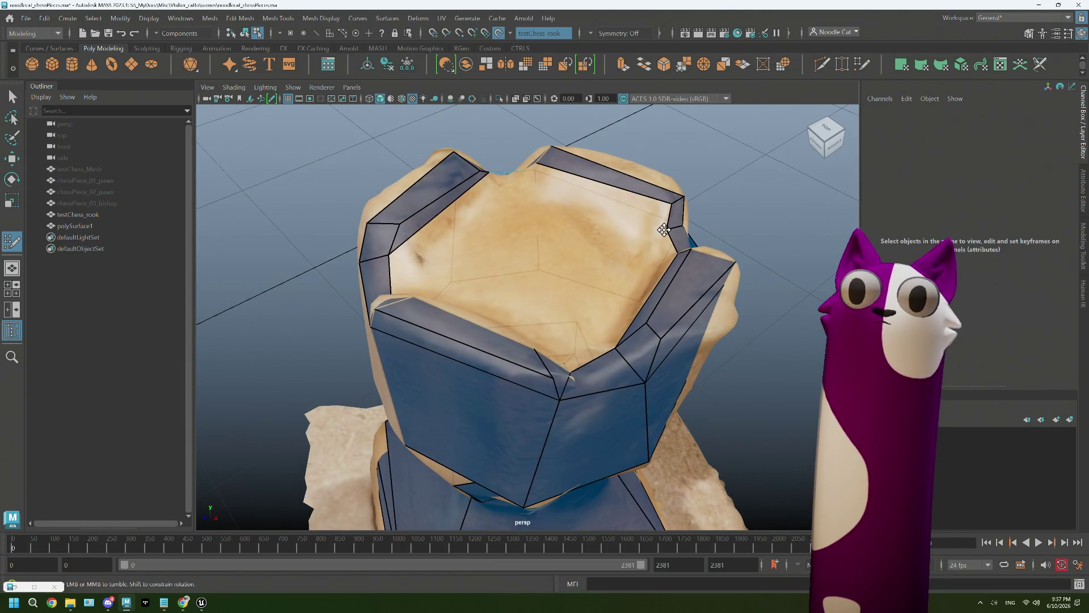
mouse_move(593, 218)
alt+mouse_down()
mouse_move(513, 219)
mouse_move(496, 231)
alt+mouse_up()
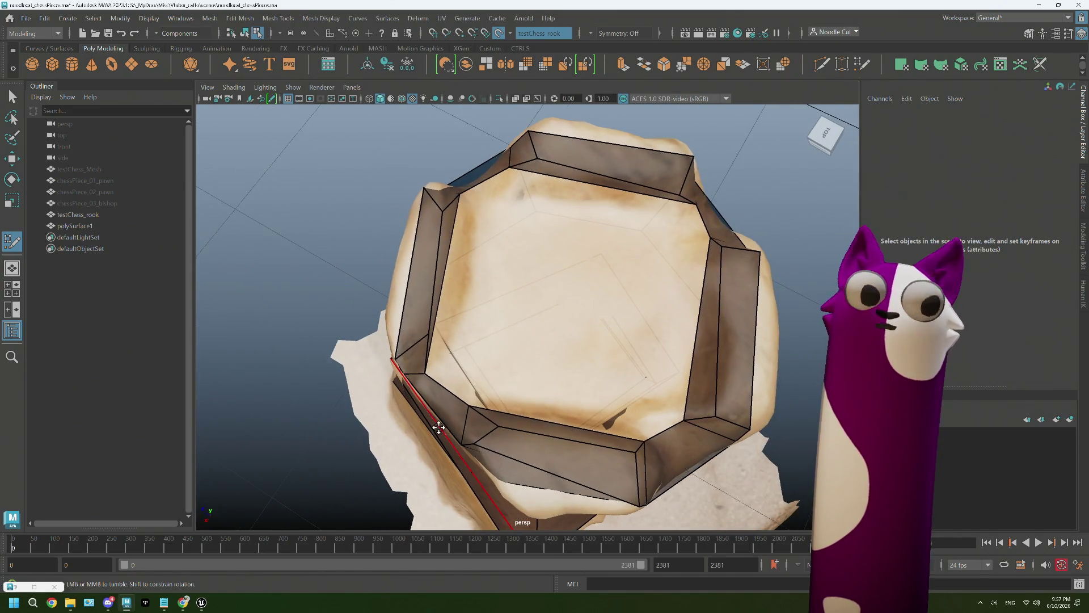
alt+drag(420, 428, 409, 426)
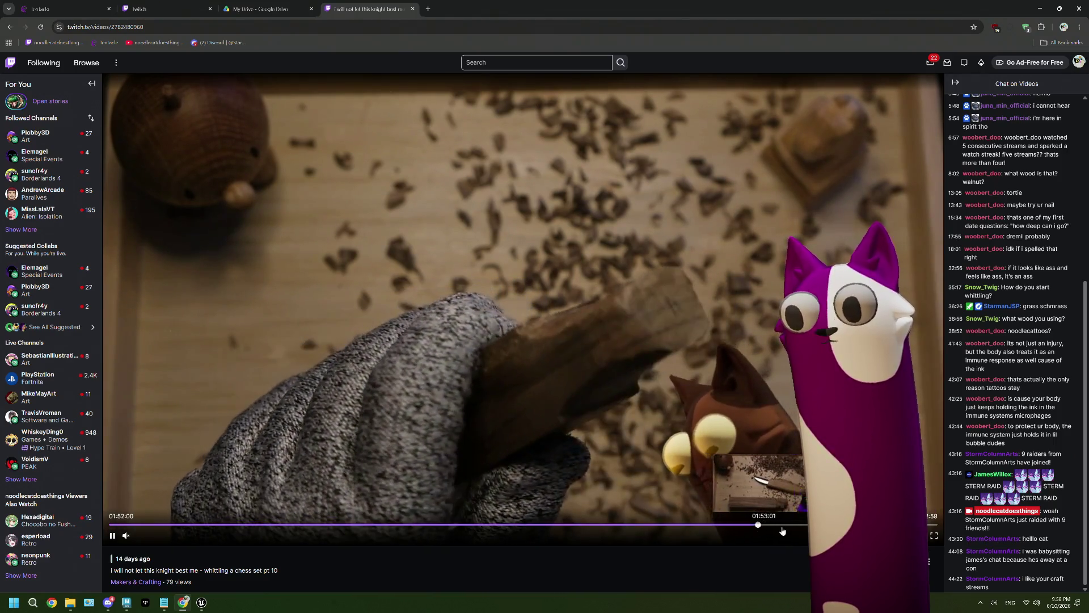
Skip the whittling video around between roughly 01:52:00 and 02:01:42
click(758, 525)
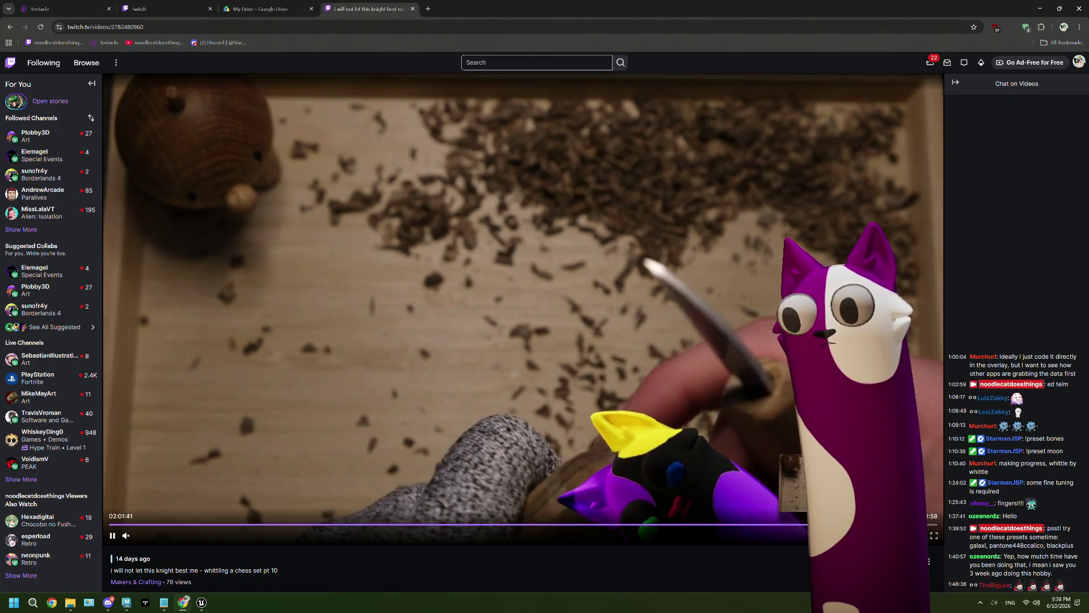
click(813, 526)
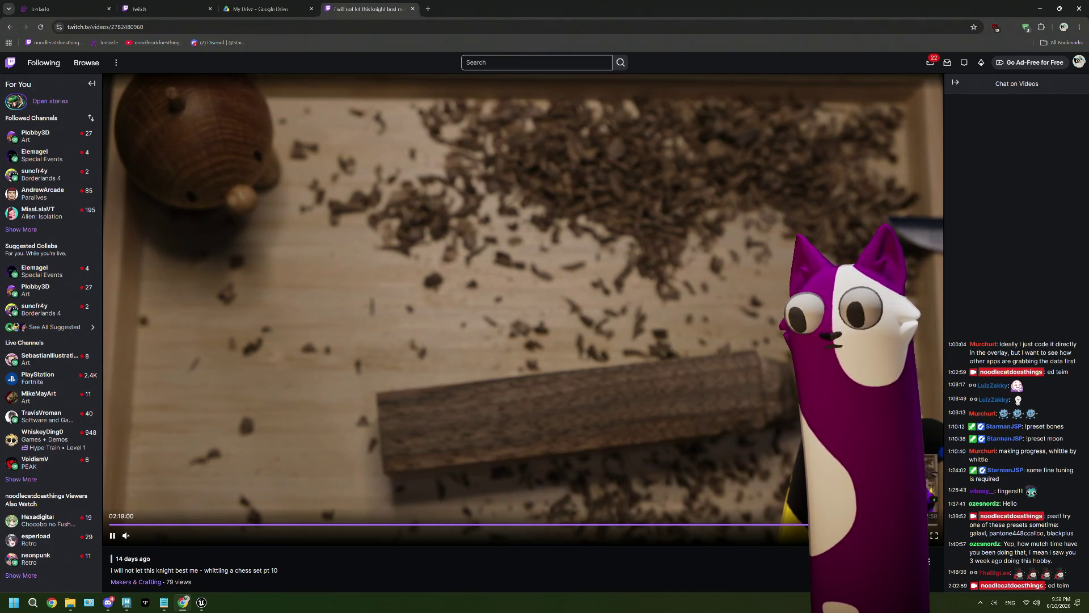
key(Right)
key(Right)
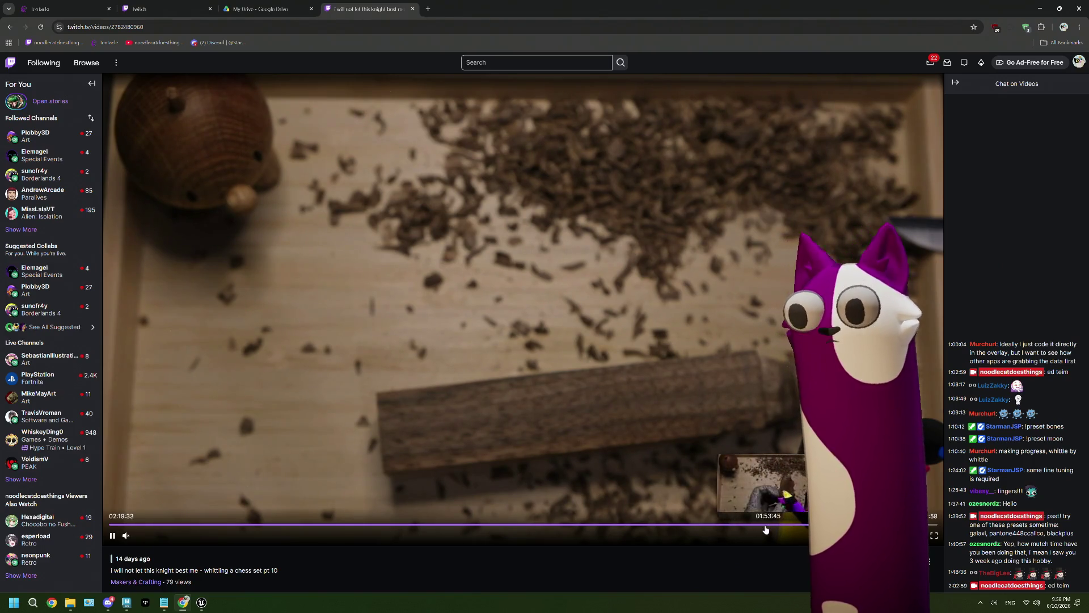
mouse_move(764, 525)
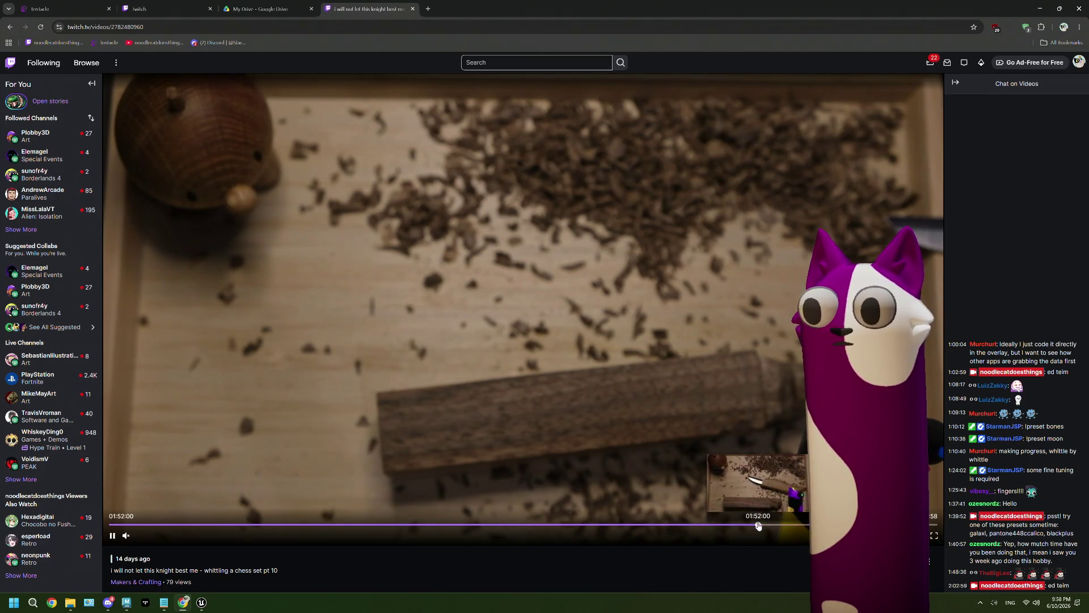
click(764, 525)
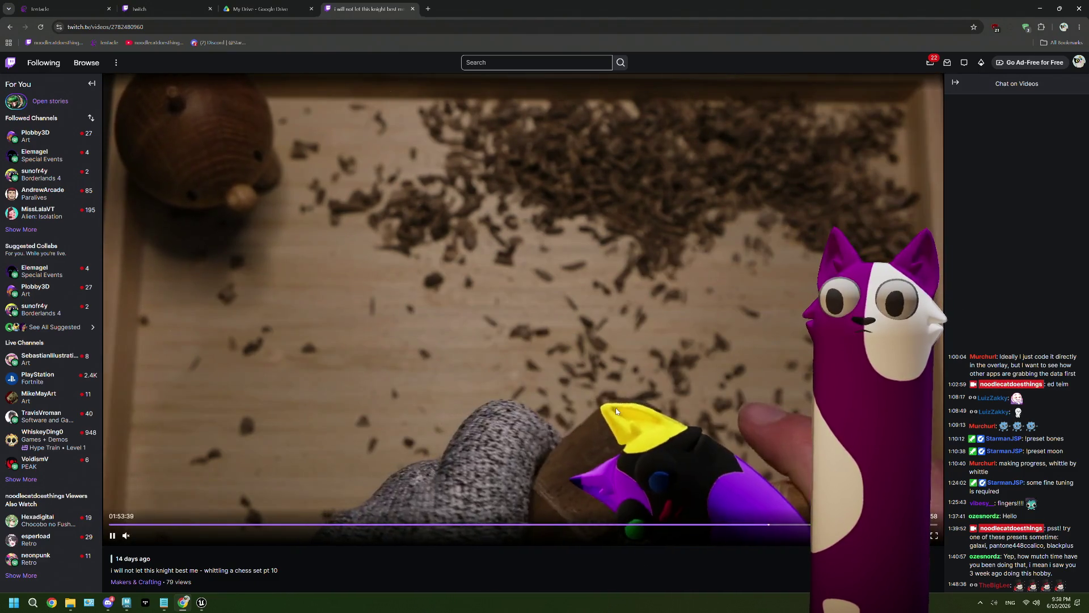
Rewind the video to an earlier part of the stream and shrink the browser to reveal Maya
key(Left)
key(Left)
key(Left)
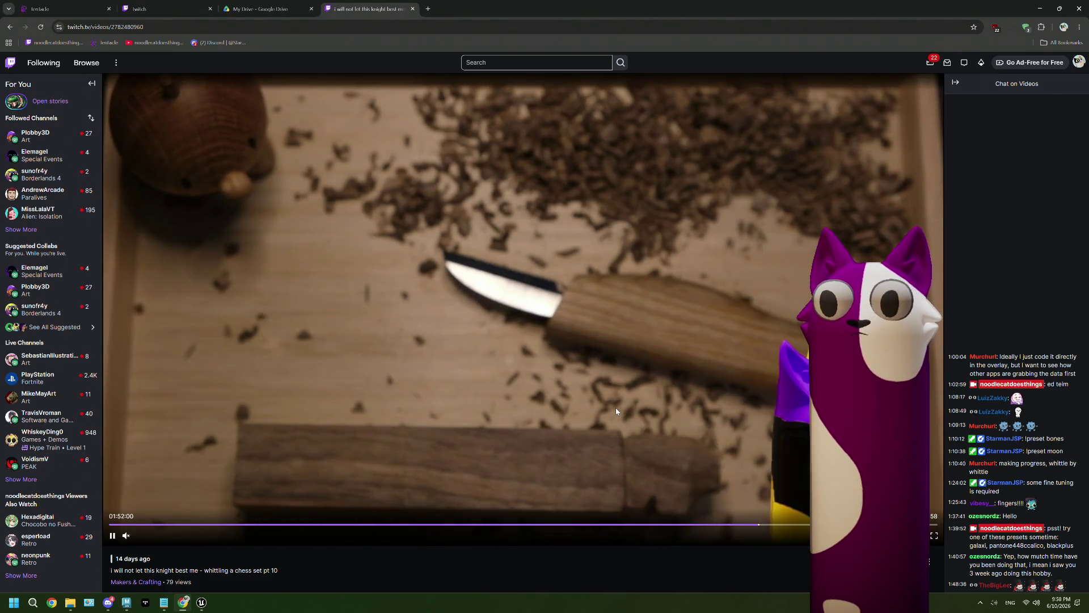
key(Left)
key(Left)
key(Left)
key(Left)
key(Left)
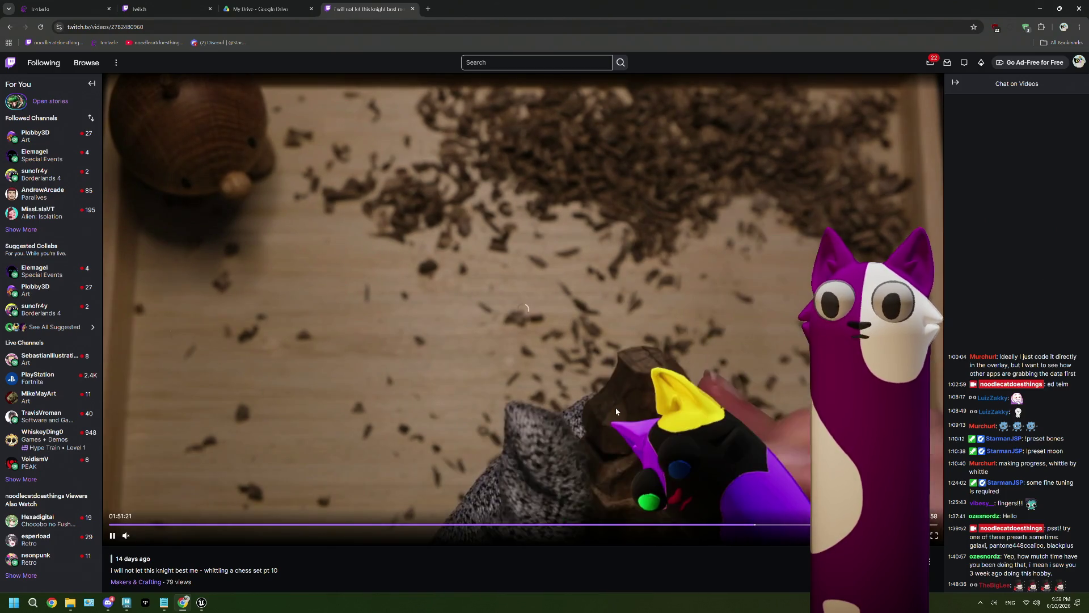
key(Left)
key(Left)
key(Left)
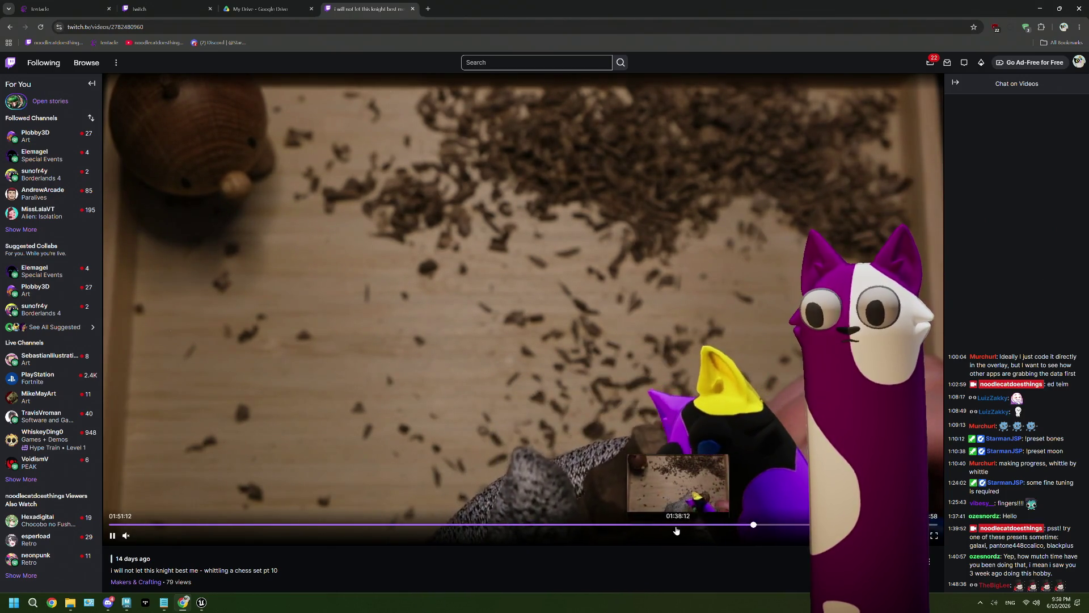
click(622, 526)
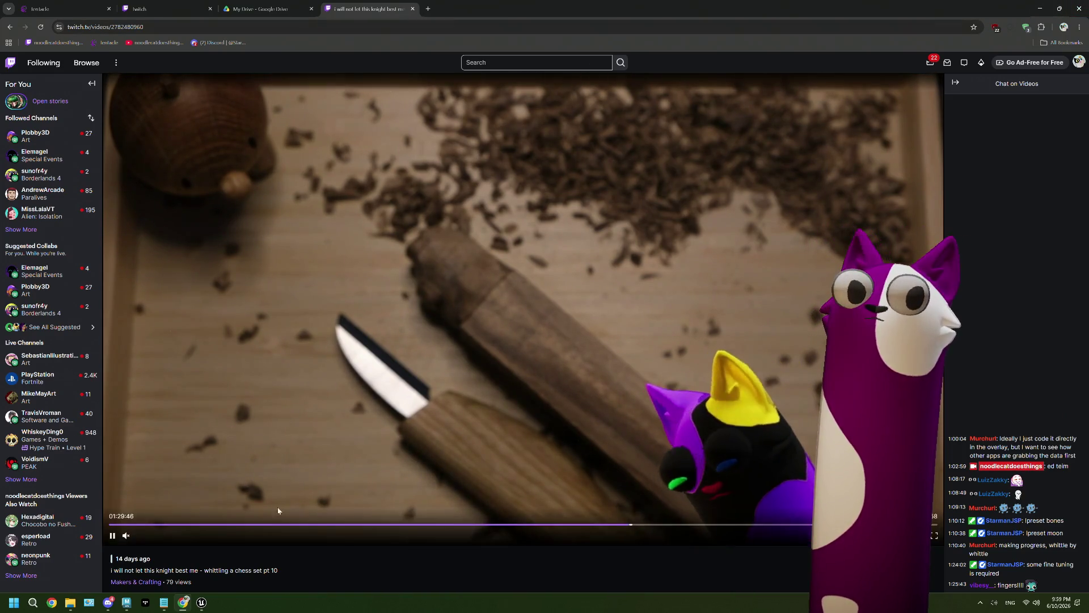
drag(1002, 4, 1031, 106)
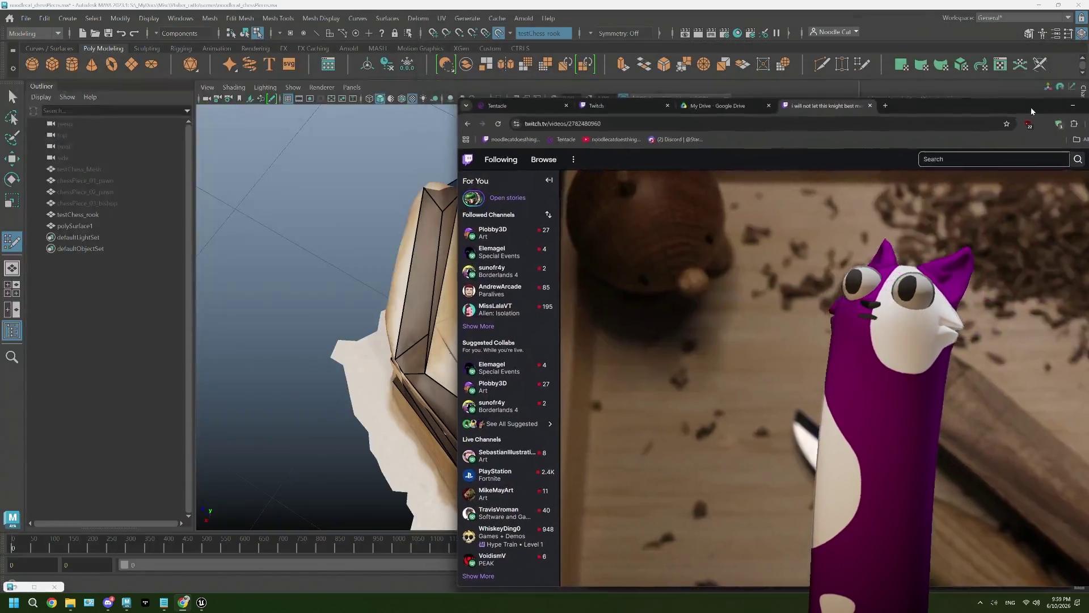
Close the Twitch browser, select testChess_Mesh, toggle viewport shading and select the rook retopo mesh
click(871, 108)
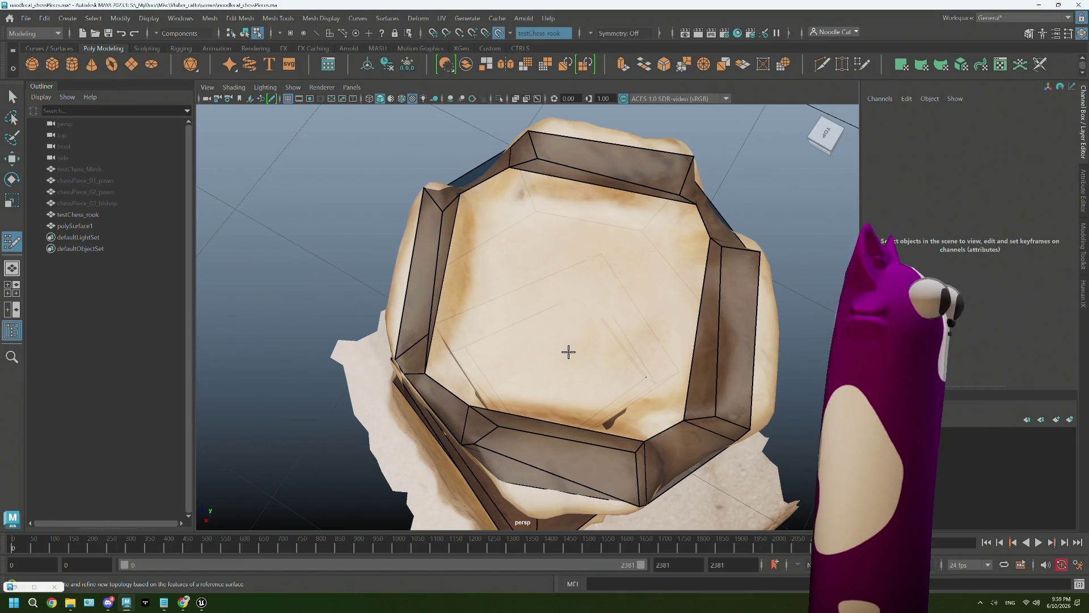
click(89, 169)
scroll(580, 256, down, 2)
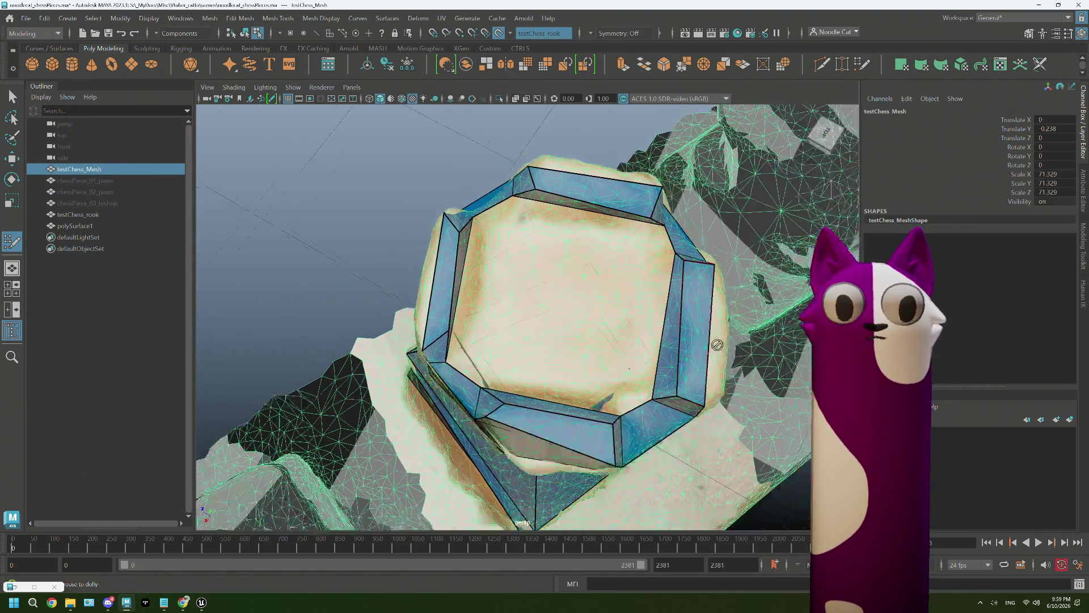
scroll(579, 255, down, 5)
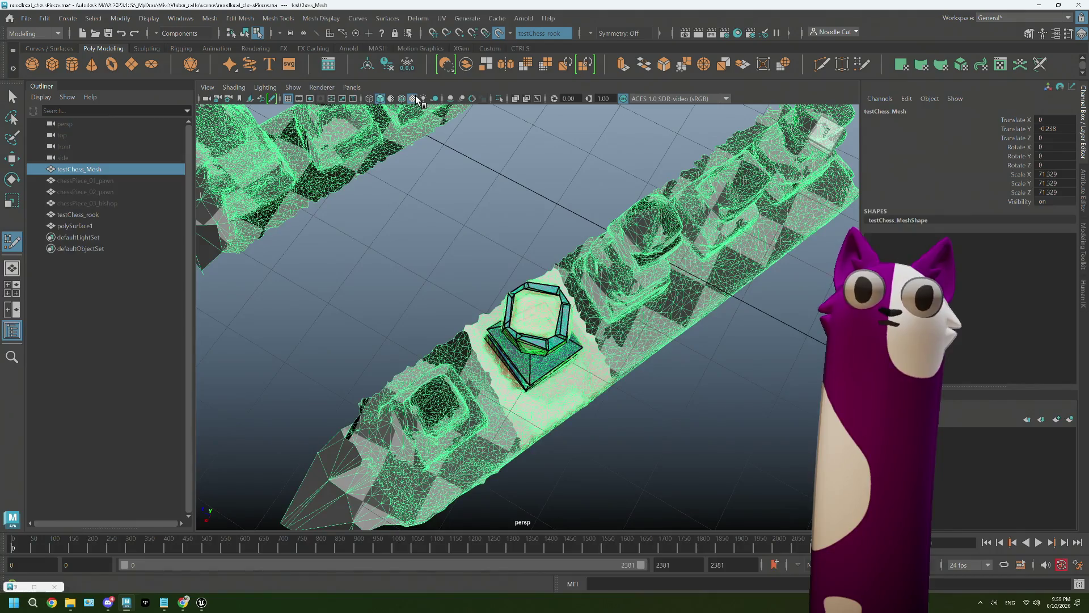
click(417, 100)
click(413, 100)
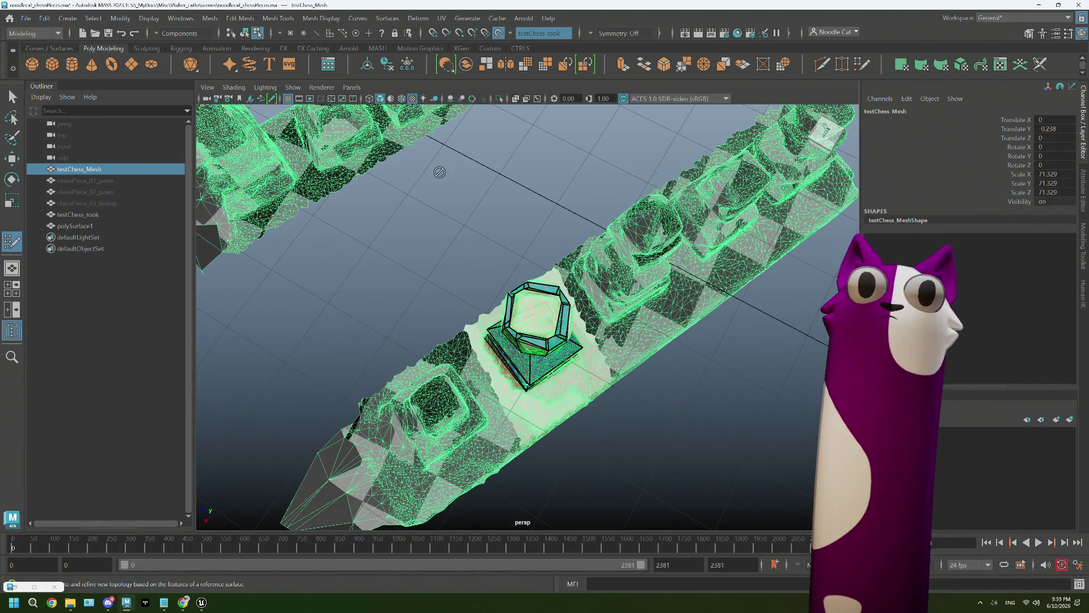
click(106, 215)
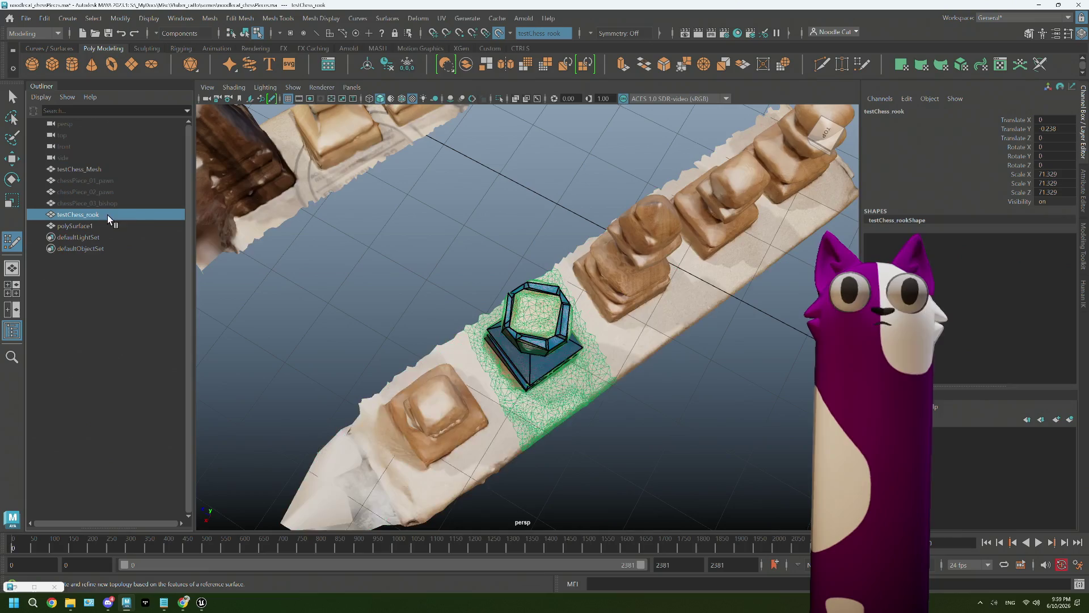
Orbit and pan to a low, side-on view of the full scanned chess set
mouse_move(472, 249)
alt+mouse_down()
mouse_move(484, 226)
mouse_move(507, 299)
mouse_move(476, 350)
alt+mouse_up()
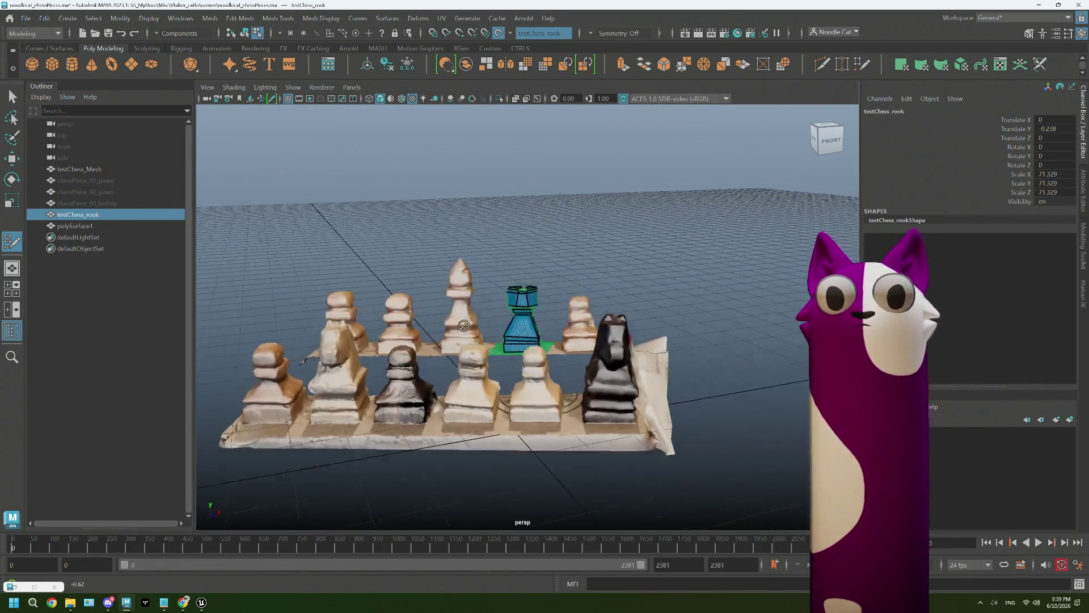
alt+middle_drag(430, 369, 483, 364)
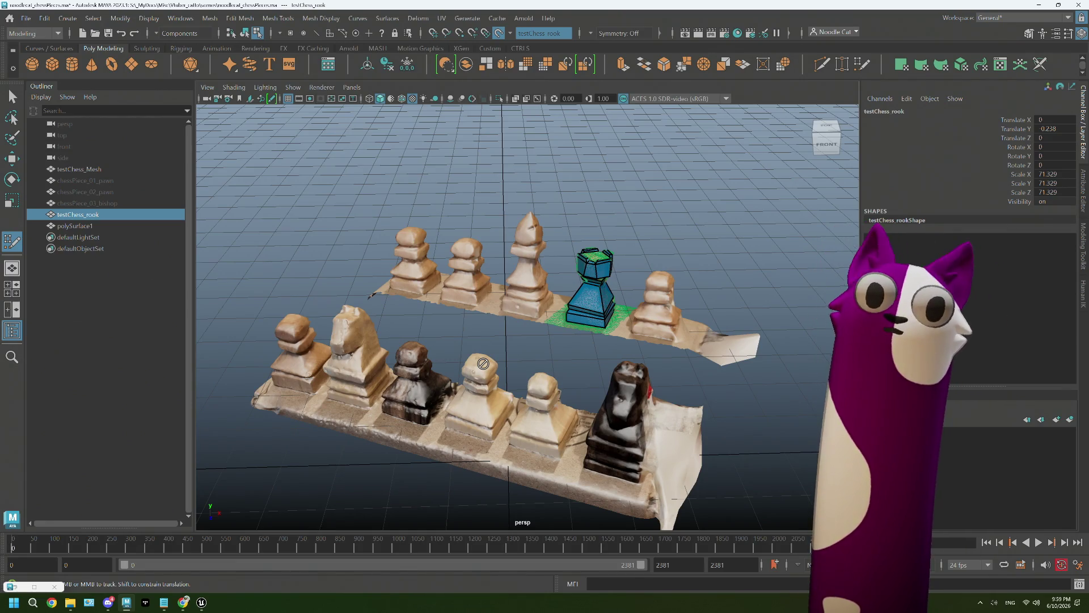
alt+drag(482, 364, 510, 328)
alt+drag(332, 506, 589, 359)
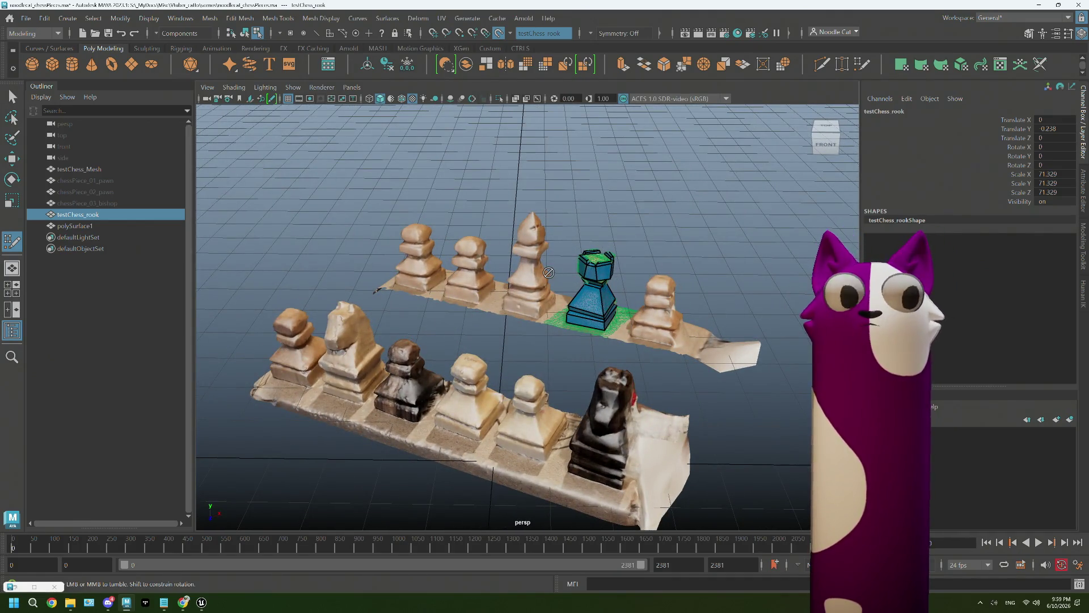
Hide the full chess scan mesh and orbit to look down into the rook's hollow top
click(114, 171)
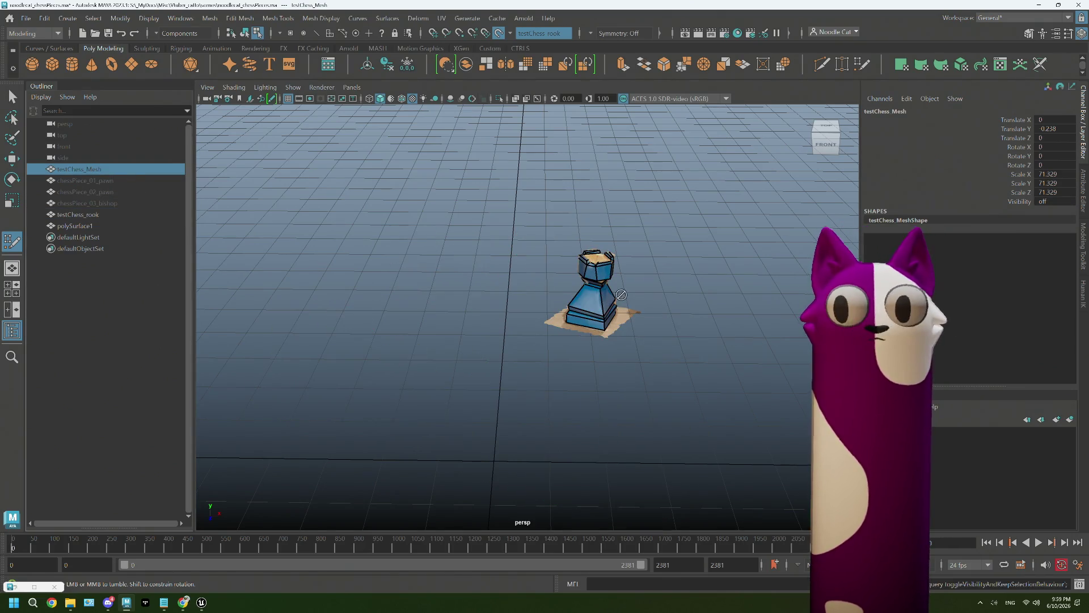
scroll(652, 271, up, 5)
alt+drag(651, 270, 549, 302)
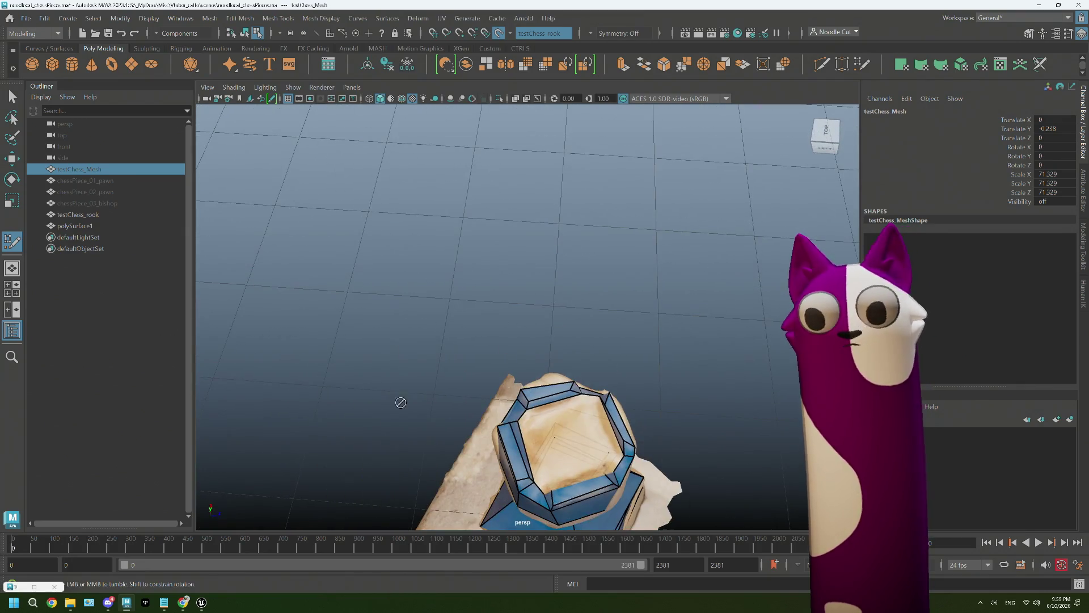
scroll(550, 303, up, 2)
scroll(554, 290, up, 3)
scroll(588, 298, up, 3)
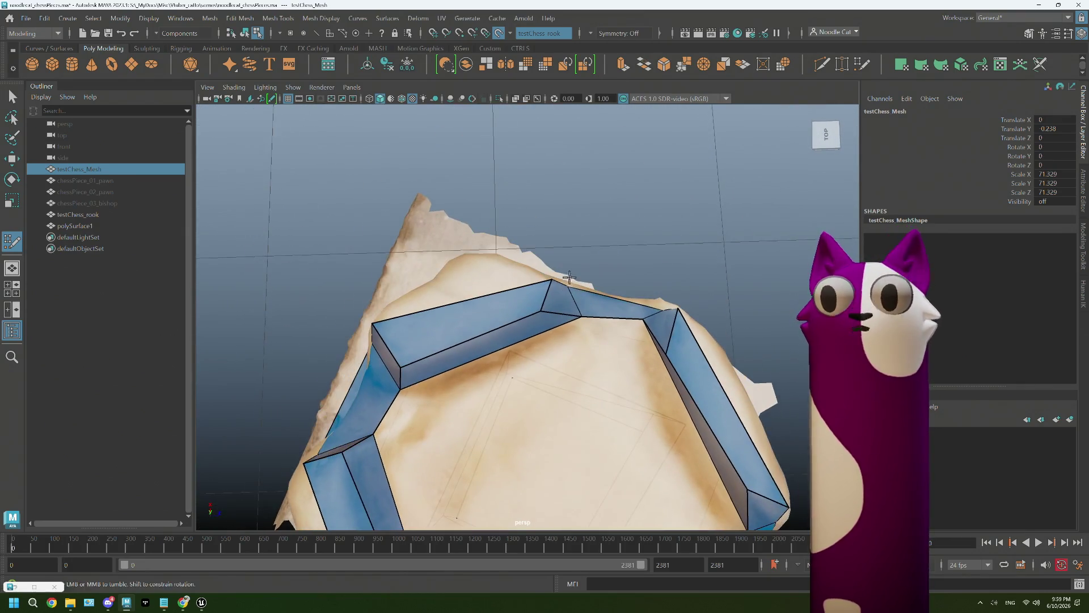
scroll(620, 311, up, 2)
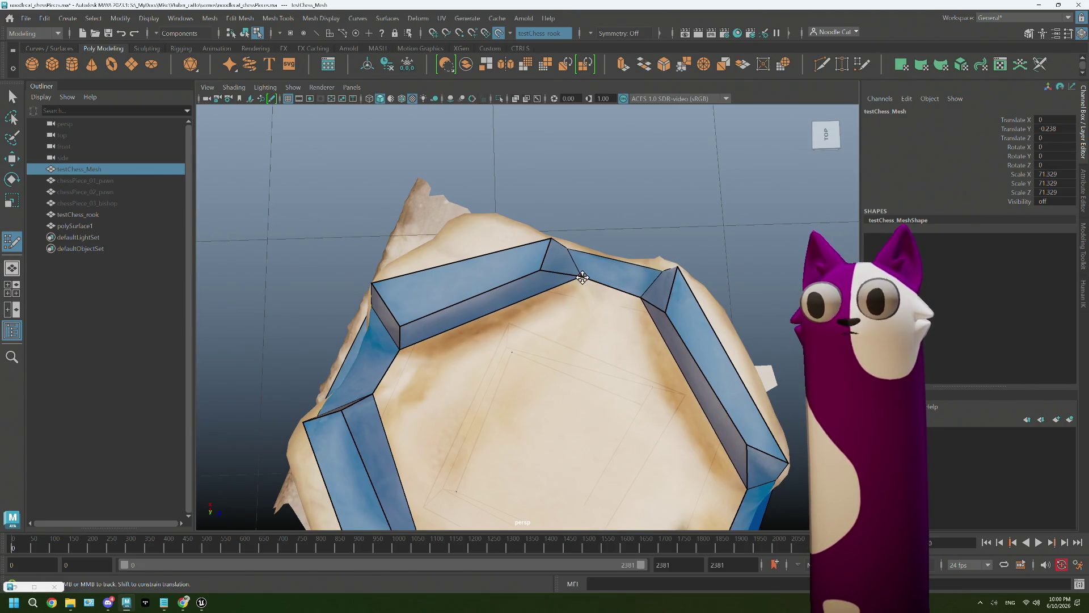
mouse_move(456, 390)
alt+mouse_down()
mouse_move(421, 294)
mouse_move(405, 449)
alt+mouse_up()
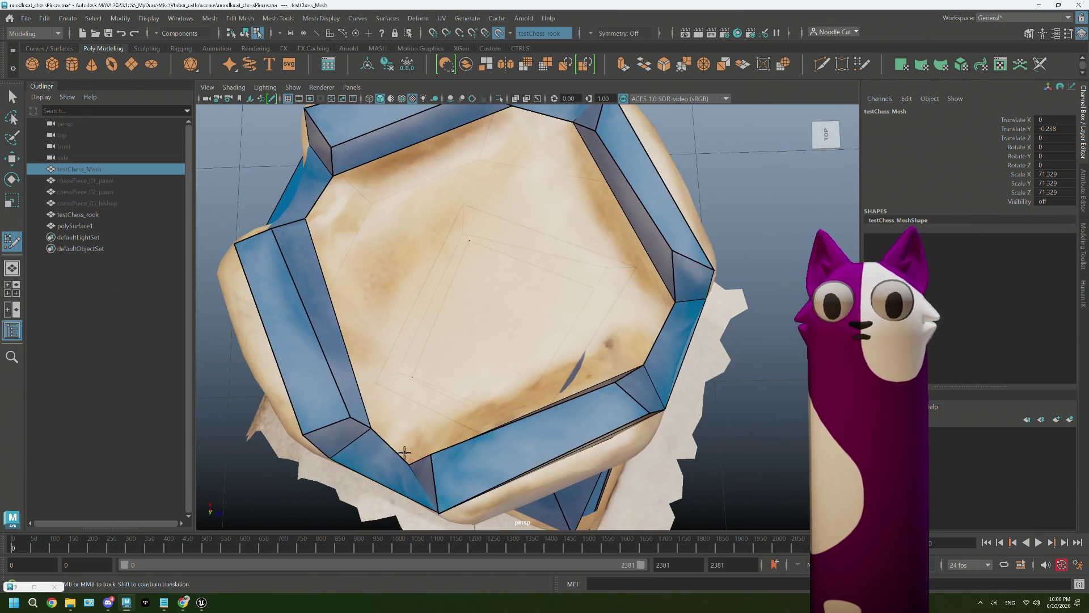
alt+drag(512, 398, 548, 389)
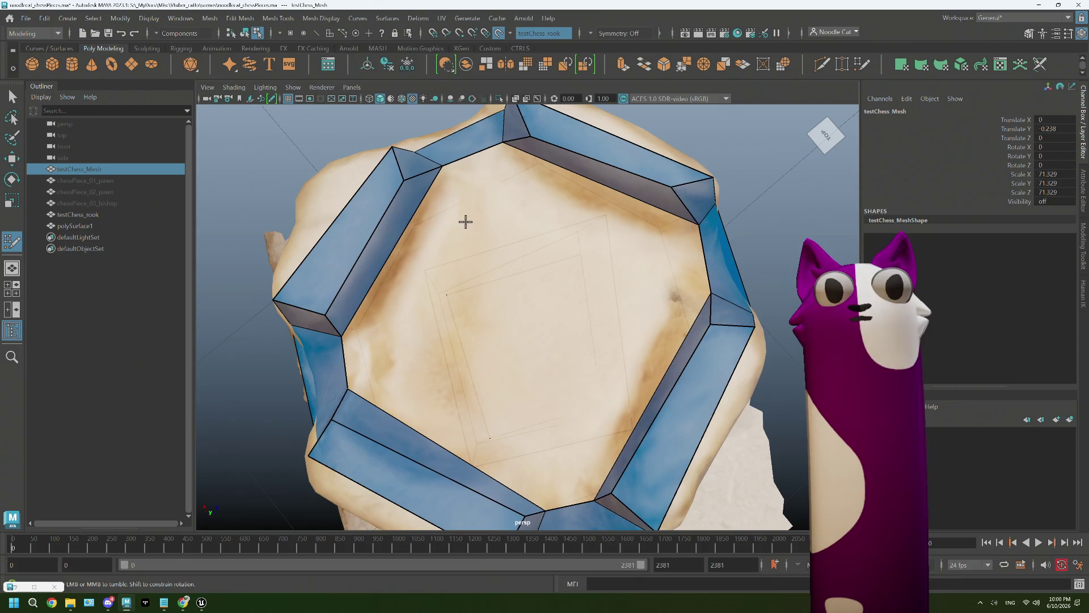
Place Quad Draw faces along each inner edge and gap to ring the rook's hollow top
shift+click(439, 261)
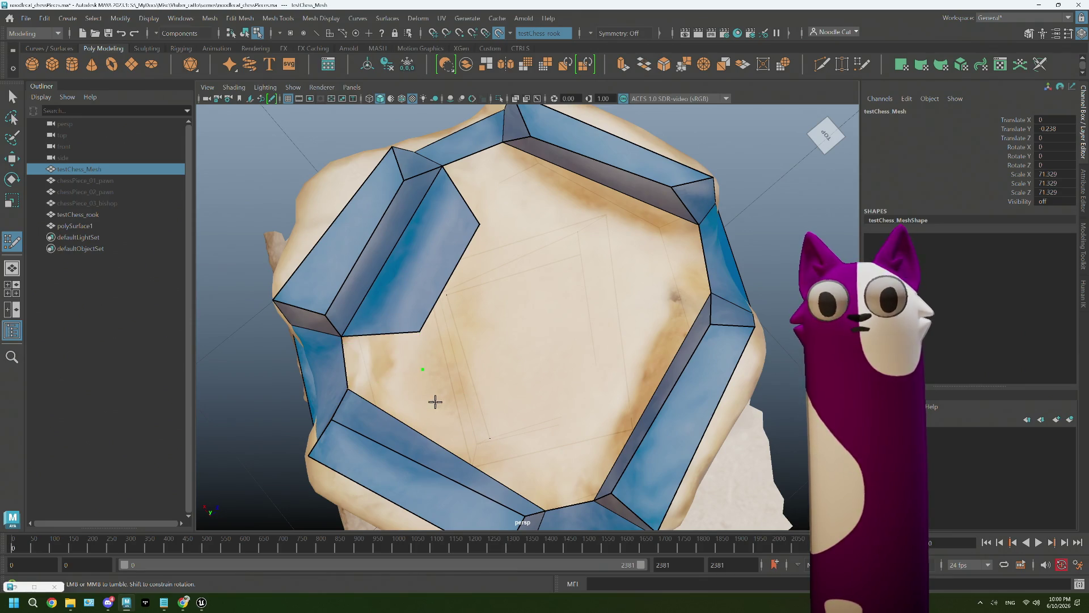
shift+click(487, 454)
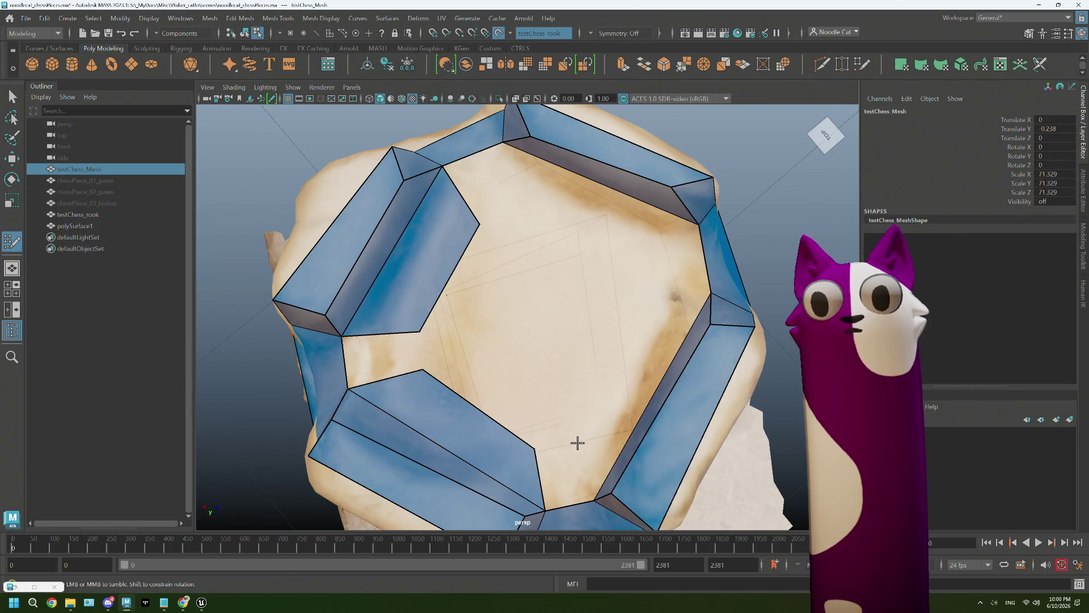
shift+click(659, 350)
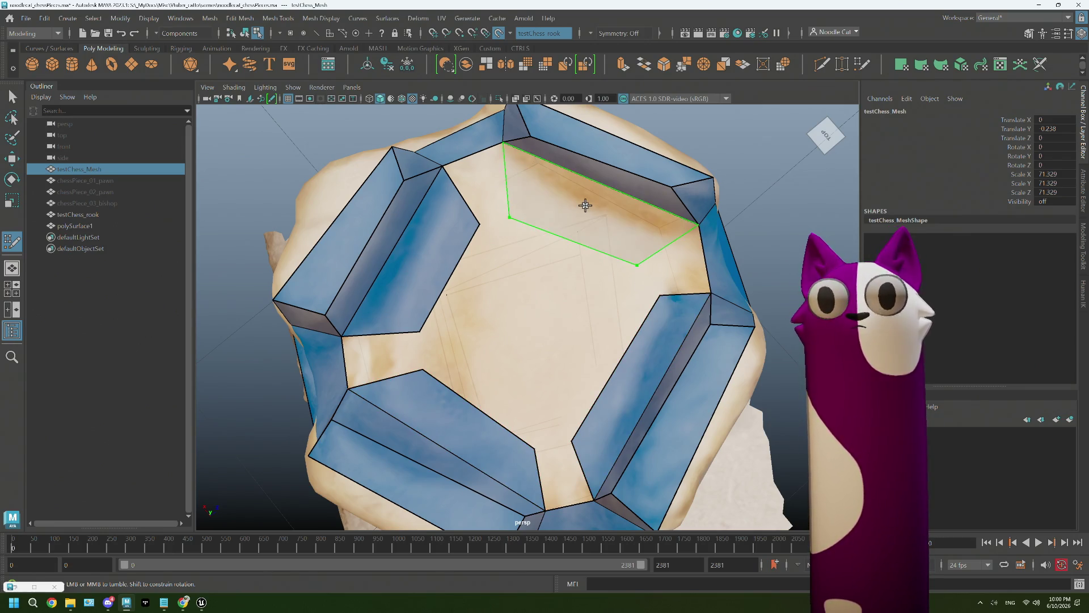
shift+click(505, 219)
shift+click(486, 194)
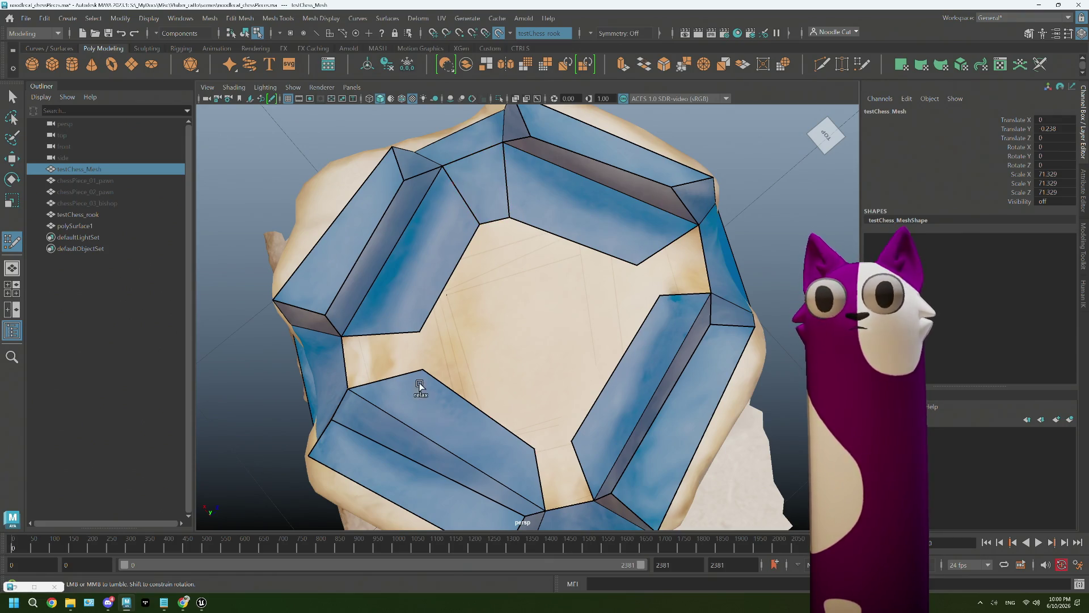
shift+click(423, 378)
shift+click(570, 470)
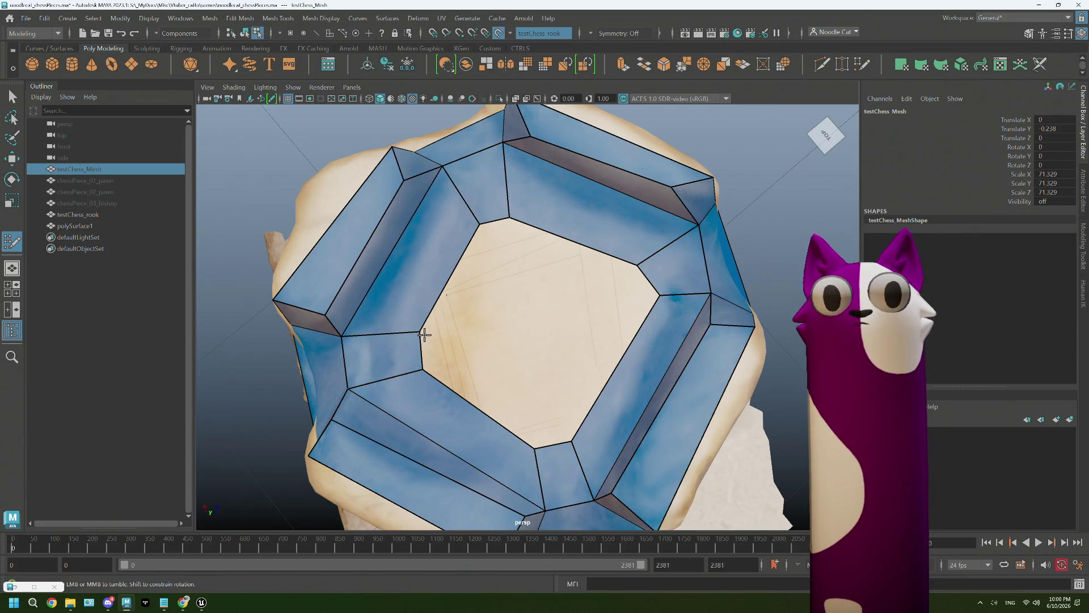
Drag the new inner vertices onto their neighbours to weld the ring's corners closed
drag(421, 368, 421, 350)
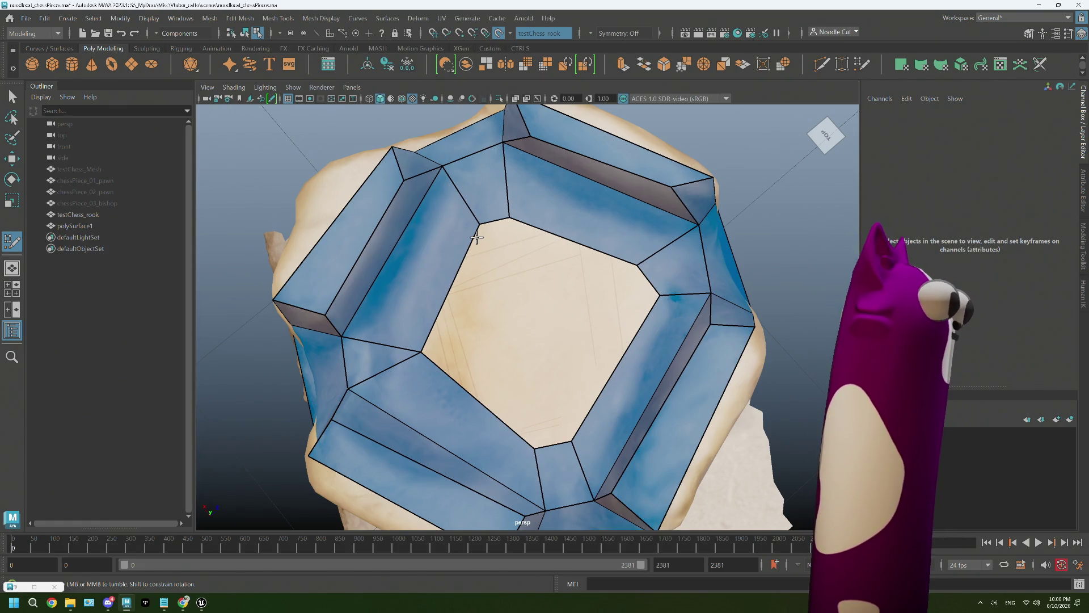
drag(480, 227, 485, 218)
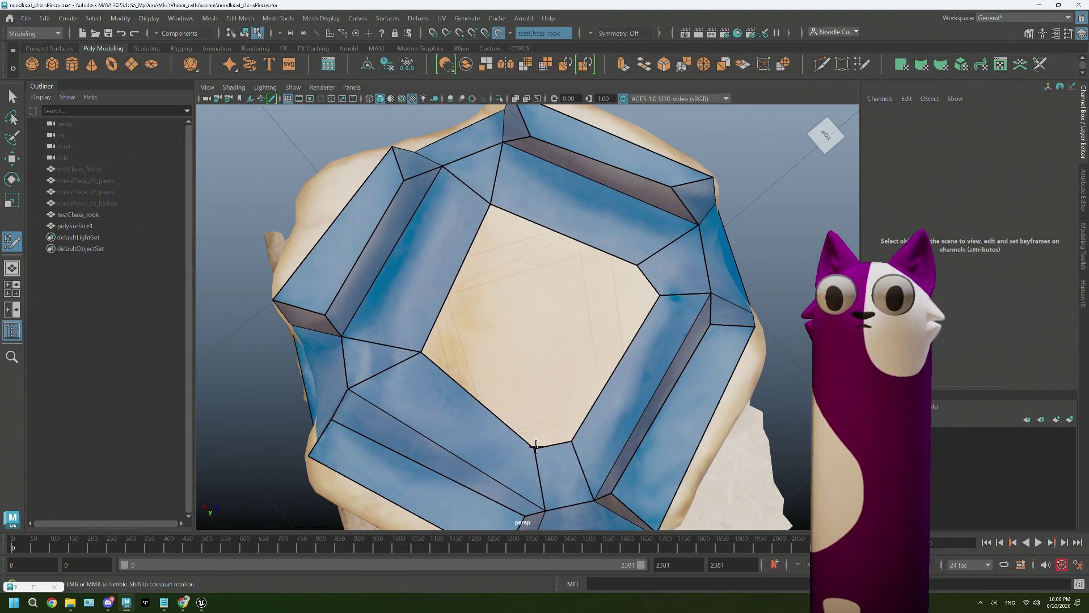
mouse_move(535, 448)
mouse_down()
mouse_move(570, 440)
mouse_move(553, 450)
mouse_up()
drag(662, 294, 638, 297)
drag(556, 449, 554, 426)
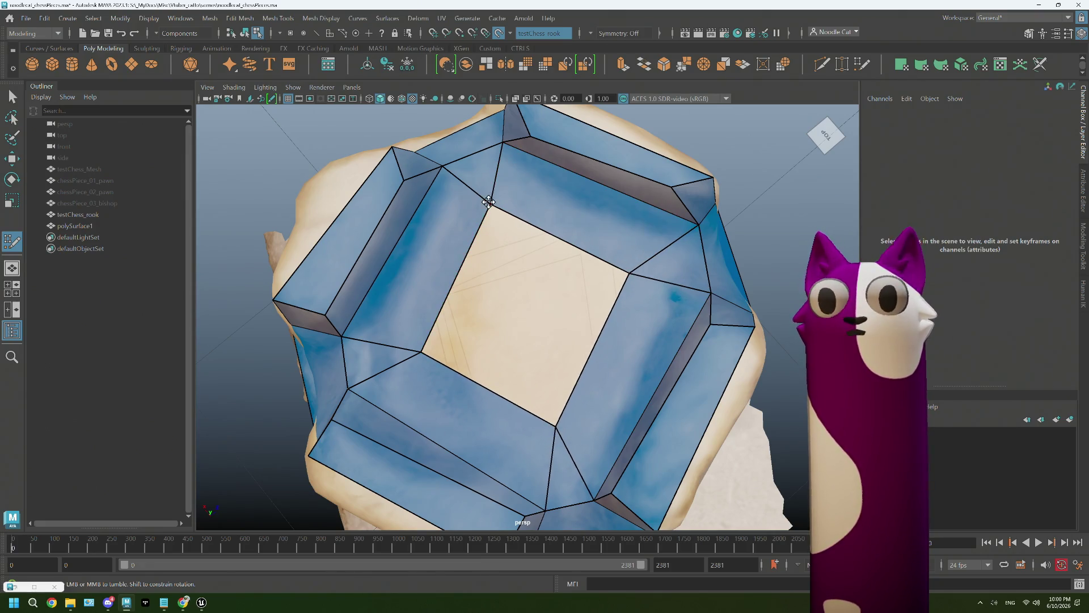
Fill the rook top's centre gap with a quad and nudge the surrounding vertices into place
shift+click(533, 321)
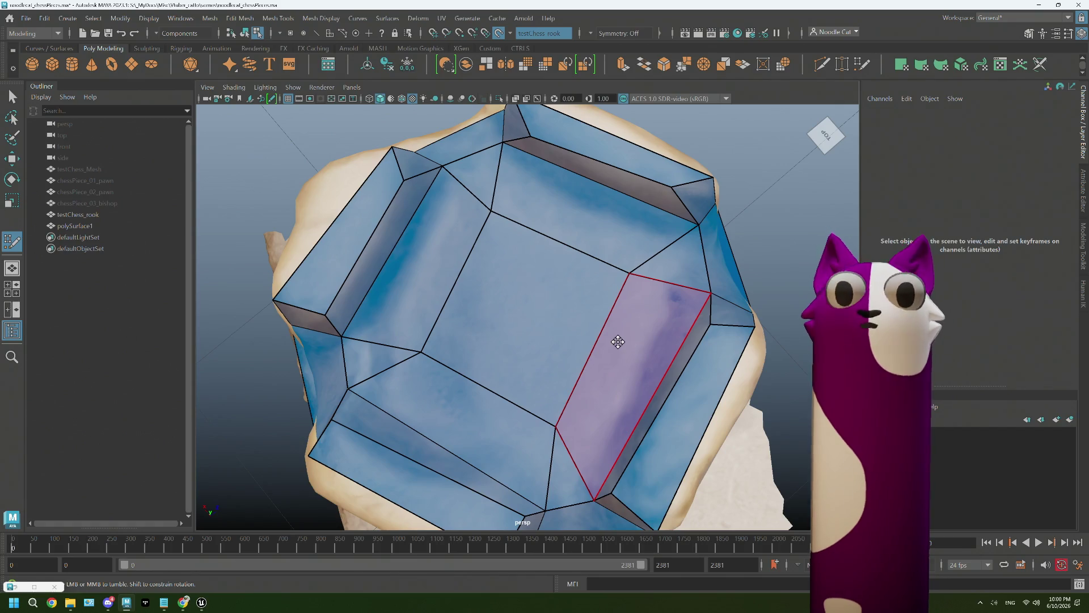
drag(382, 356, 378, 357)
drag(492, 209, 484, 174)
drag(626, 273, 685, 266)
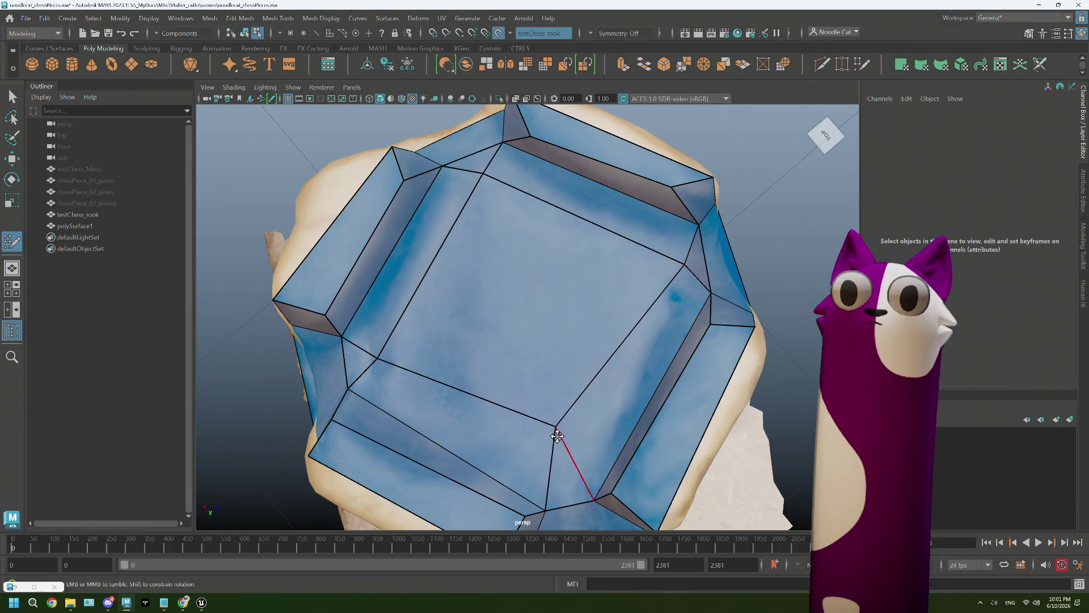
alt+right_drag(518, 515, 578, 461)
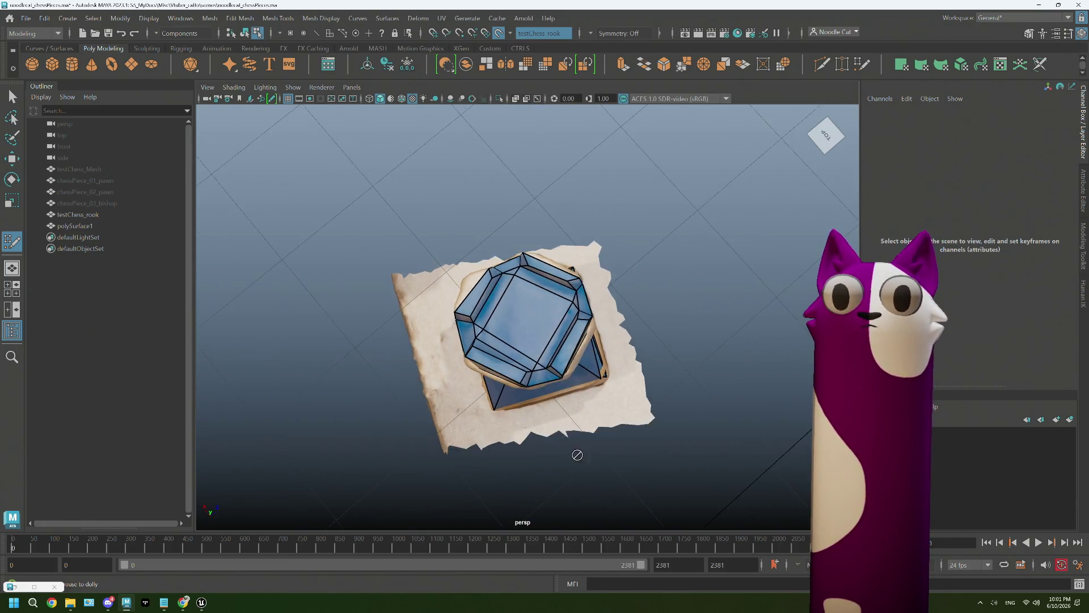
alt+drag(579, 461, 540, 369)
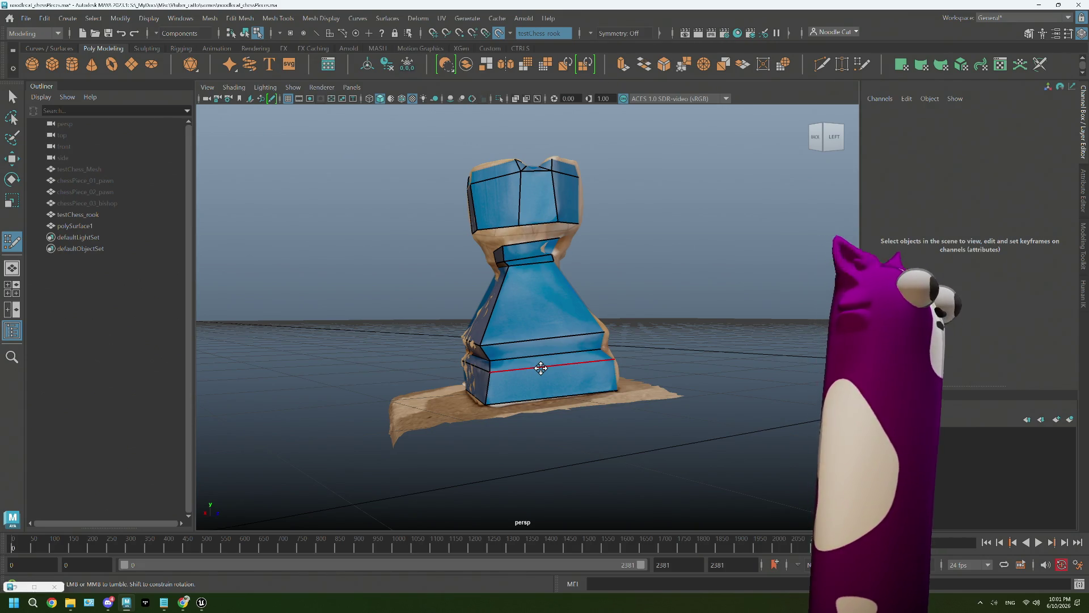
scroll(495, 213, up, 2)
scroll(496, 213, up, 3)
Orbit around the rook to view its neck below the head from several sides
alt+middle_drag(496, 212, 499, 310)
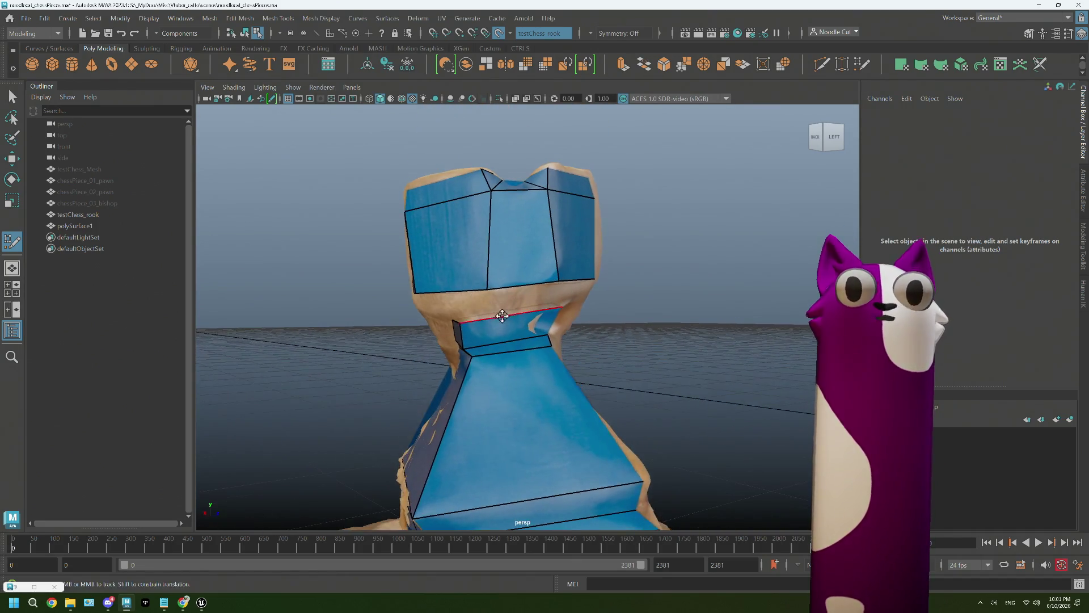
mouse_move(499, 310)
alt+mouse_down()
mouse_move(480, 219)
mouse_move(533, 268)
mouse_move(506, 292)
alt+mouse_up()
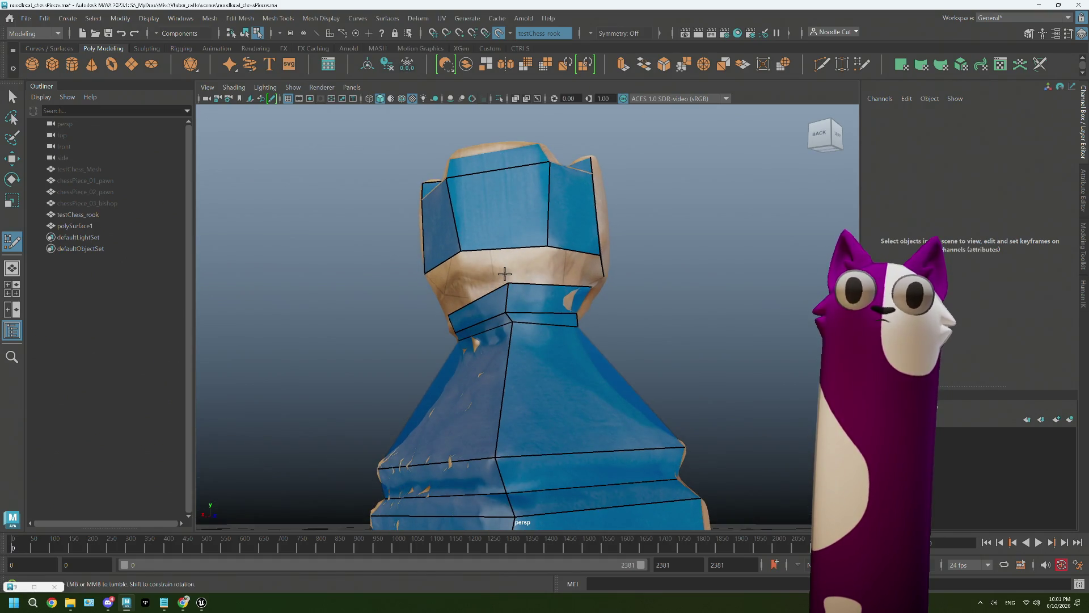
mouse_move(491, 272)
alt+mouse_down()
mouse_move(591, 275)
mouse_move(540, 316)
mouse_move(567, 358)
mouse_move(499, 341)
mouse_move(518, 316)
mouse_move(509, 279)
mouse_move(567, 288)
mouse_move(607, 275)
alt+mouse_up()
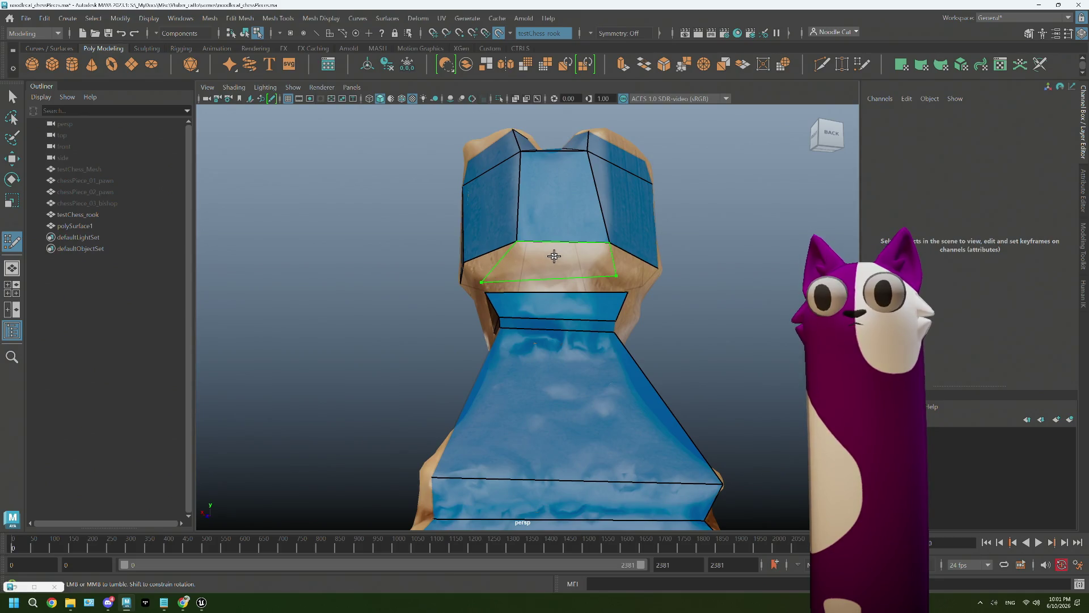
alt+drag(554, 258, 574, 272)
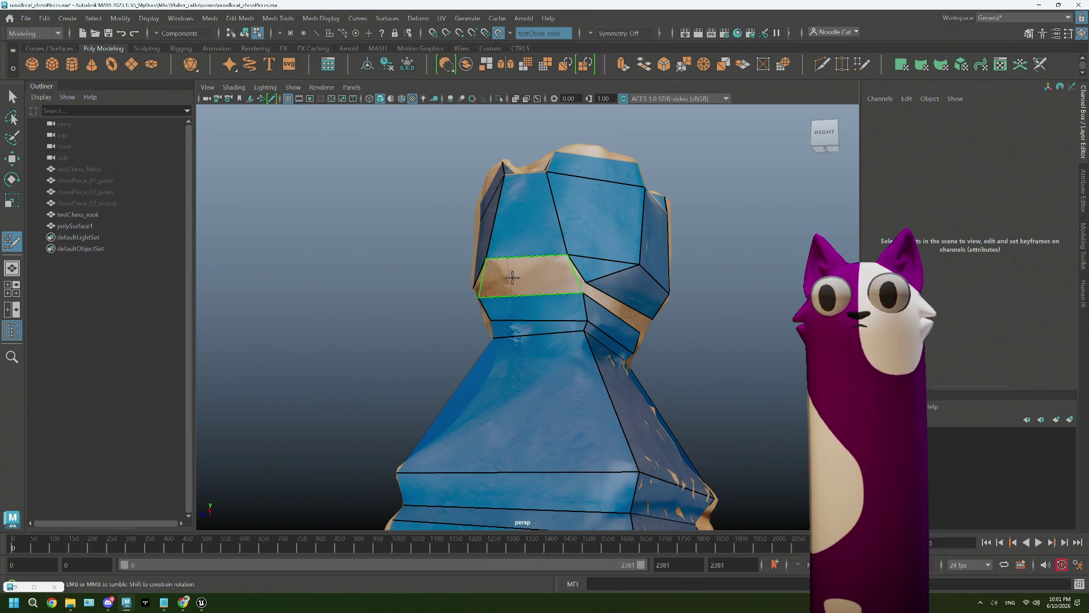
alt+drag(504, 282, 591, 282)
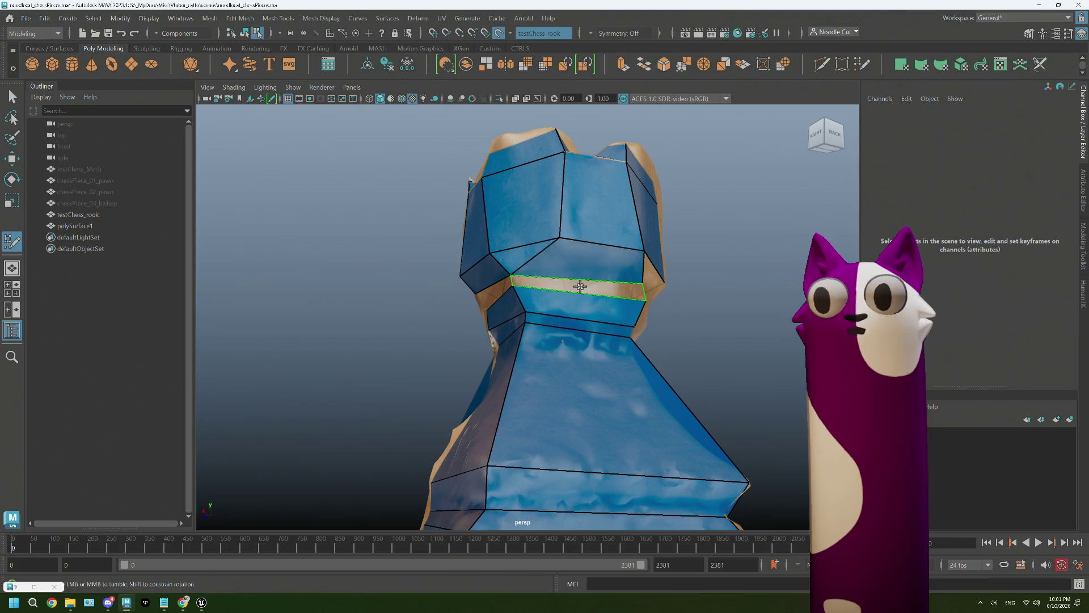
mouse_move(552, 284)
alt+mouse_down()
mouse_move(543, 299)
mouse_move(495, 292)
mouse_move(543, 288)
alt+mouse_up()
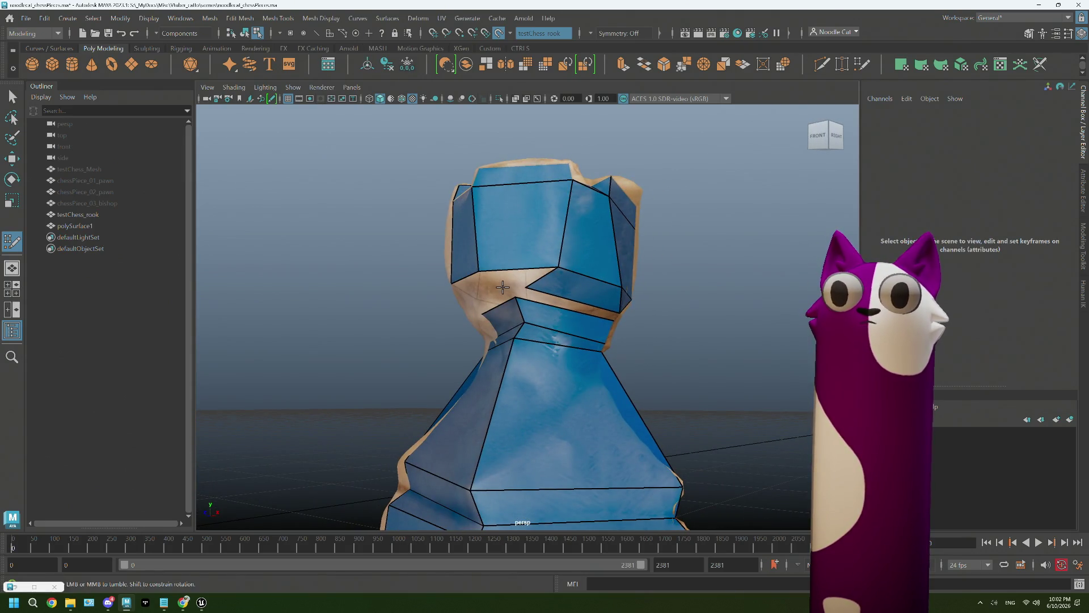
Pull the head's lower-left corner vertex down so the face follows the scan into the neck
mouse_move(523, 290)
alt+mouse_down()
mouse_move(564, 286)
mouse_move(495, 284)
alt+mouse_up()
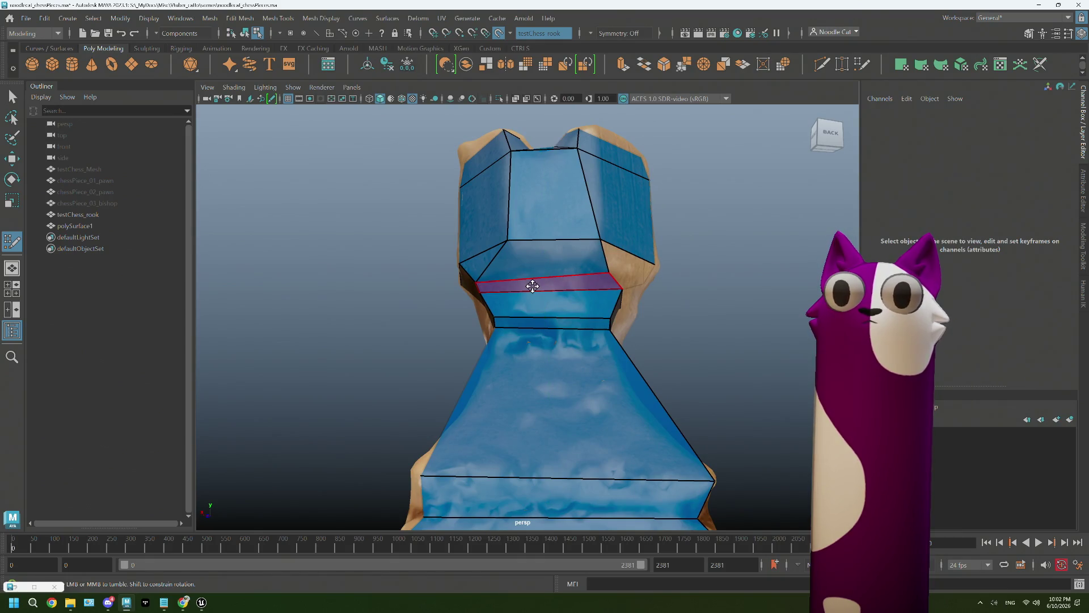
mouse_move(542, 288)
alt+mouse_down()
mouse_move(540, 296)
mouse_move(591, 260)
mouse_move(576, 270)
mouse_move(623, 279)
mouse_move(564, 306)
mouse_move(541, 292)
alt+mouse_up()
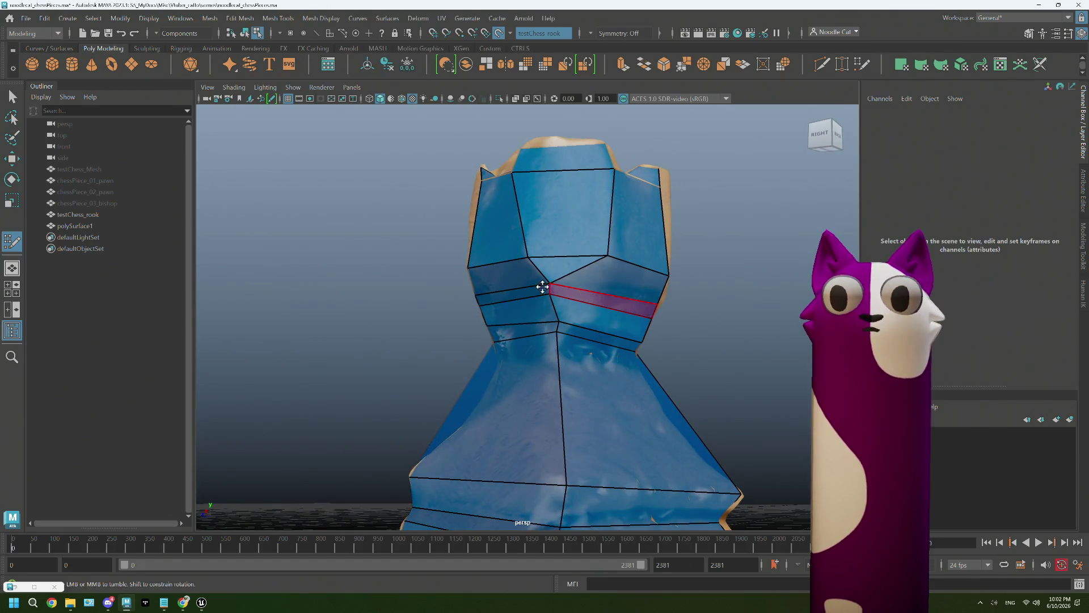
mouse_move(565, 293)
alt+mouse_down()
mouse_move(433, 308)
mouse_move(433, 292)
alt+mouse_up()
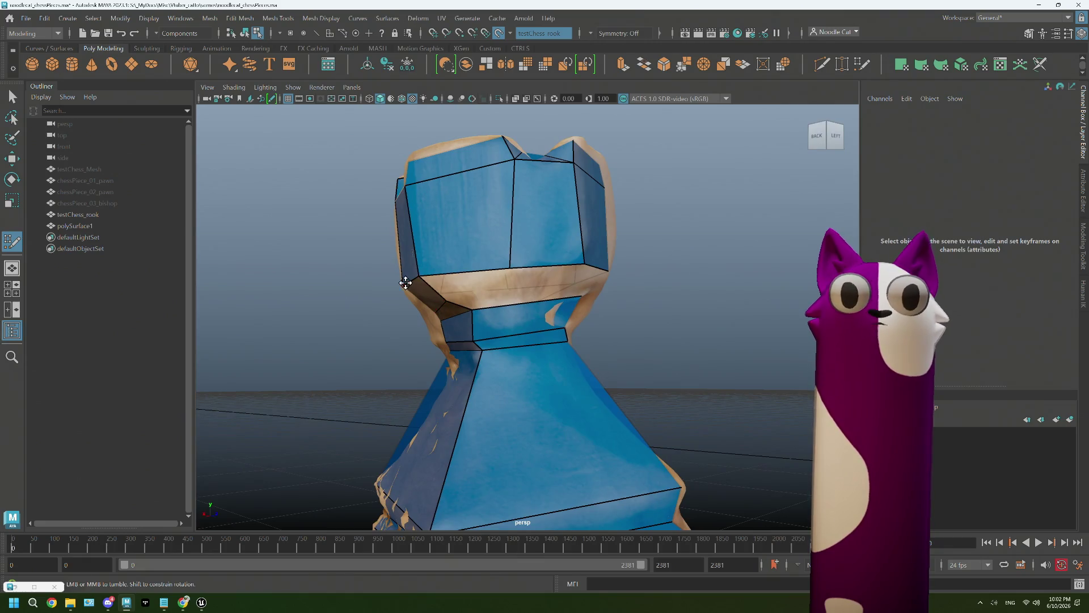
drag(409, 282, 567, 270)
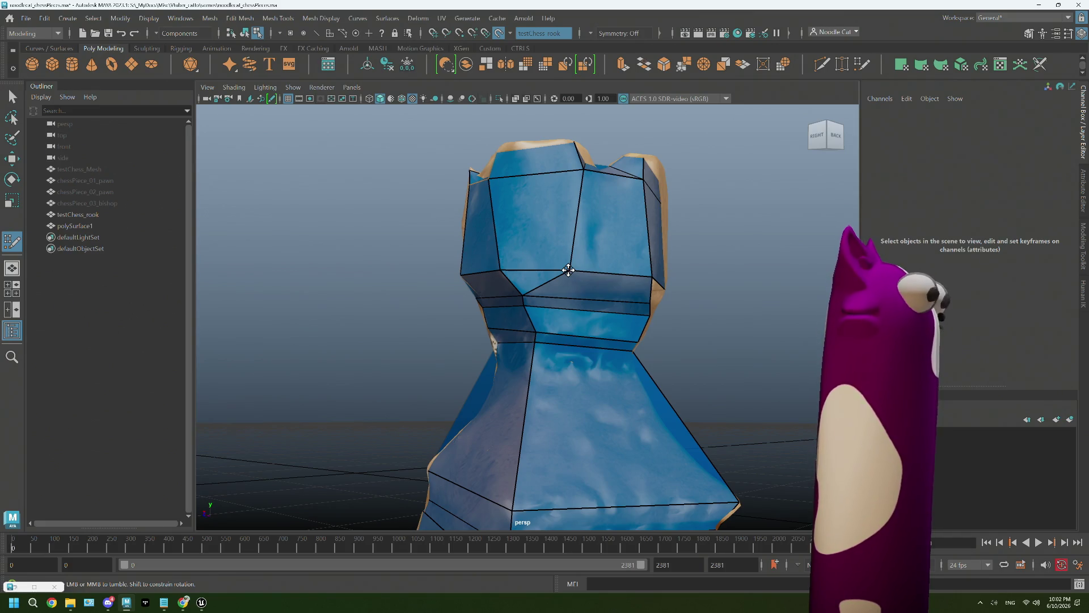
mouse_move(557, 260)
alt+mouse_down()
mouse_move(616, 264)
mouse_move(537, 287)
alt+mouse_up()
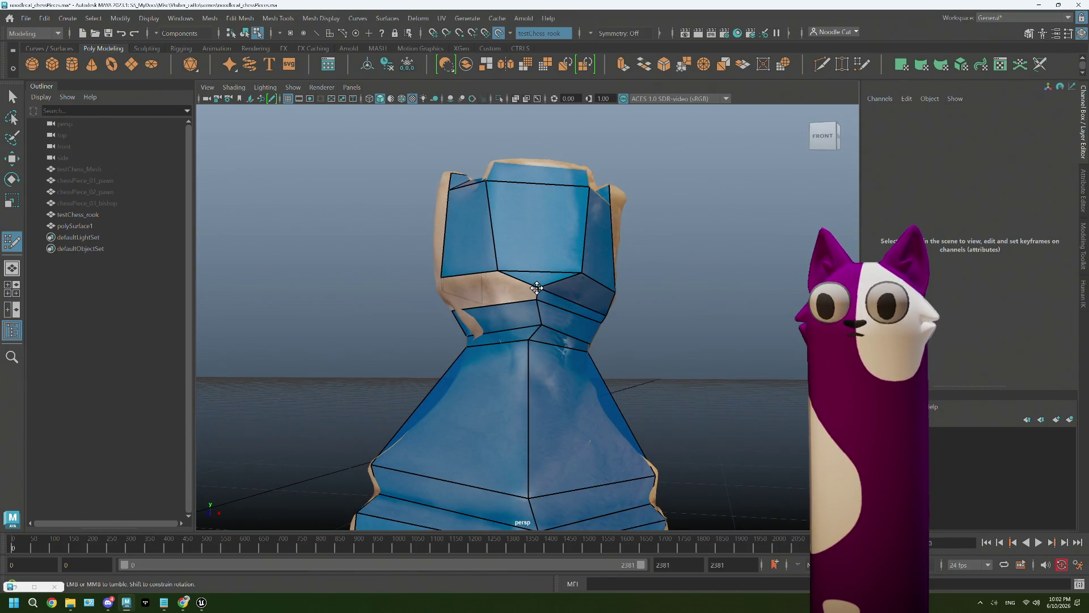
mouse_move(498, 294)
alt+mouse_down()
mouse_move(517, 292)
mouse_move(492, 282)
mouse_move(507, 290)
alt+mouse_up()
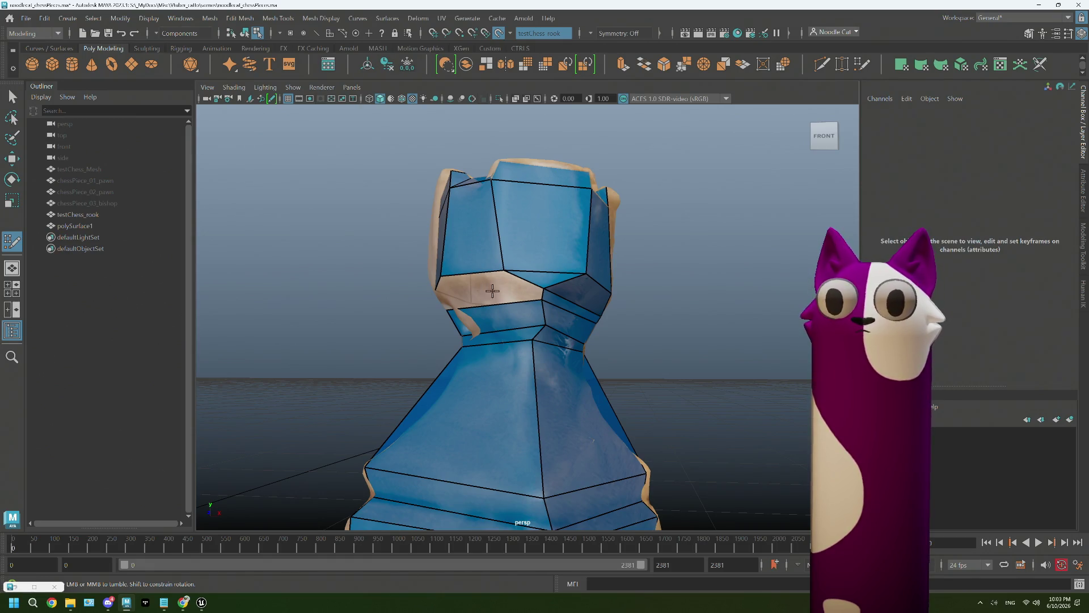
Orbit around the rook to inspect the head-to-neck faces from every side
alt+drag(490, 291, 467, 288)
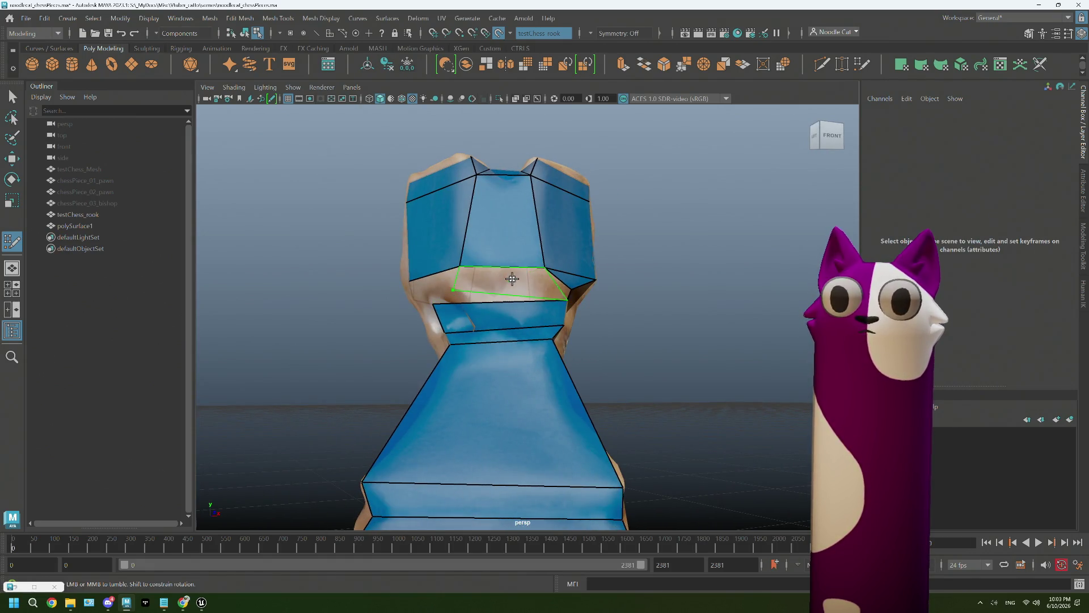
alt+drag(511, 275, 564, 288)
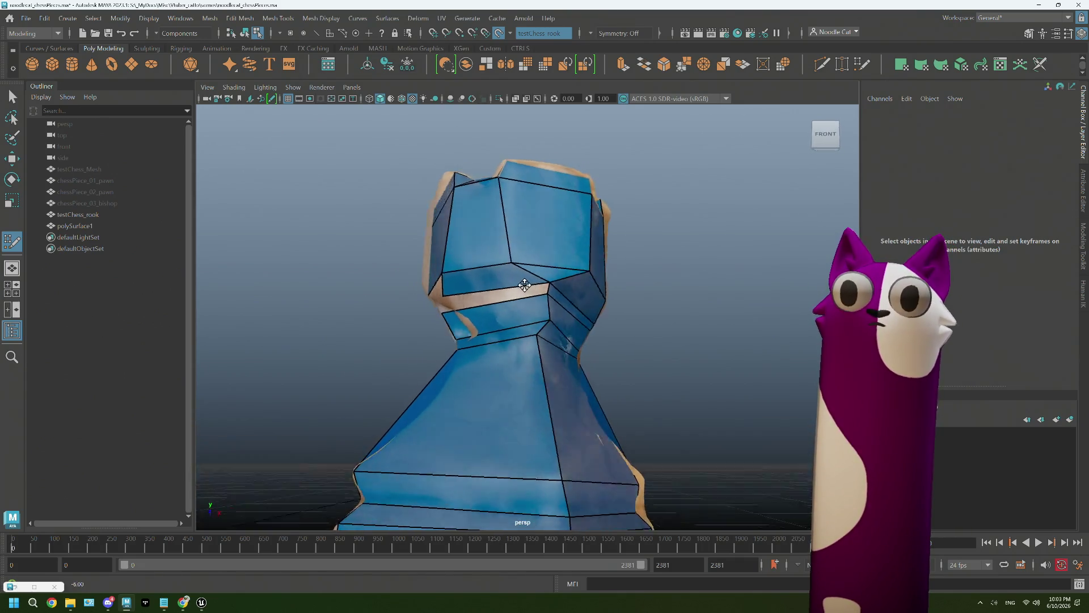
alt+drag(564, 288, 480, 282)
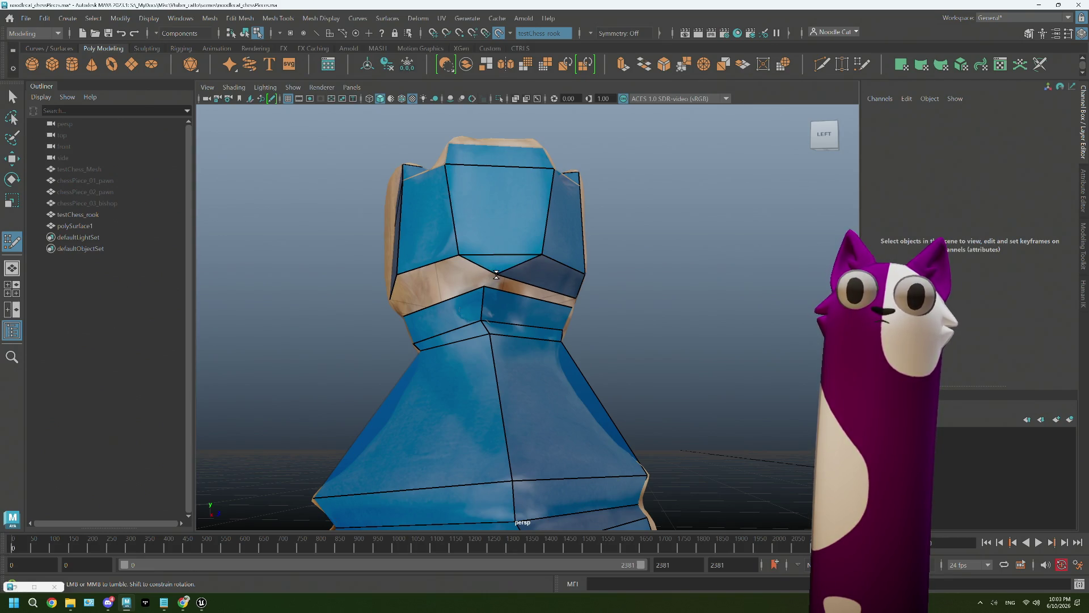
mouse_move(544, 295)
alt+mouse_down()
mouse_move(486, 319)
mouse_move(558, 316)
mouse_move(499, 312)
mouse_move(520, 309)
mouse_move(509, 276)
alt+mouse_up()
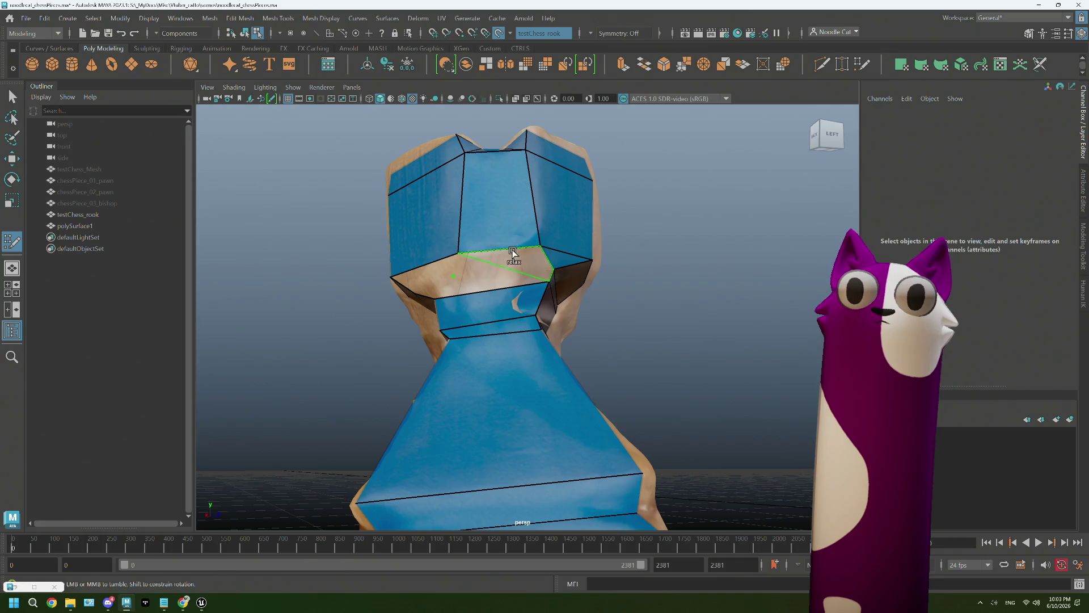
alt+drag(481, 268, 491, 276)
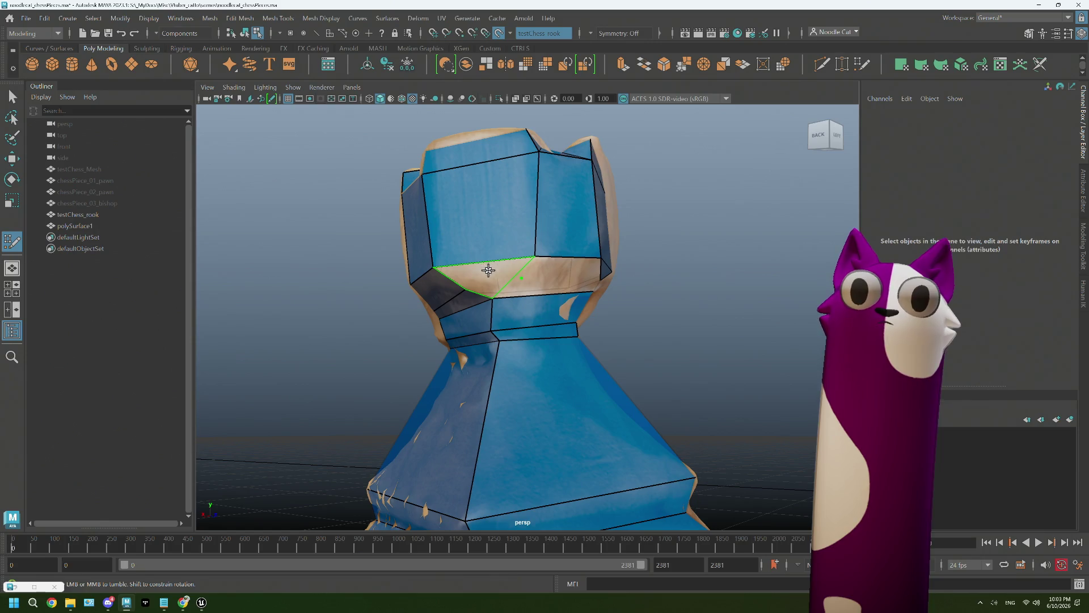
alt+drag(501, 285, 567, 261)
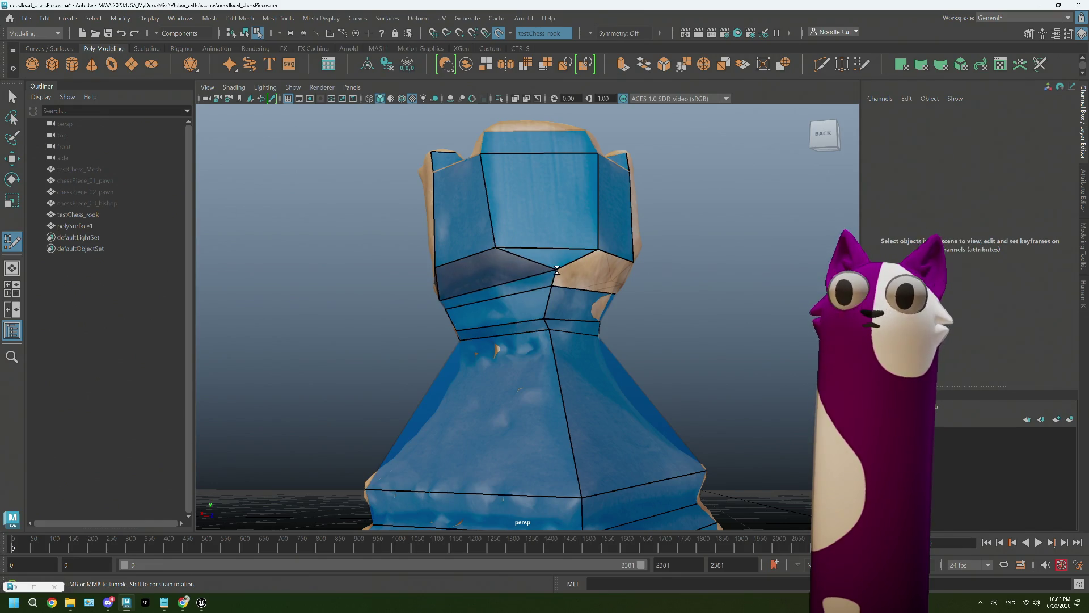
alt+drag(534, 270, 557, 269)
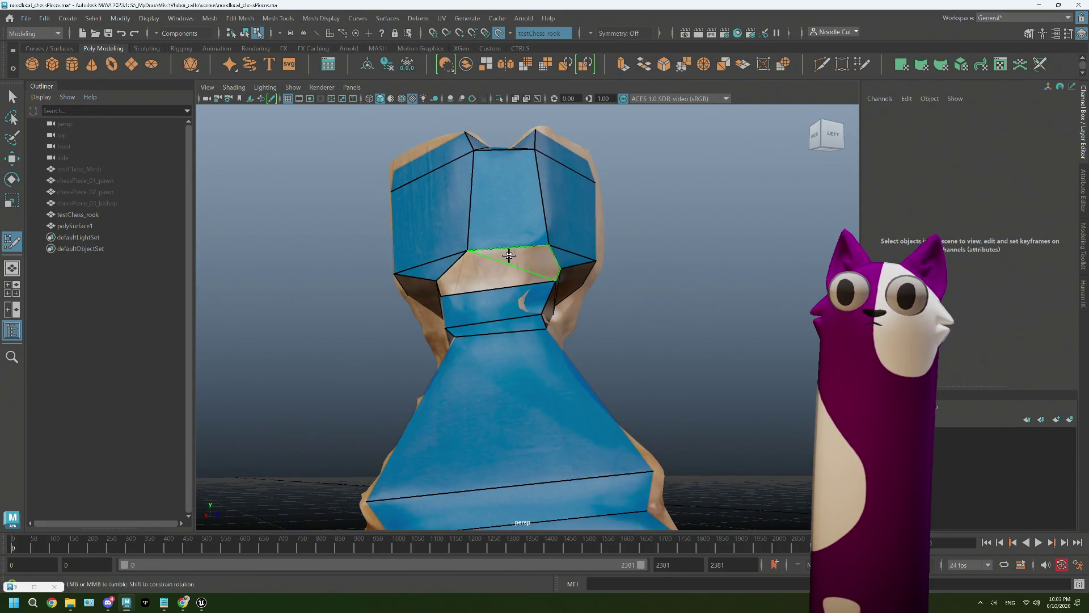
alt+drag(492, 274, 532, 269)
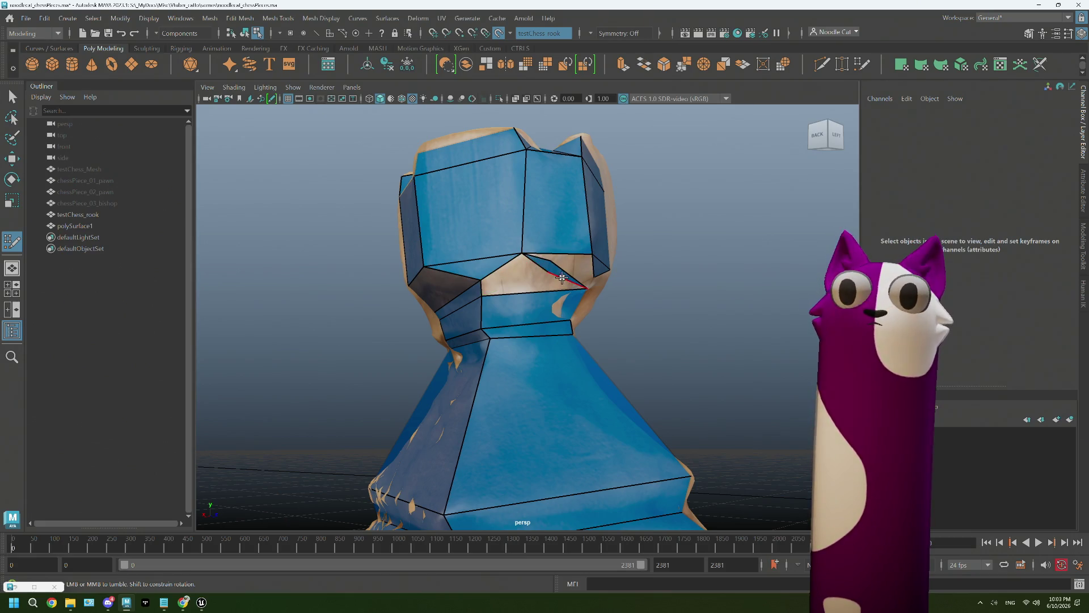
alt+drag(527, 262, 537, 243)
Reshape the faces to close the tan gap at the neck, then leave Quad Draw for selection
mouse_move(484, 267)
mouse_down()
mouse_move(543, 270)
mouse_move(576, 319)
mouse_move(589, 320)
mouse_move(579, 349)
mouse_move(601, 348)
mouse_up()
scroll(589, 319, down, 5)
scroll(588, 320, down, 3)
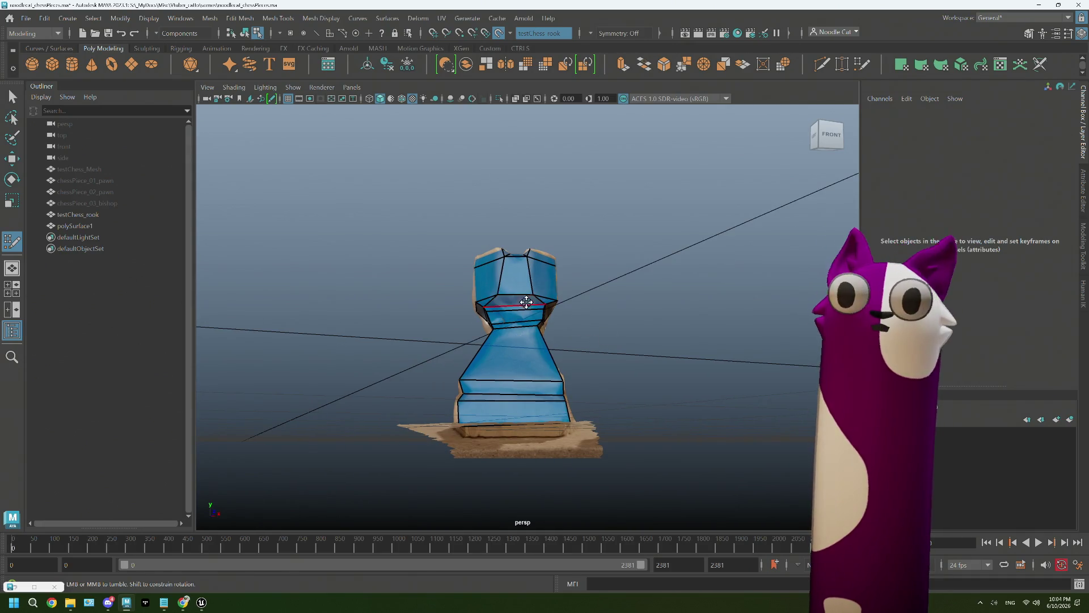
scroll(525, 300, up, 3)
alt+drag(499, 311, 588, 340)
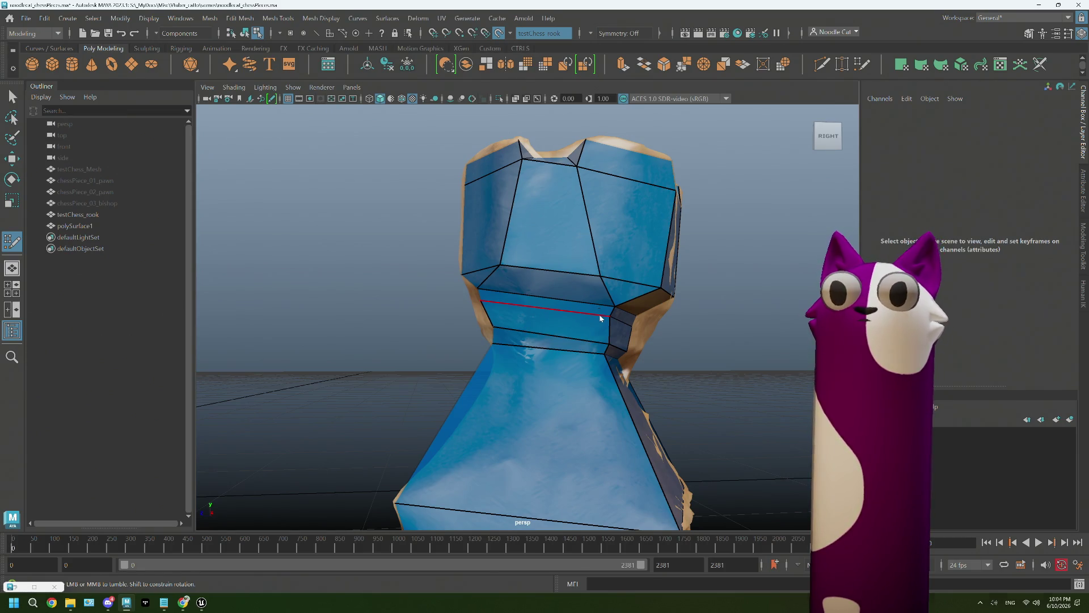
shift+right_drag(599, 315, 578, 315)
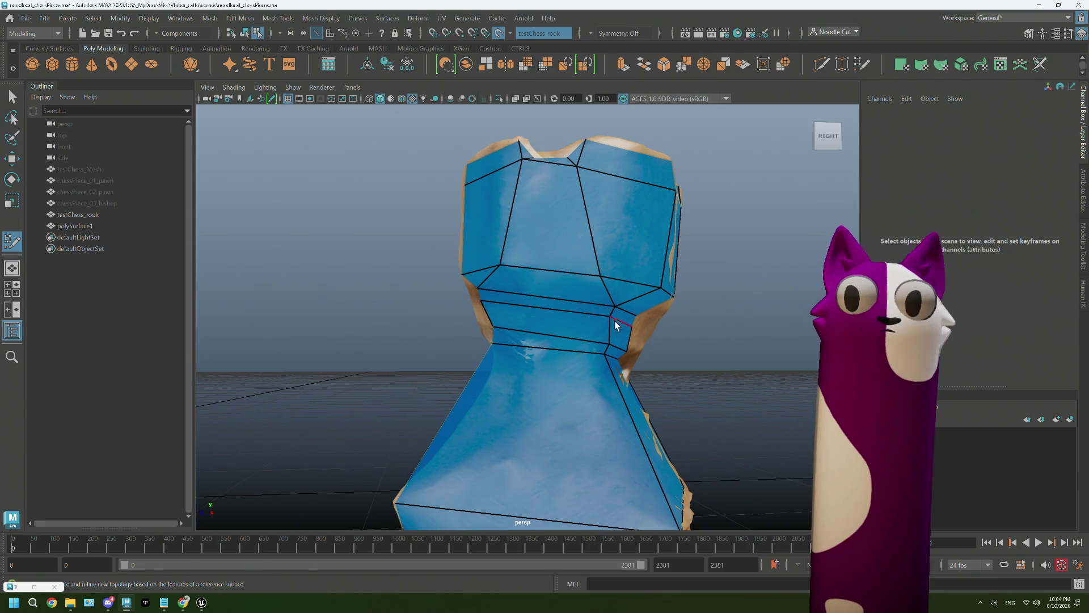
key(q)
mouse_move(593, 275)
right_down()
mouse_move(584, 264)
mouse_move(607, 326)
right_up()
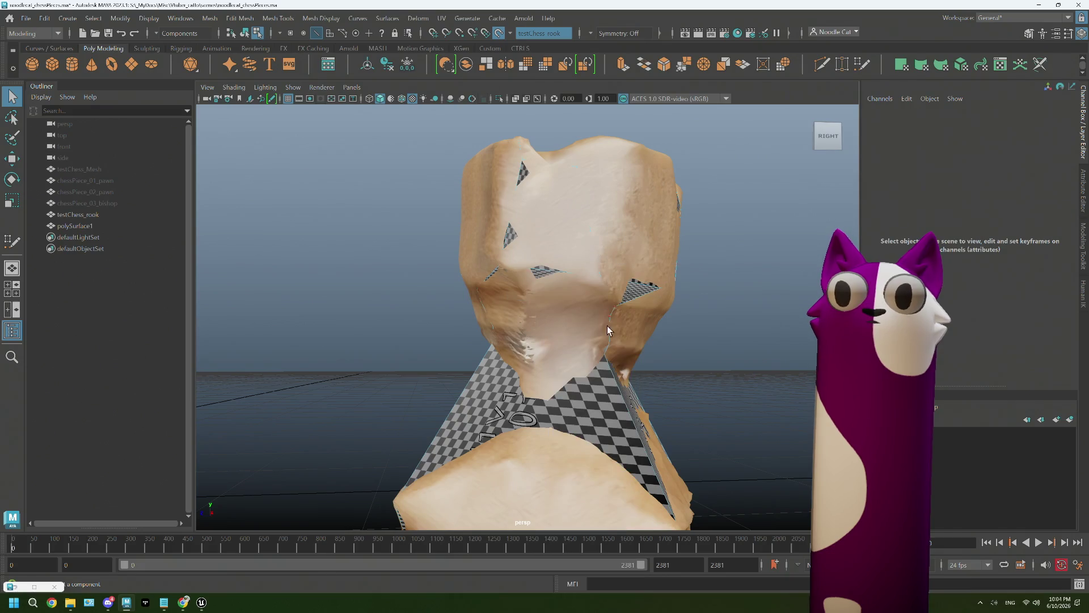
Change the rook scan's display, select polySurface1 and switch to edge mode
alt+drag(611, 318, 540, 301)
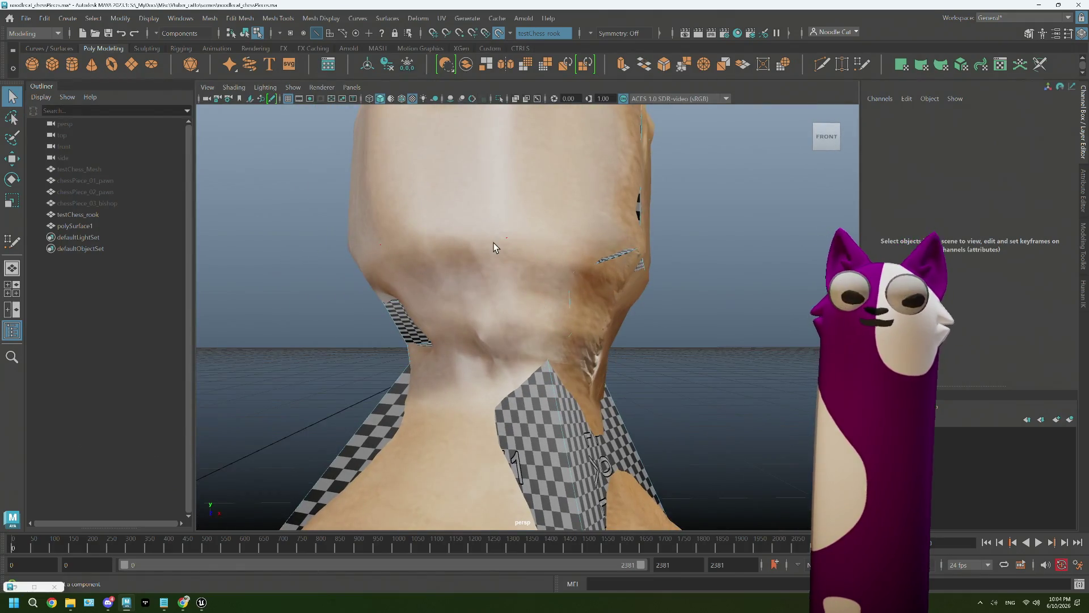
click(114, 215)
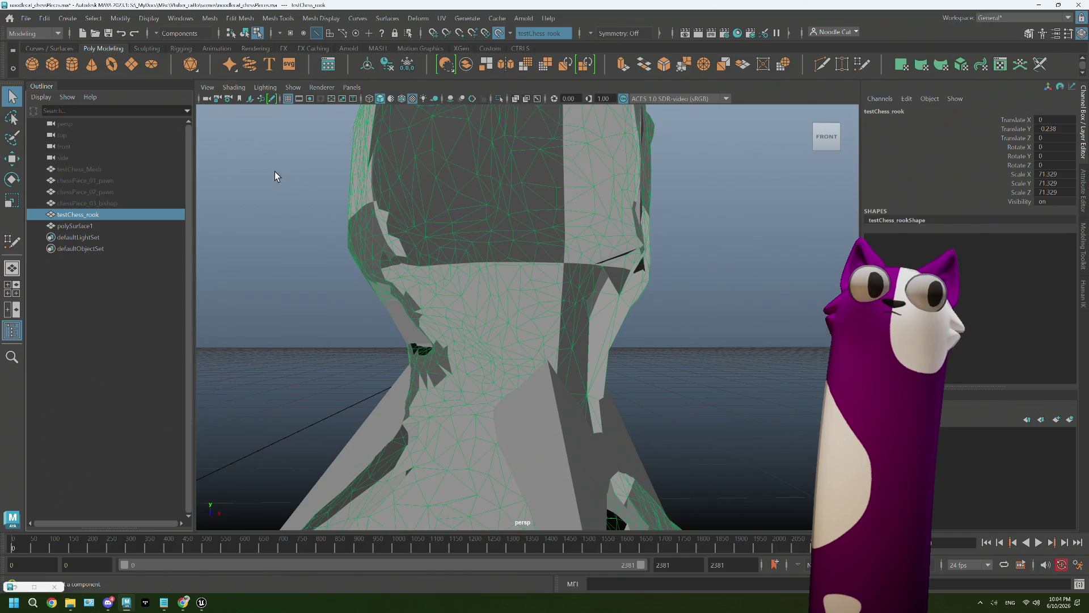
click(515, 98)
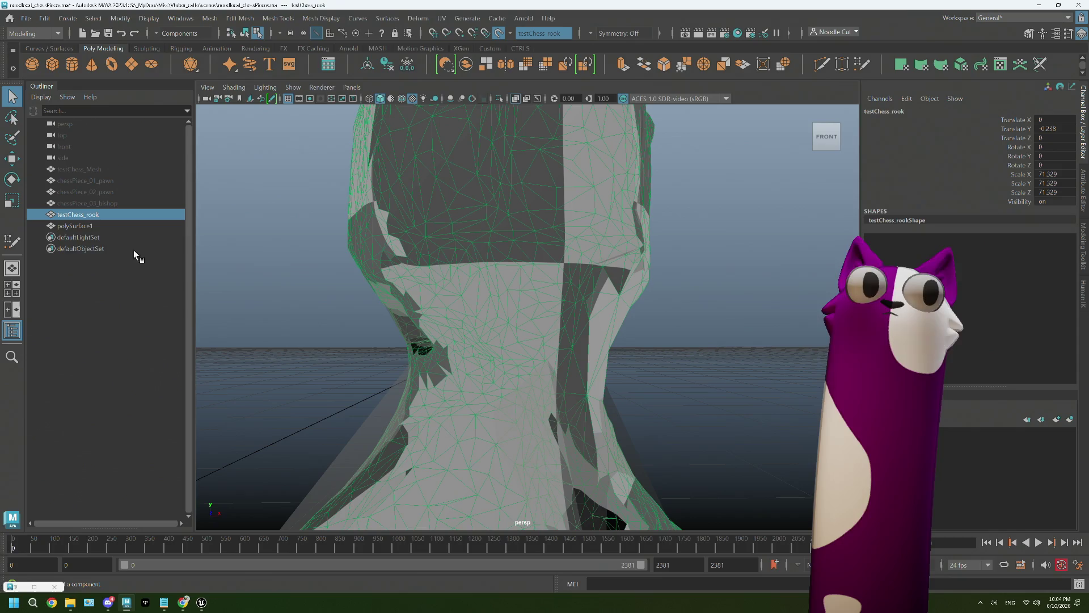
click(92, 227)
right_drag(361, 271, 345, 266)
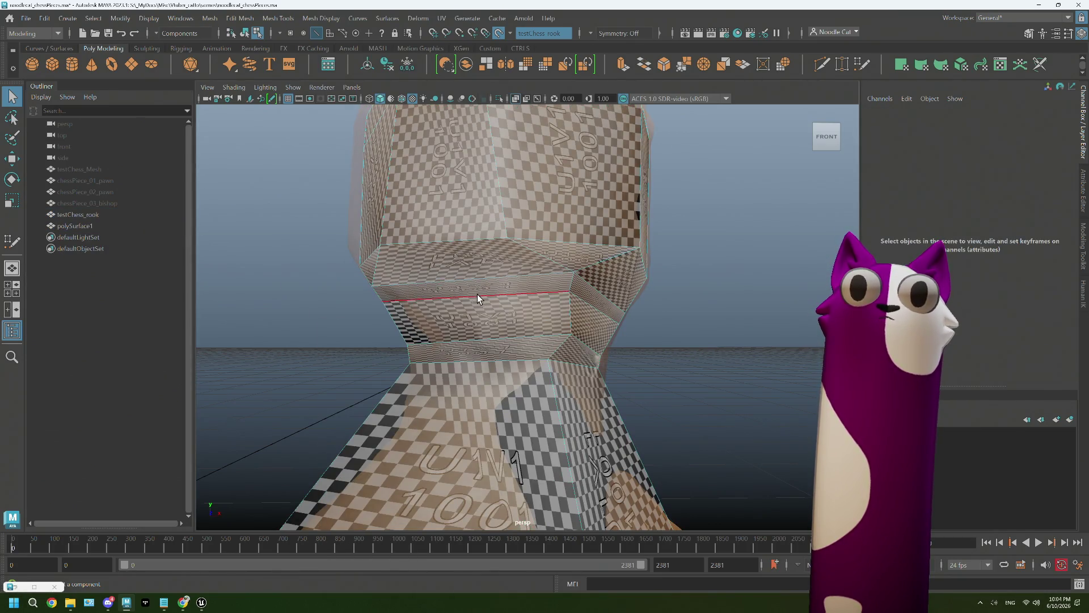
Delete the extra edge loop and the neighbouring edge around the rook's neck
click(515, 294)
key(Delete)
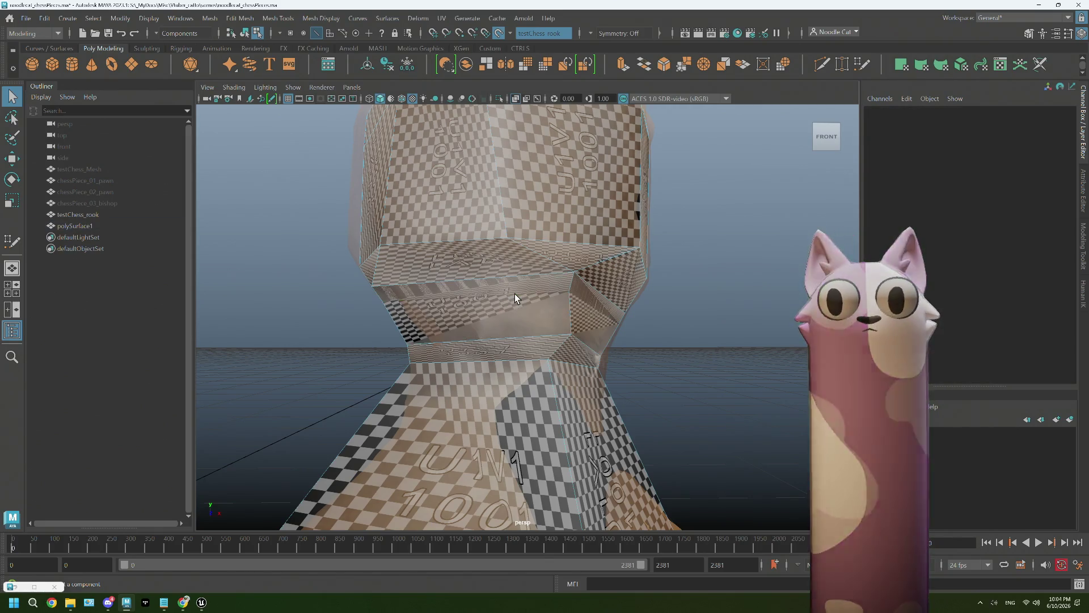
right_click(514, 294)
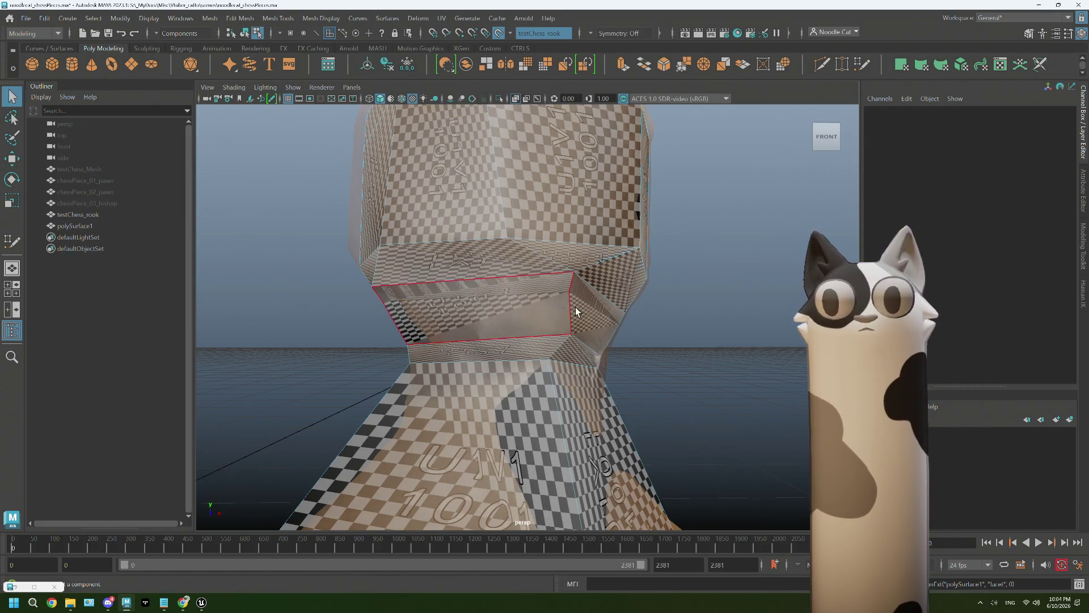
right_drag(584, 312, 599, 314)
click(600, 315)
key(Delete)
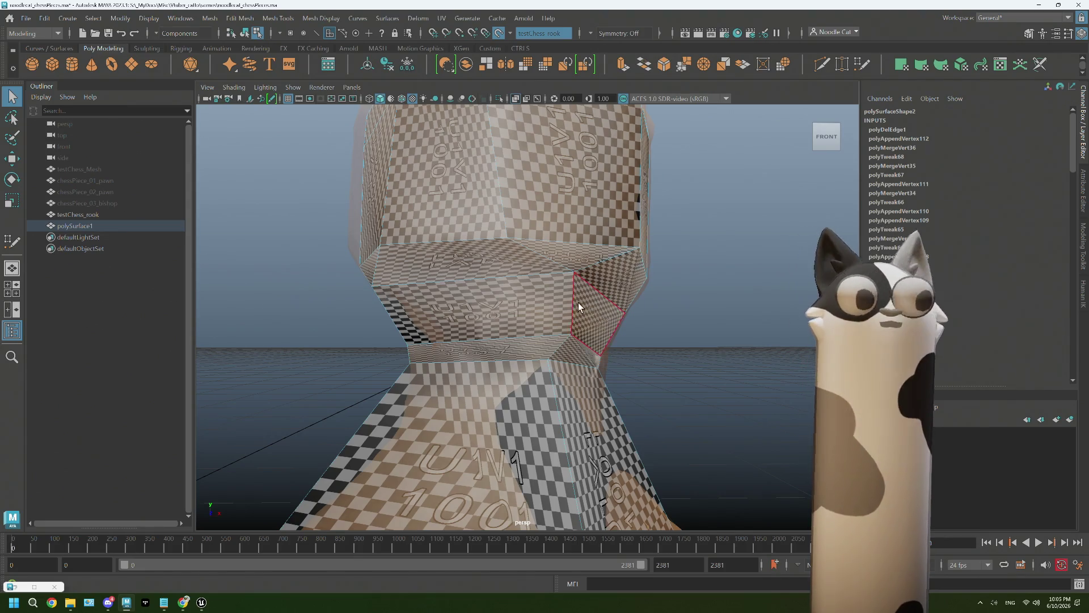
click(75, 225)
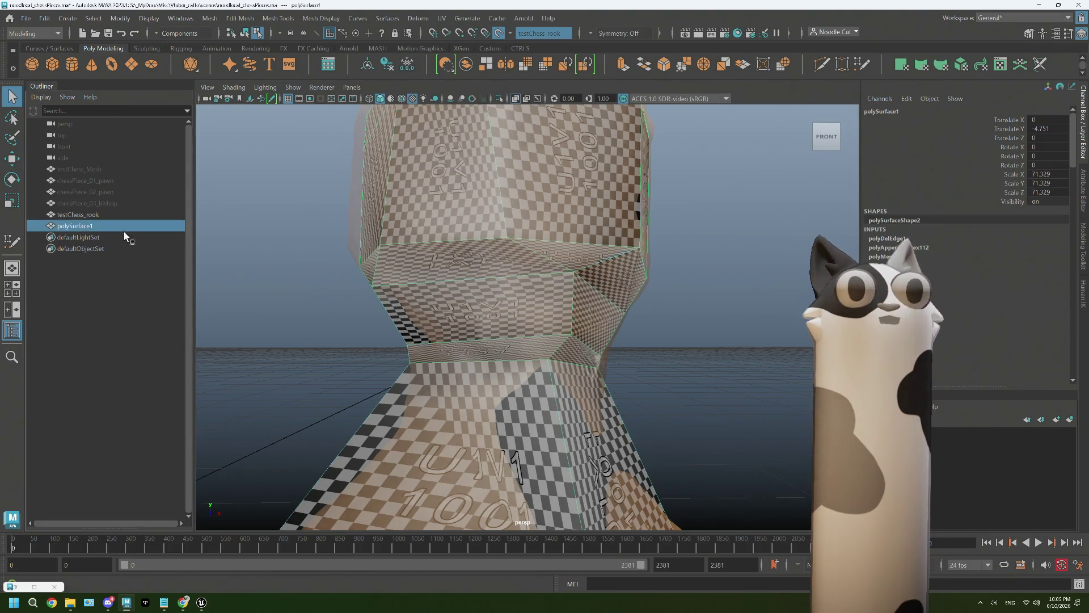
Reselect polySurface1, show the scan's skin texture and reactivate Quad Draw
click(862, 66)
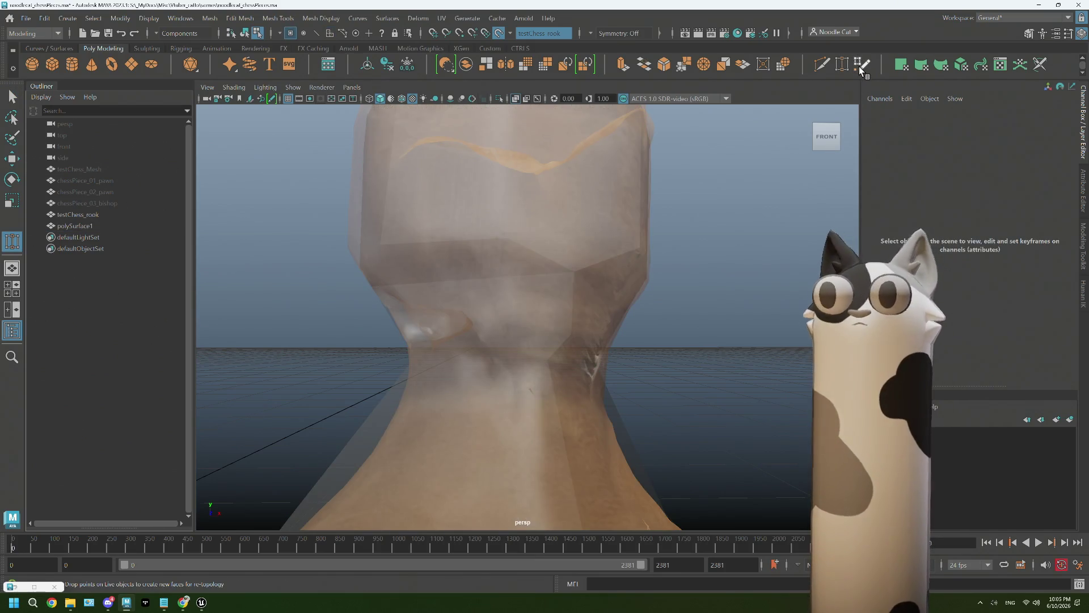
alt+drag(608, 285, 627, 311)
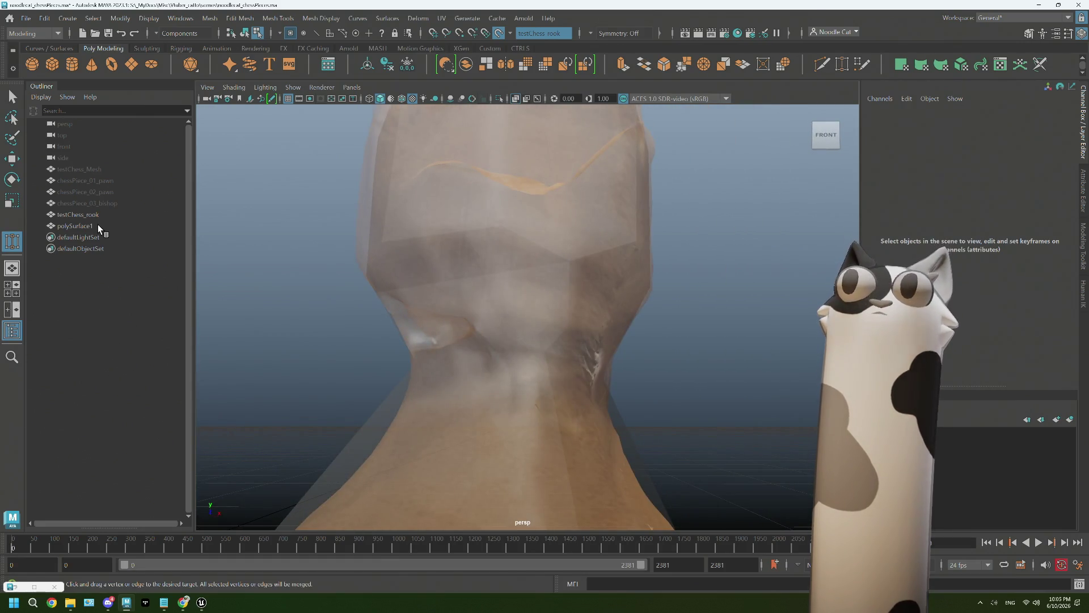
click(98, 225)
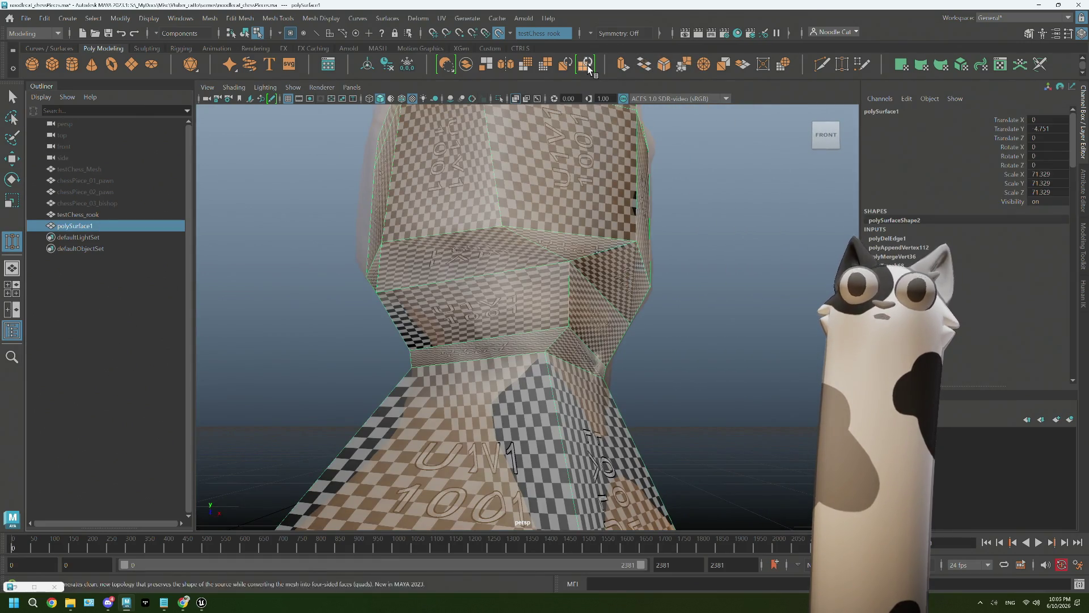
click(519, 99)
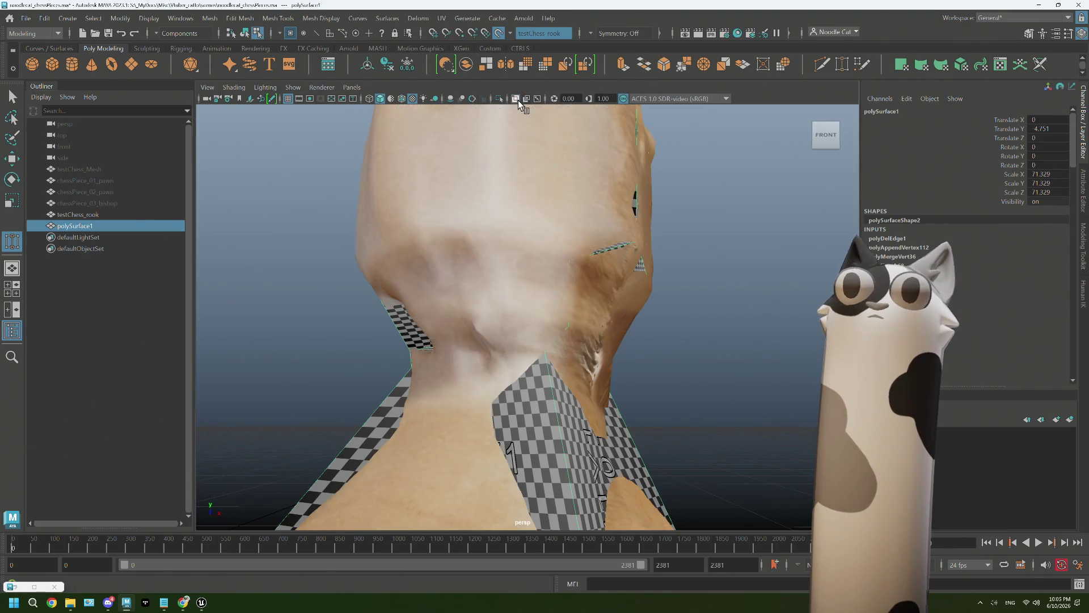
click(862, 66)
scroll(561, 333, up, 3)
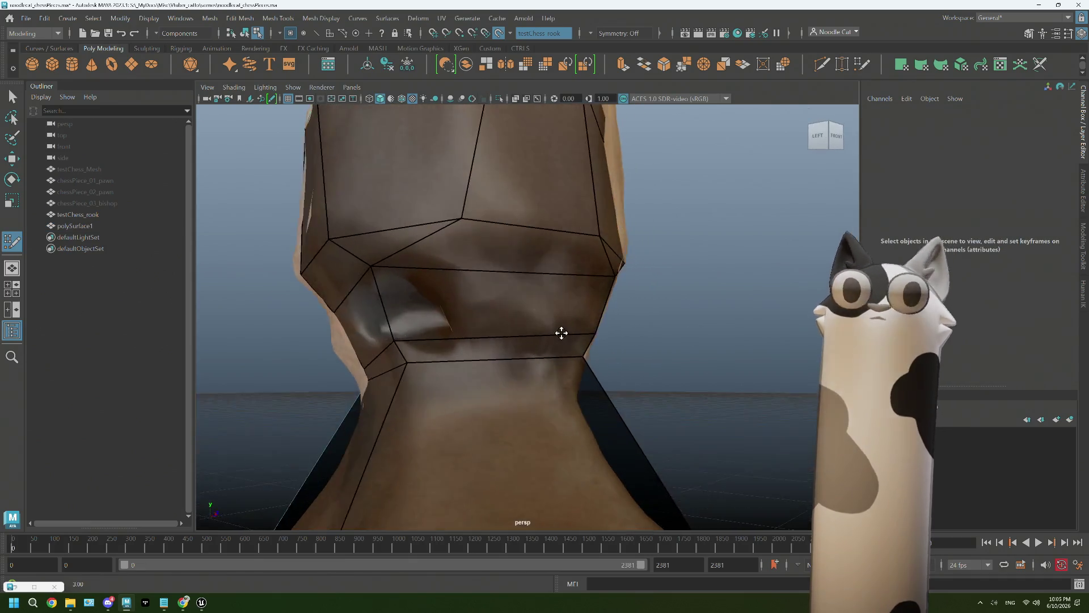
scroll(561, 333, down, 2)
Orbit around the rook to inspect the neck band of quads over the scan
alt+drag(564, 332, 548, 336)
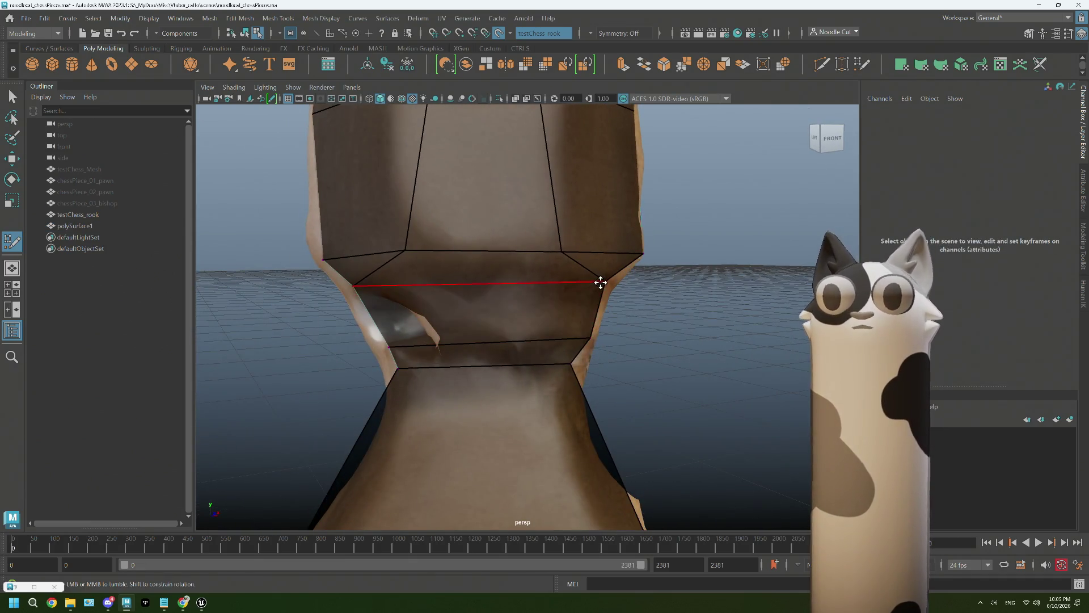
alt+drag(601, 282, 591, 334)
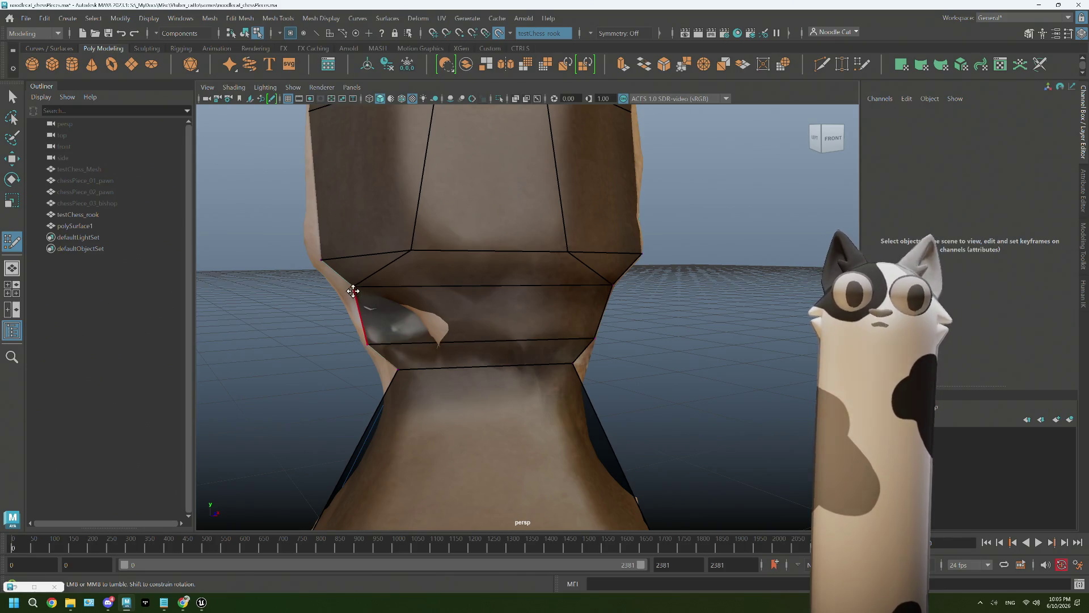
mouse_move(353, 291)
alt+mouse_down()
mouse_move(446, 332)
mouse_move(539, 327)
alt+mouse_up()
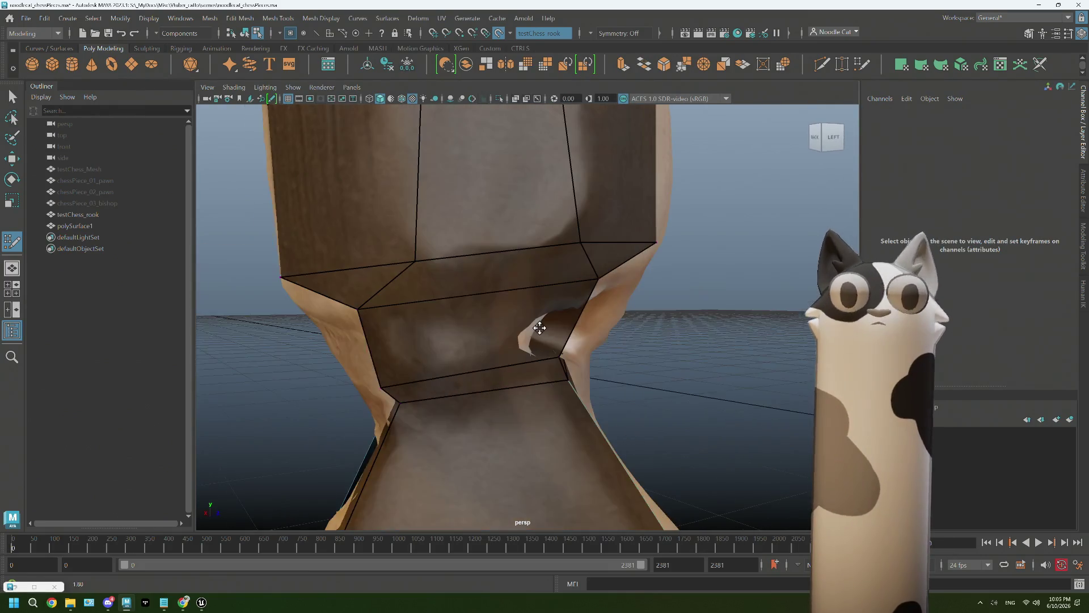
scroll(540, 327, down, 1)
scroll(510, 322, down, 2)
scroll(486, 316, down, 3)
scroll(557, 364, down, 1)
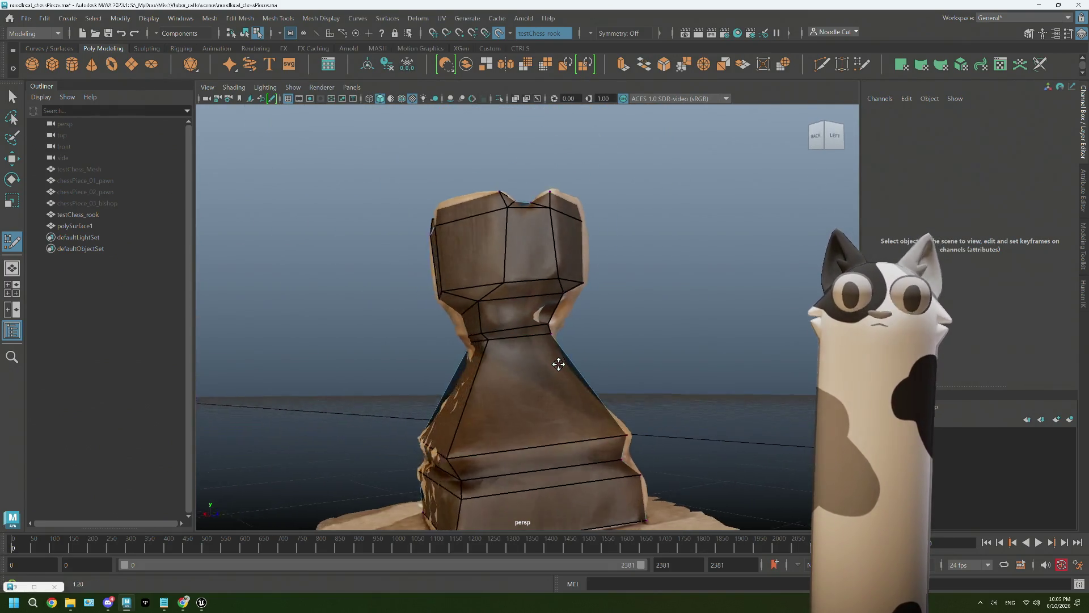
alt+drag(557, 363, 536, 369)
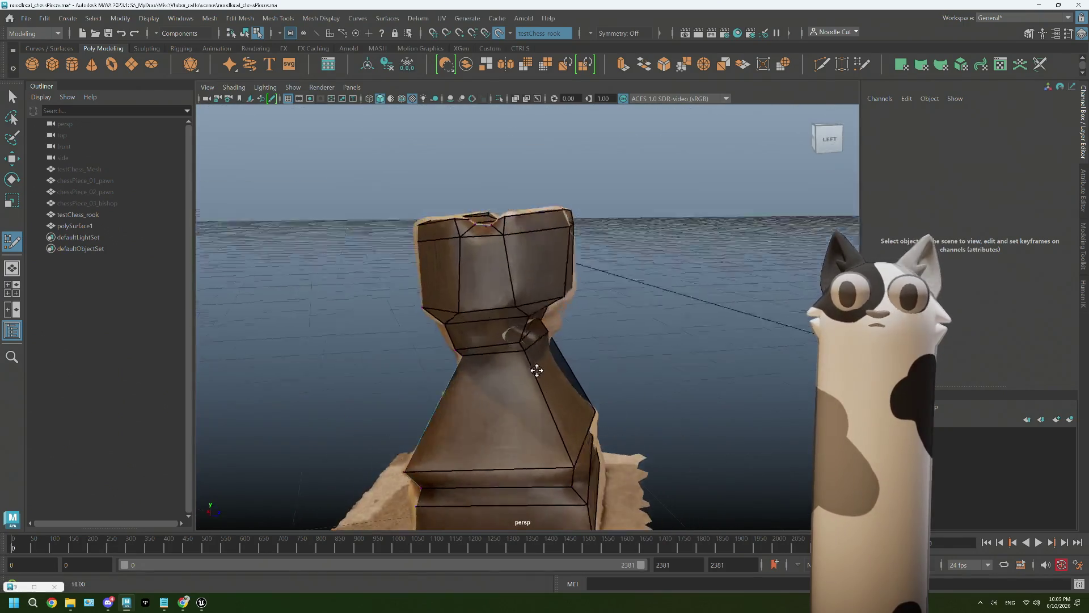
scroll(575, 395, down, 3)
alt+drag(575, 357, 597, 408)
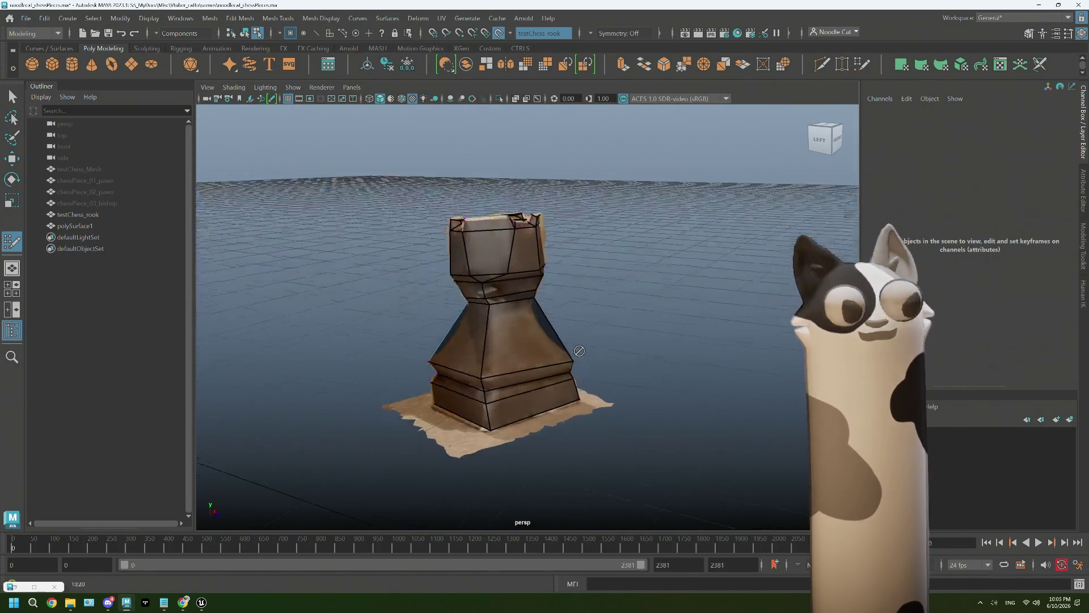
Hide the scanned testChess_rook, leaving only the low-poly shell visible
click(93, 228)
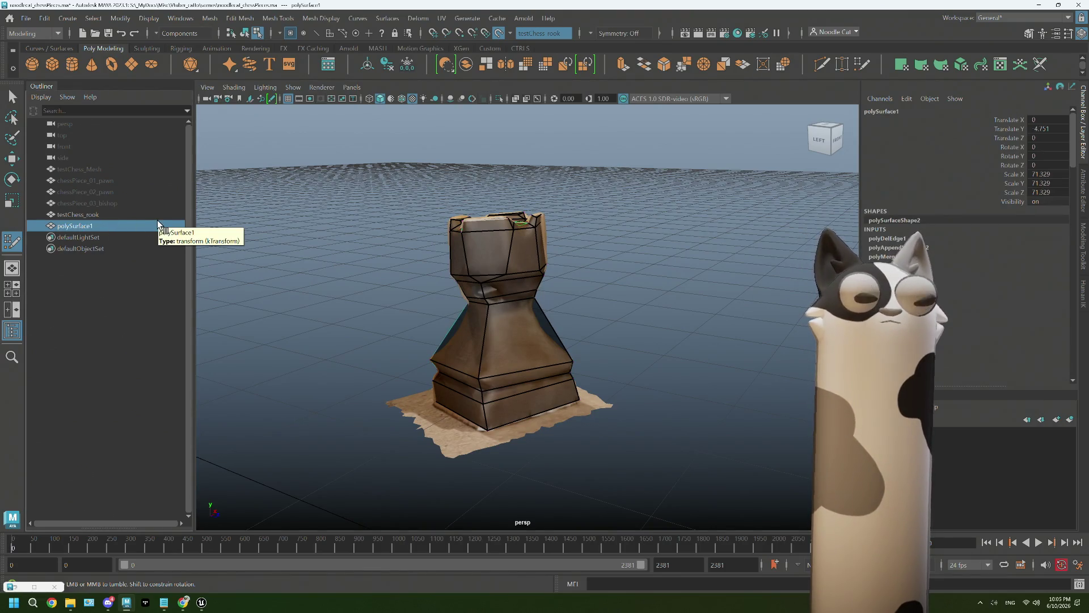
click(88, 214)
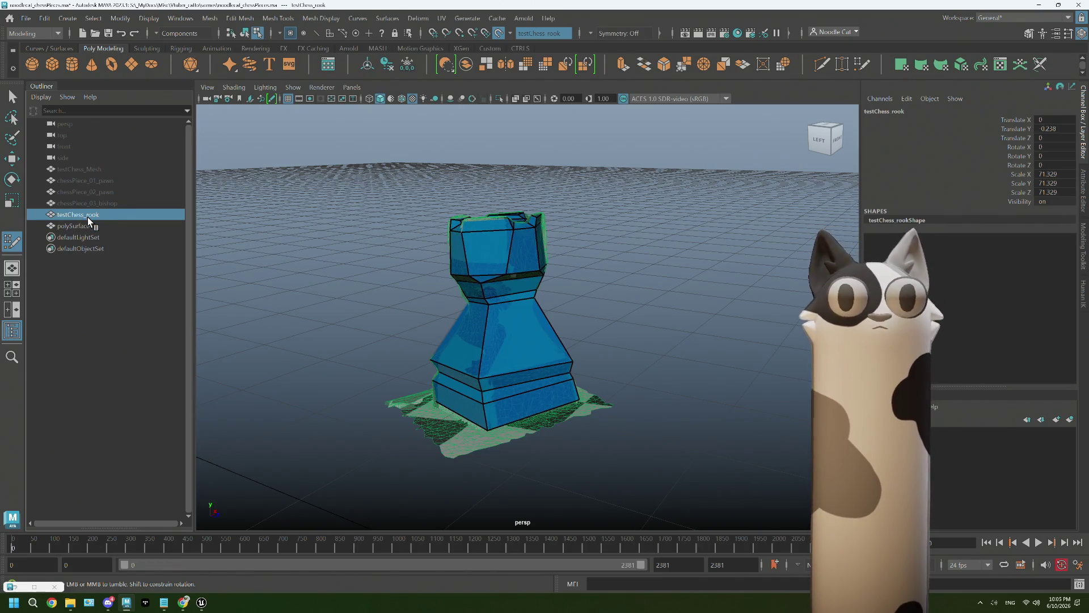
key(h)
mouse_move(564, 275)
alt+mouse_down()
mouse_move(518, 359)
mouse_move(555, 326)
mouse_move(494, 309)
mouse_move(514, 287)
alt+mouse_up()
Return to the Select tool in face mode, disable Make Live and select a neck face
click(11, 95)
scroll(514, 287, up, 3)
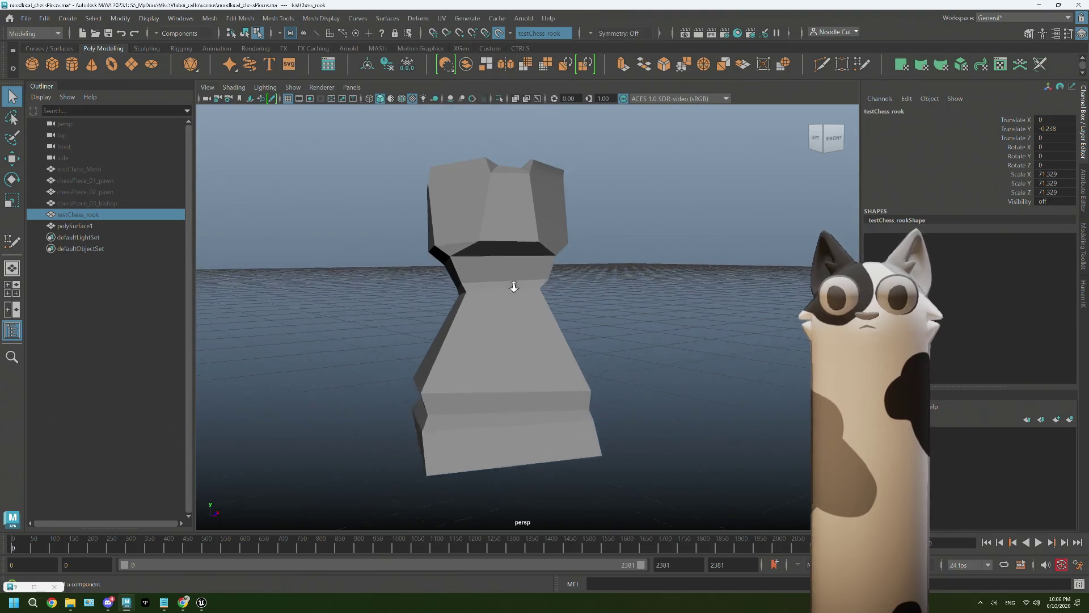
right_click(507, 261)
click(509, 289)
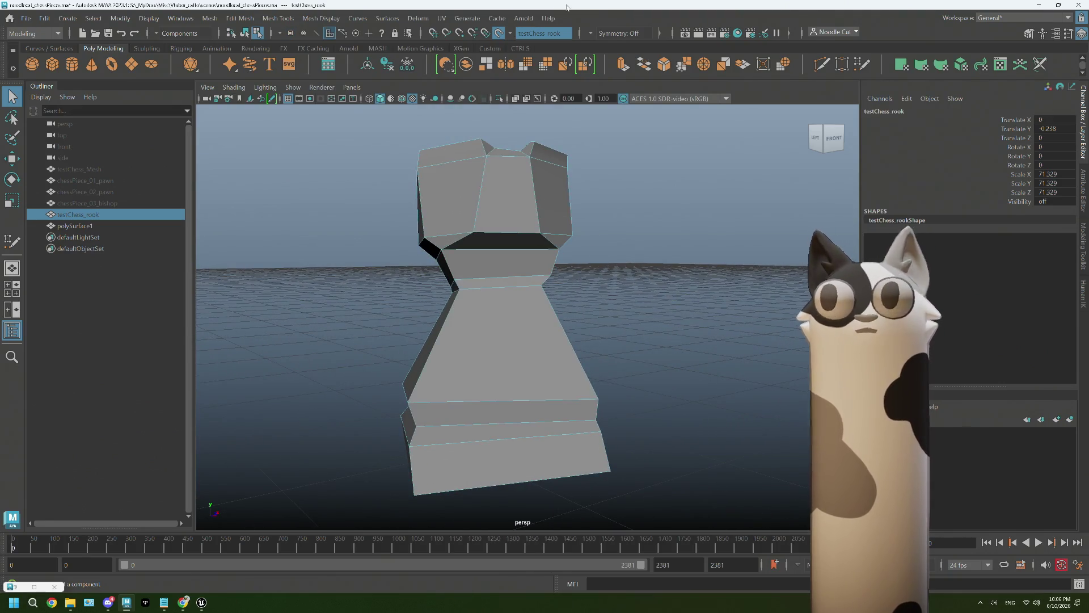
click(502, 32)
click(502, 269)
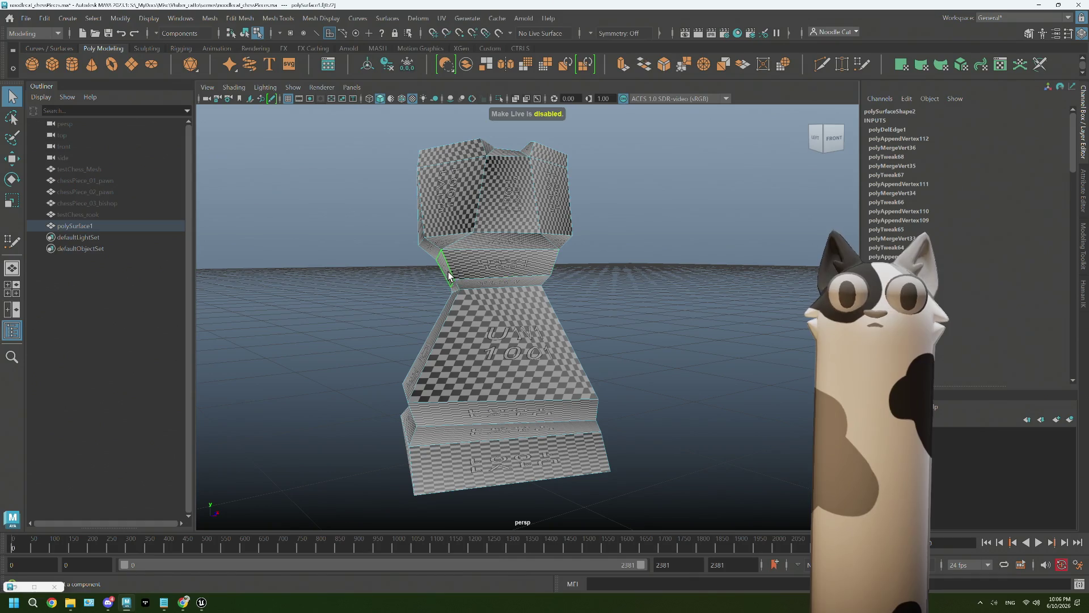
Extrude the neck faces with Ctrl+E and scale the new band wider
alt+drag(445, 273, 519, 287)
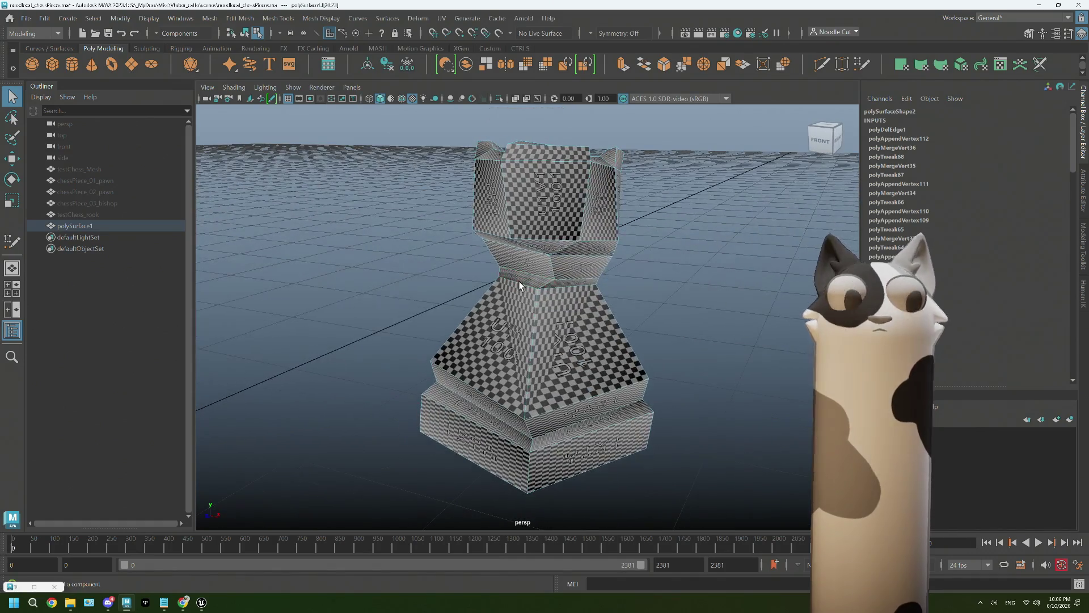
key(ctrl+e)
key(r)
mouse_move(590, 285)
mouse_down()
mouse_move(616, 290)
mouse_move(572, 297)
mouse_move(591, 297)
mouse_move(534, 274)
mouse_move(545, 277)
mouse_move(515, 288)
mouse_move(520, 272)
mouse_up()
key(w)
click(453, 190)
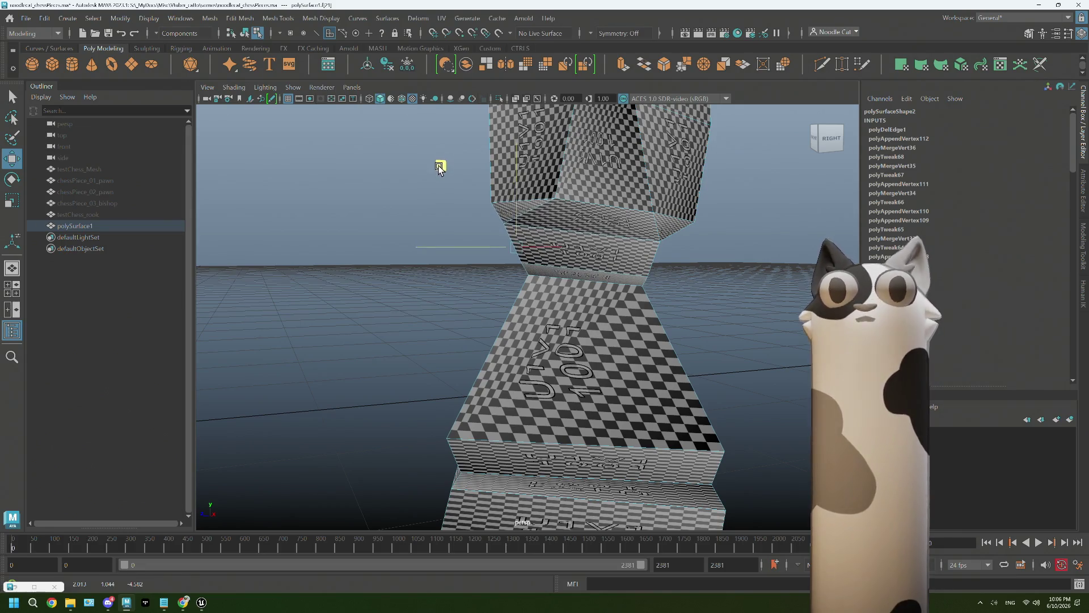
key(w)
Switch through edge to vertex mode and pull a neck vertex to the left
alt+drag(467, 236, 511, 226)
right_drag(510, 226, 502, 192)
mouse_move(502, 192)
alt+mouse_down()
mouse_move(518, 243)
mouse_move(514, 176)
mouse_move(495, 239)
mouse_move(555, 247)
mouse_move(595, 230)
alt+mouse_up()
click(514, 175)
right_click(602, 240)
click(560, 239)
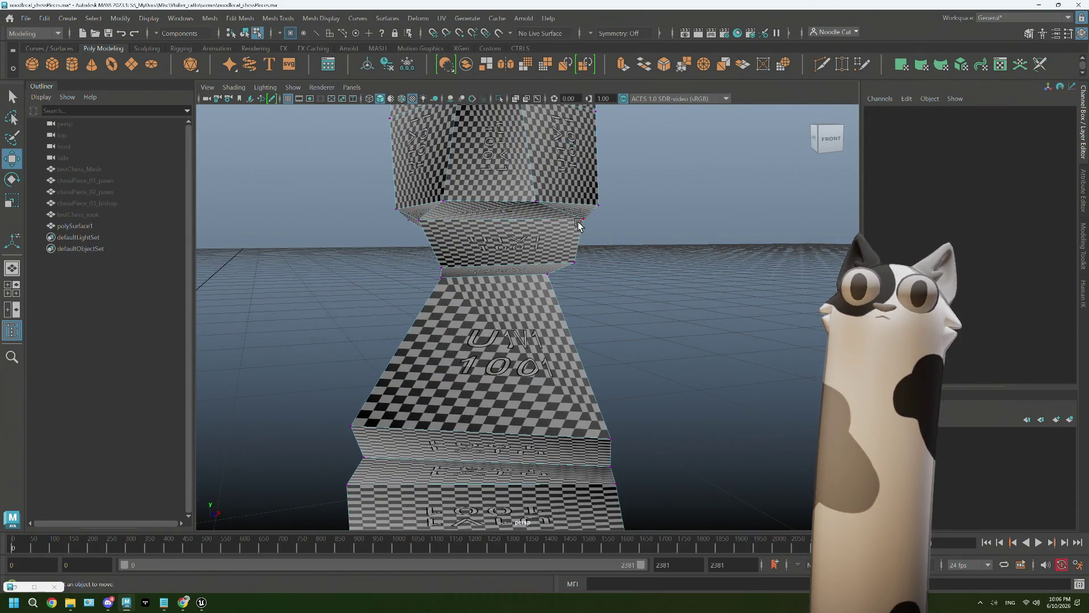
middle_drag(673, 225, 662, 224)
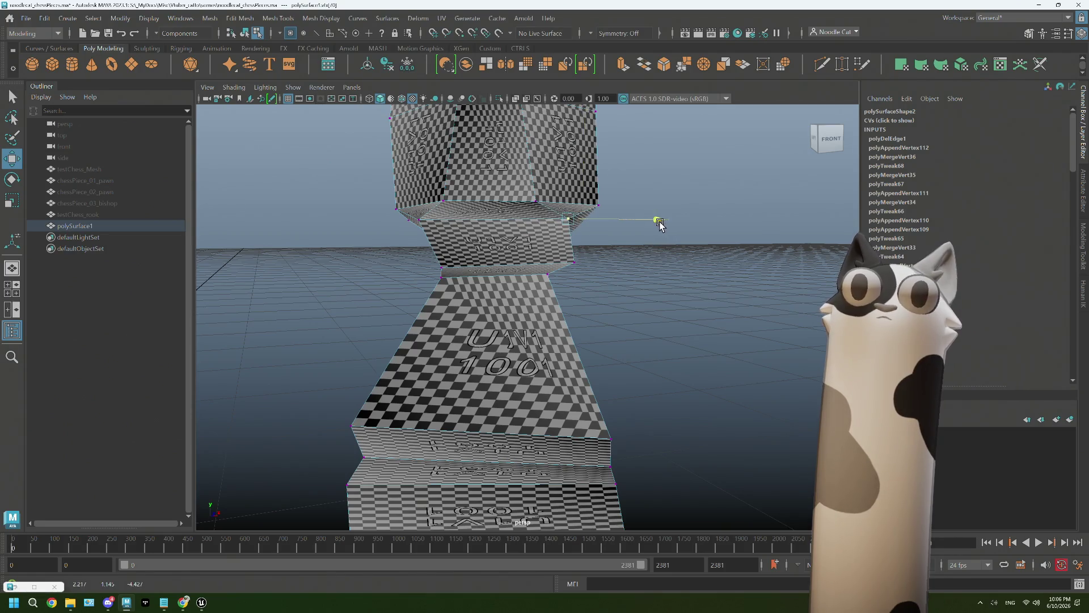
Move the middle block's right-side corner and top-edge vertices inward
click(576, 261)
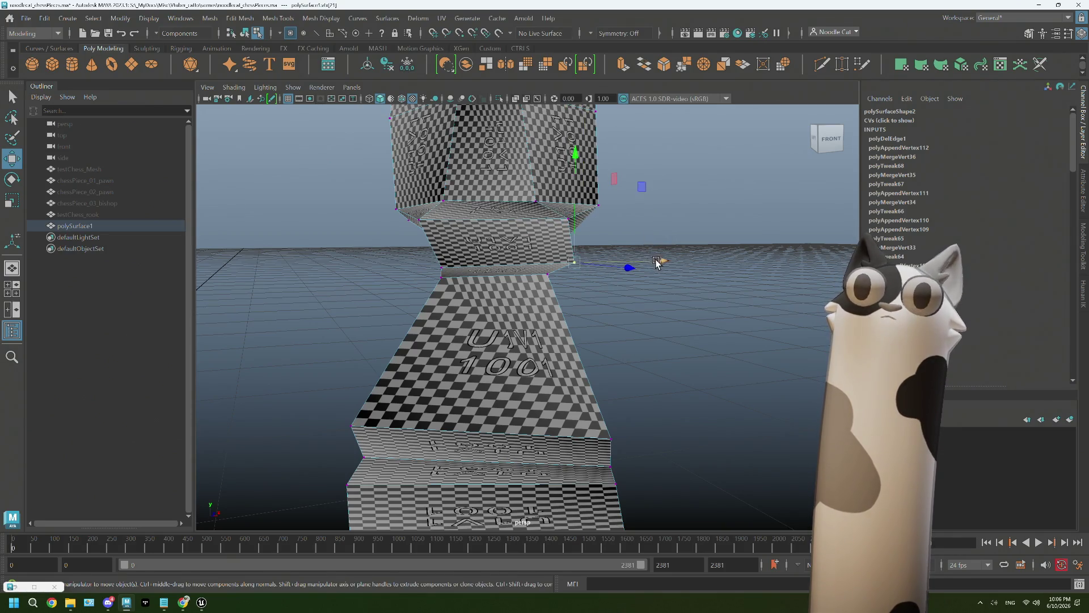
middle_drag(656, 264, 645, 265)
click(569, 221)
middle_drag(653, 219, 649, 223)
click(562, 273)
middle_drag(537, 272, 522, 272)
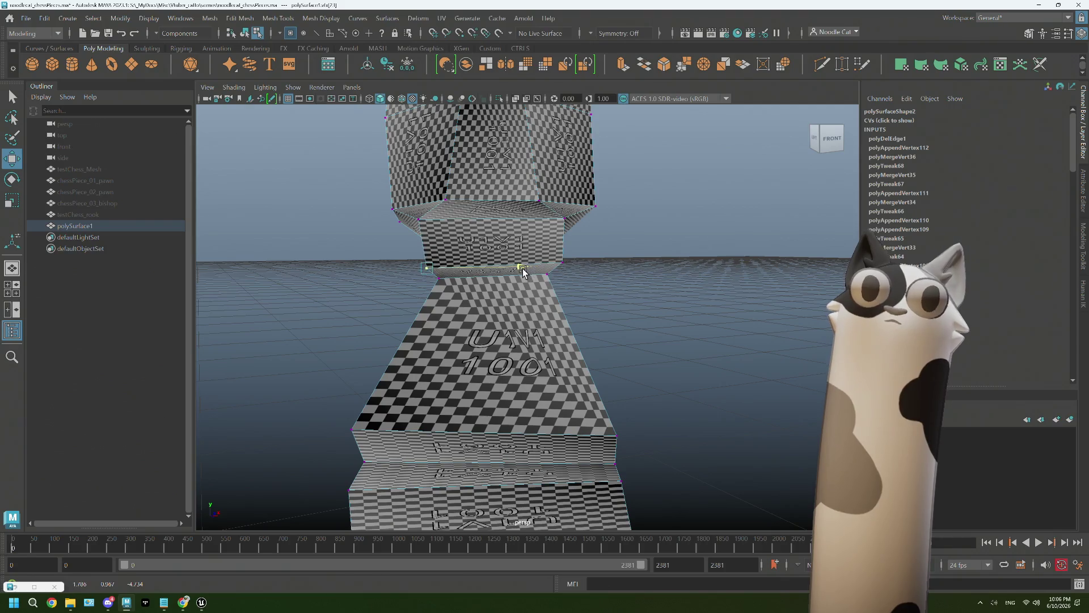
Move the middle section's top-left vertex right and select its lower-left vertex
alt+drag(517, 276, 546, 231)
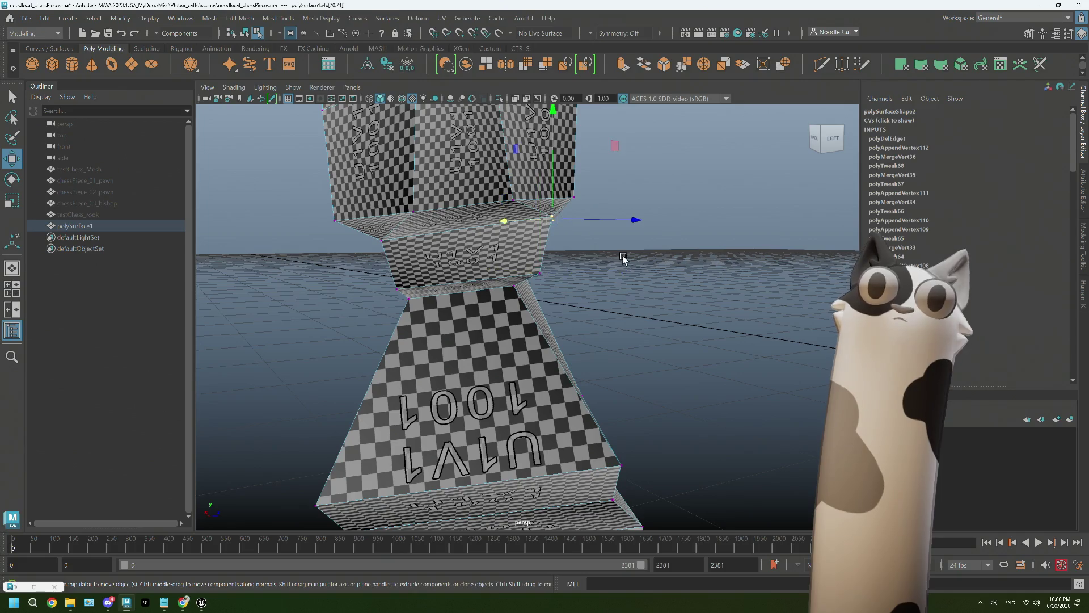
mouse_move(629, 249)
alt+mouse_down()
mouse_move(584, 236)
mouse_move(555, 253)
mouse_move(569, 257)
mouse_move(633, 220)
mouse_move(613, 224)
mouse_move(632, 251)
mouse_move(585, 251)
mouse_move(639, 251)
alt+mouse_up()
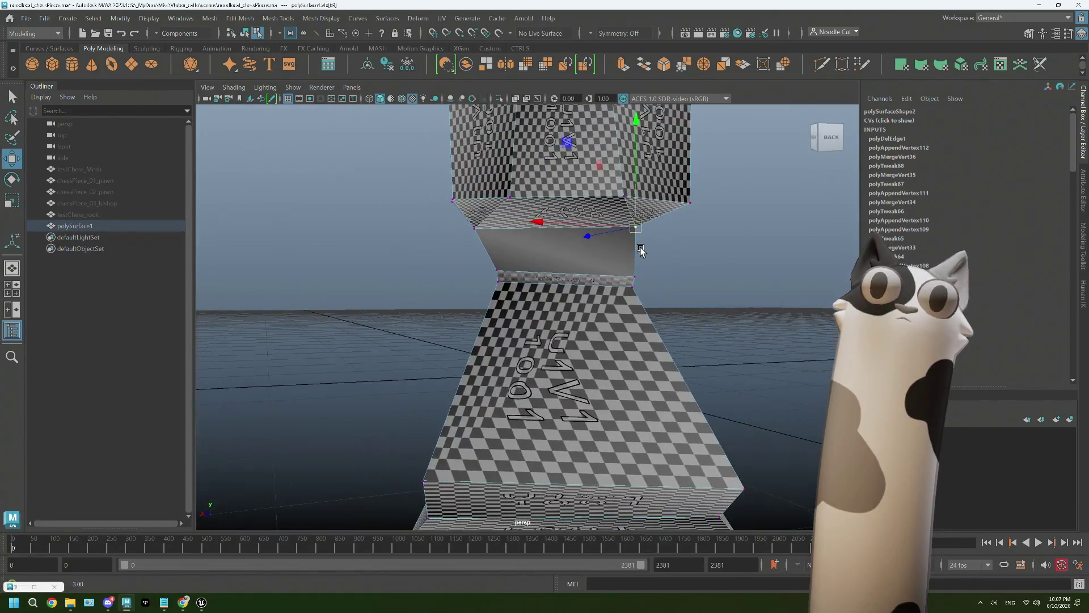
click(474, 228)
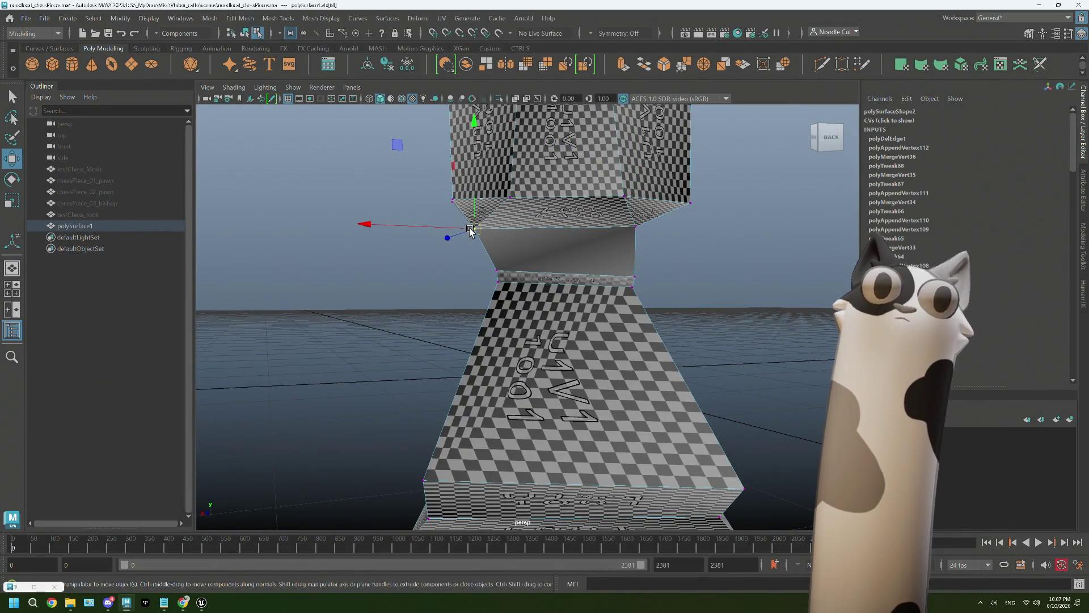
drag(471, 232, 489, 232)
click(496, 273)
Move the lower-left vertex left, return to object mode and orbit the untextured piece
drag(497, 273, 488, 274)
scroll(479, 250, down, 3)
scroll(511, 297, down, 5)
key(F8)
key(5)
click(589, 338)
alt+drag(590, 339, 570, 369)
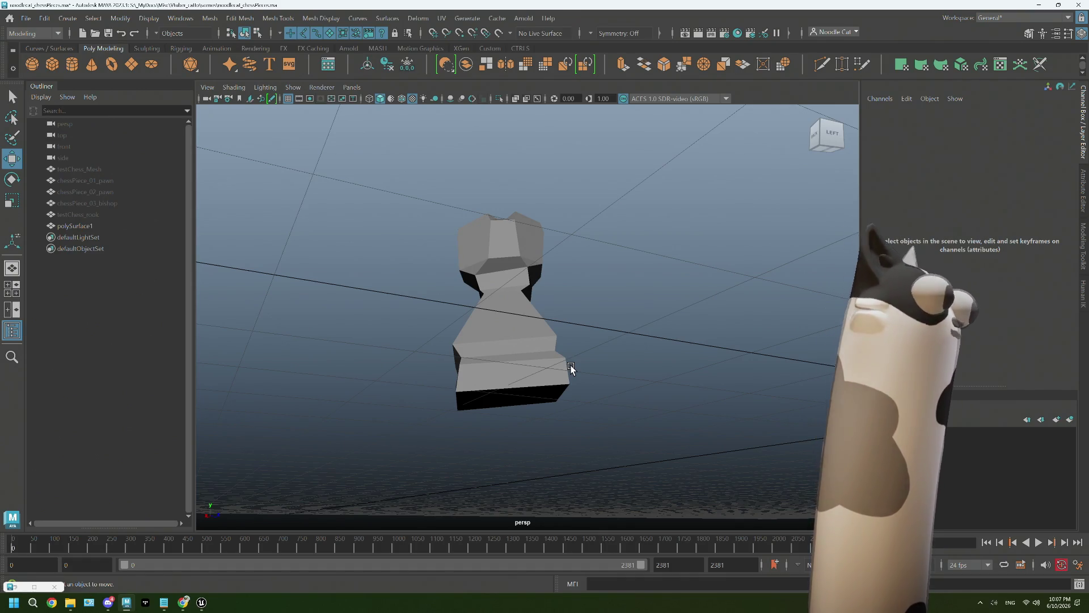
scroll(571, 367, up, 3)
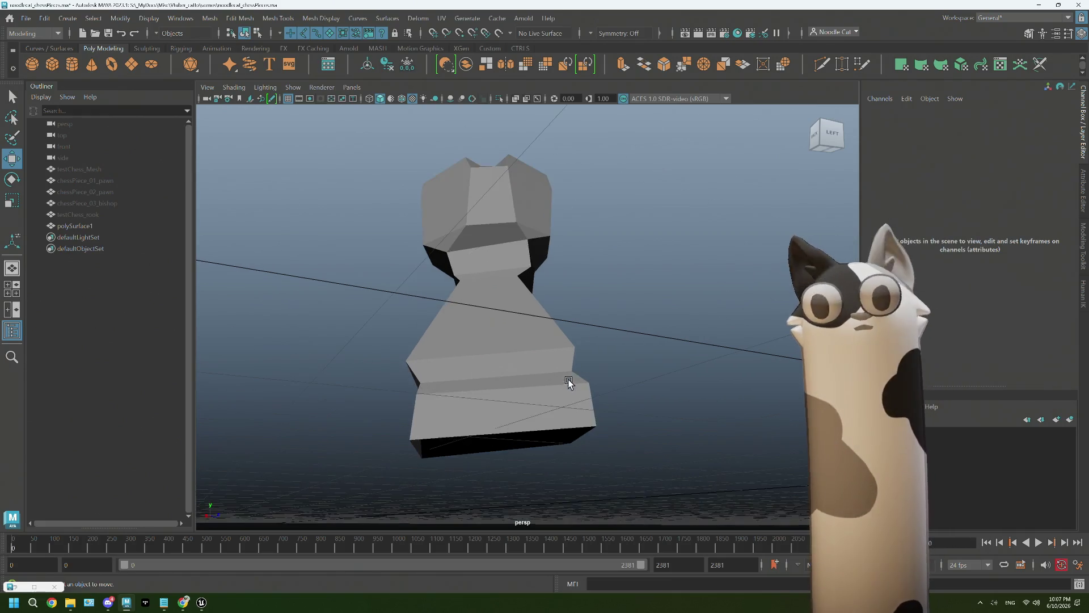
Reselect the chess piece and review it from another angle
click(566, 381)
right_click(554, 294)
alt+drag(556, 382, 542, 381)
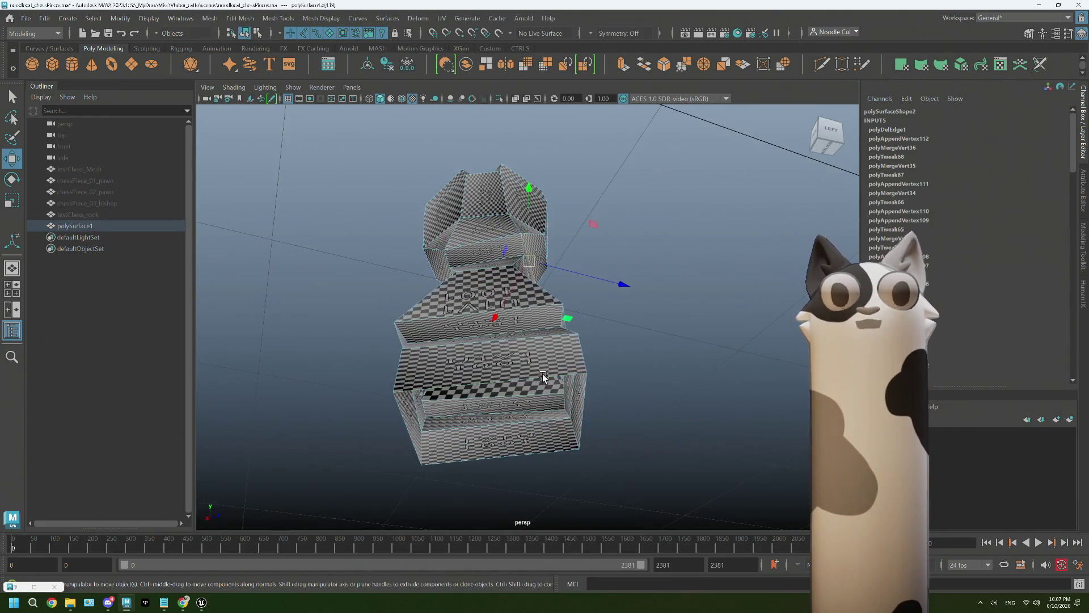
click(547, 378)
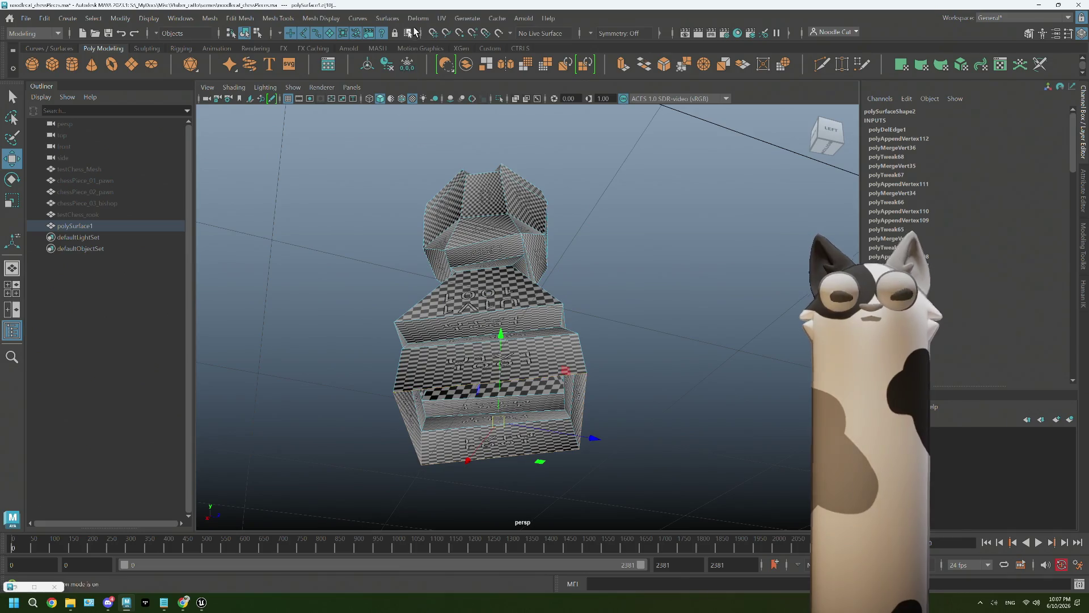
Cap the piece's open base, select polySurface1 and enlarge the UV Editor
click(216, 18)
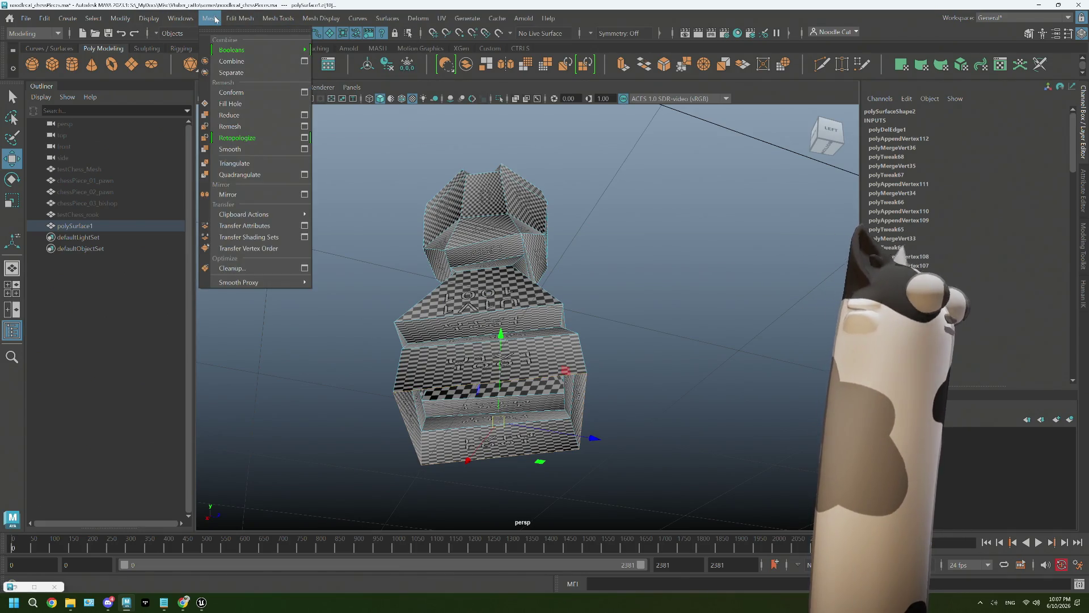
click(230, 104)
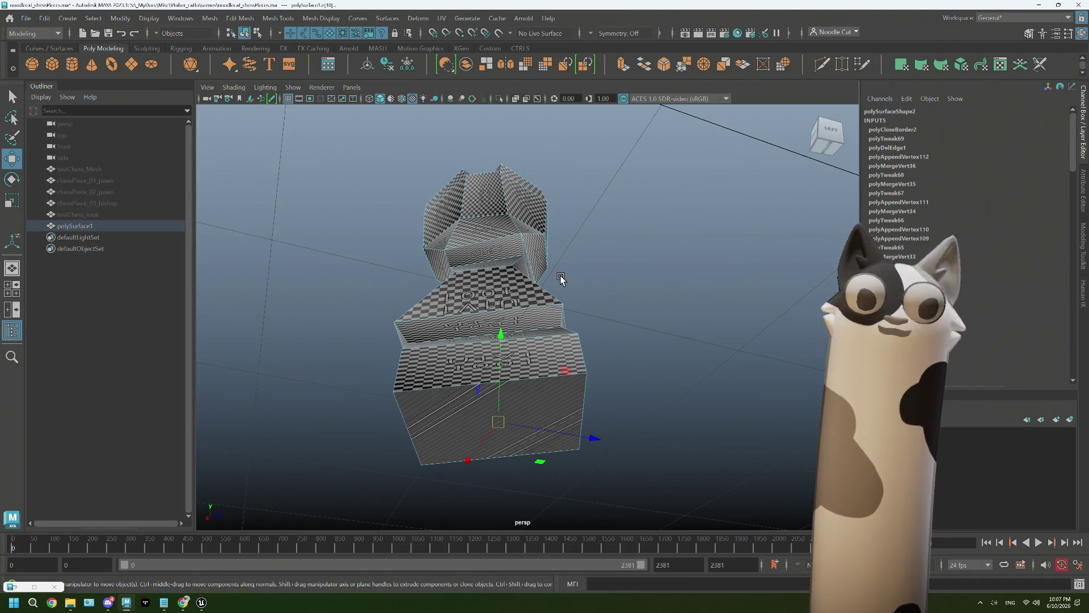
key(q)
right_drag(512, 269, 514, 416)
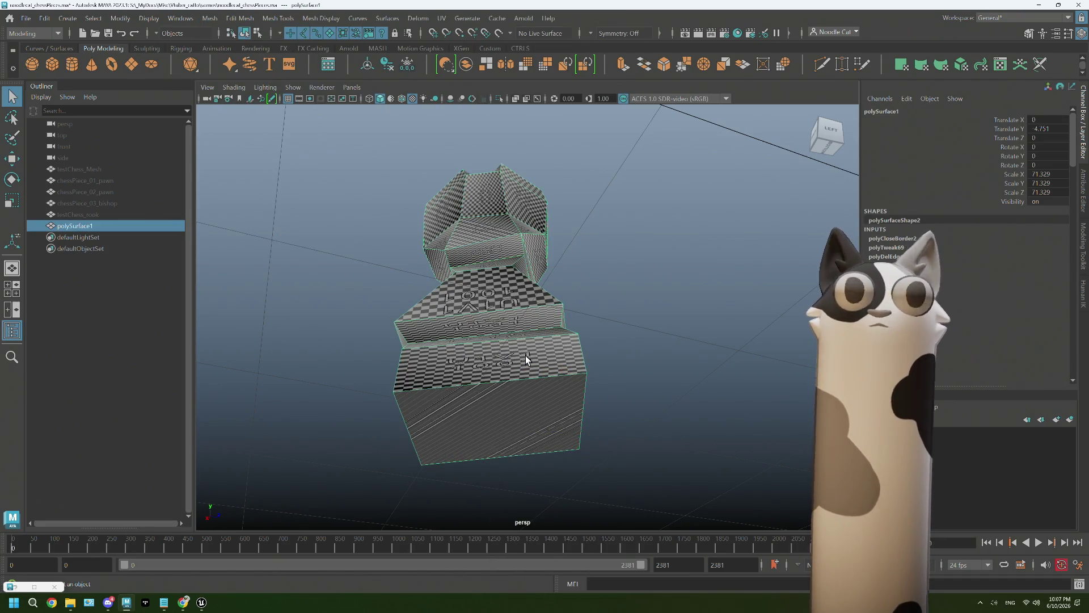
click(444, 21)
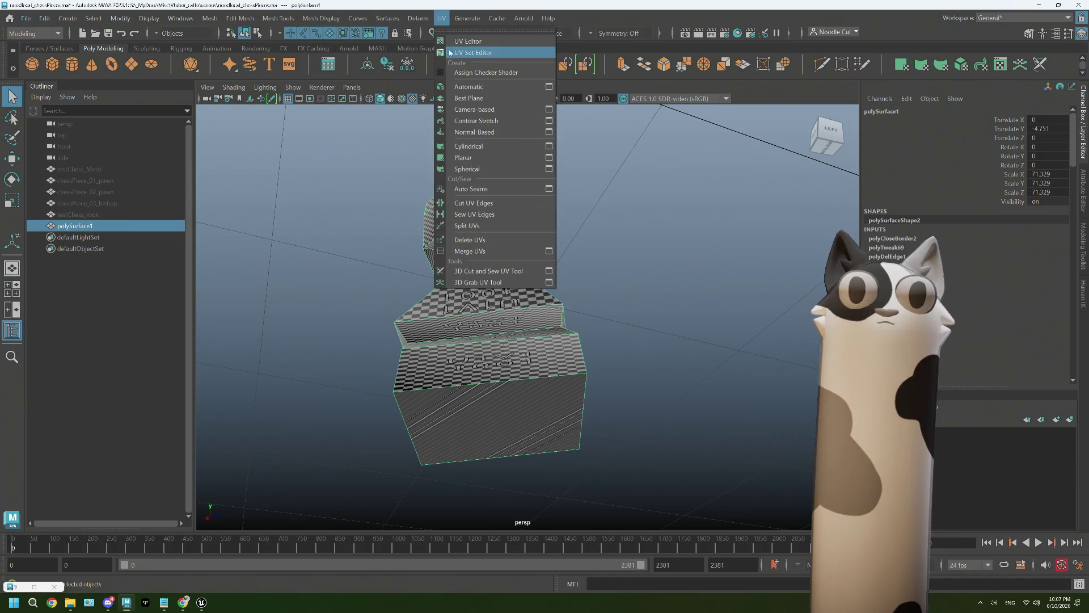
click(473, 39)
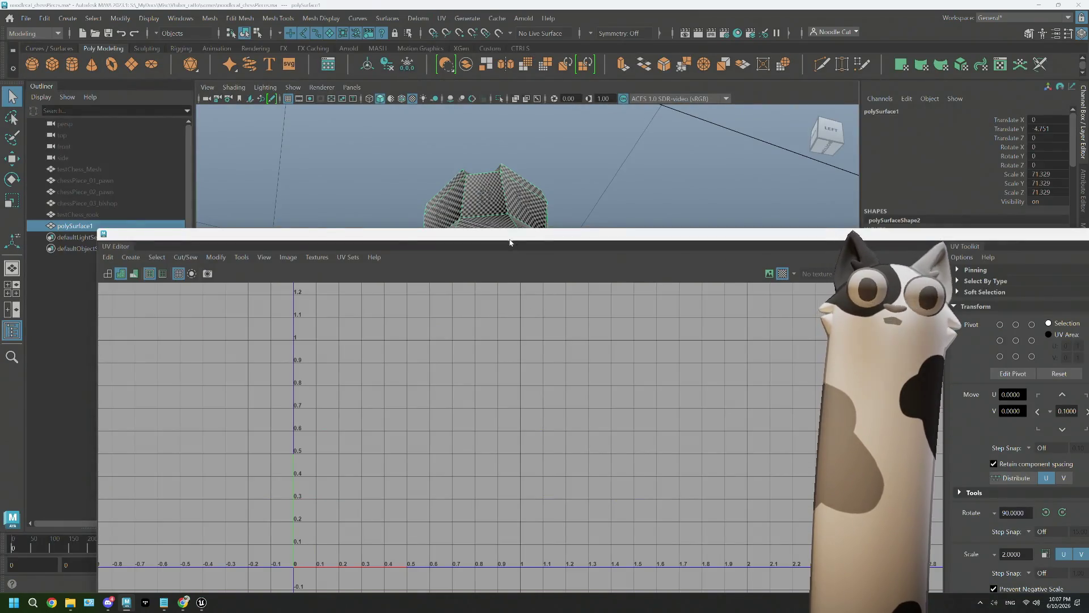
drag(509, 241, 485, 87)
Apply a cylindrical UV projection and unfold the selected shell flat
click(128, 103)
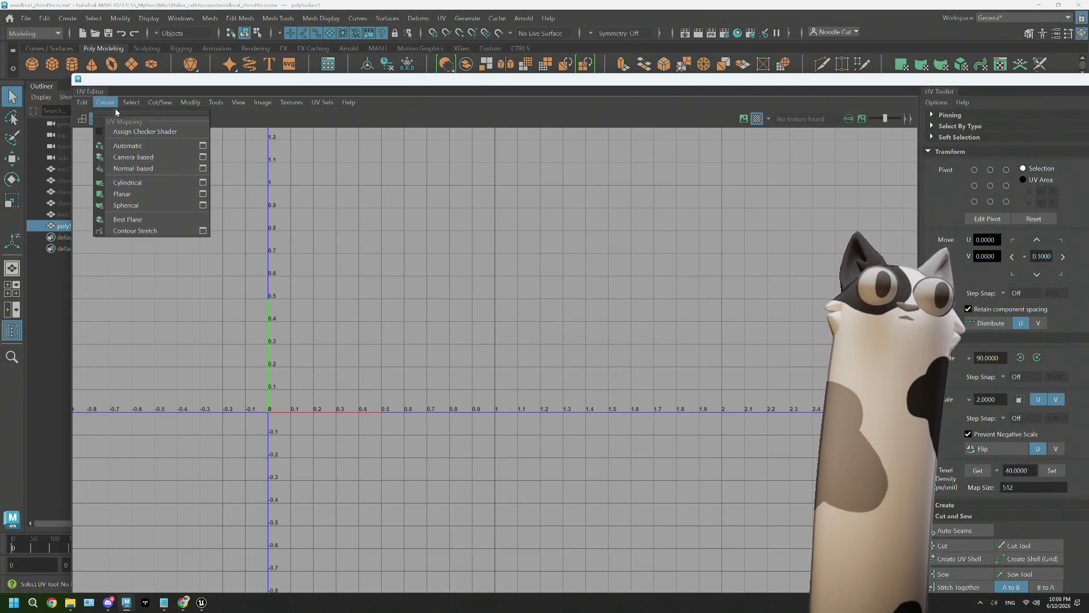
click(130, 187)
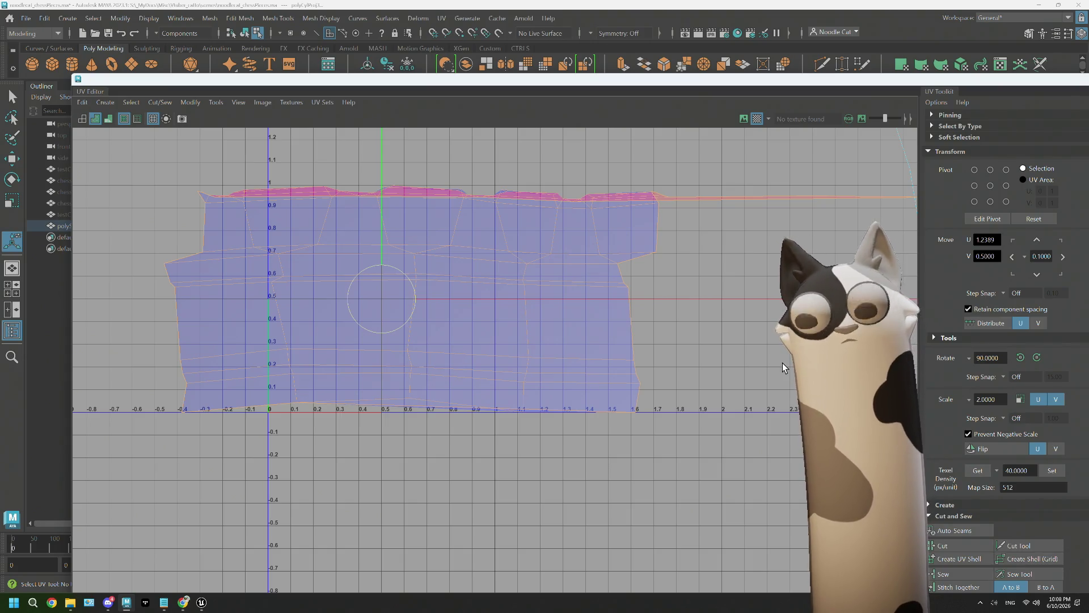
key(t)
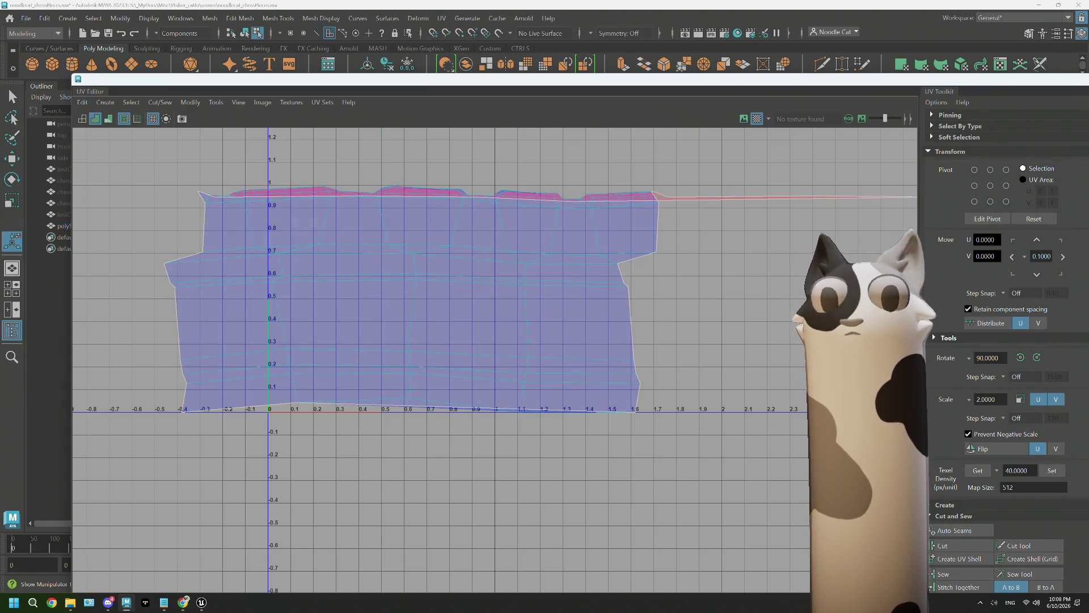
drag(627, 360, 523, 284)
right_drag(588, 299, 599, 367)
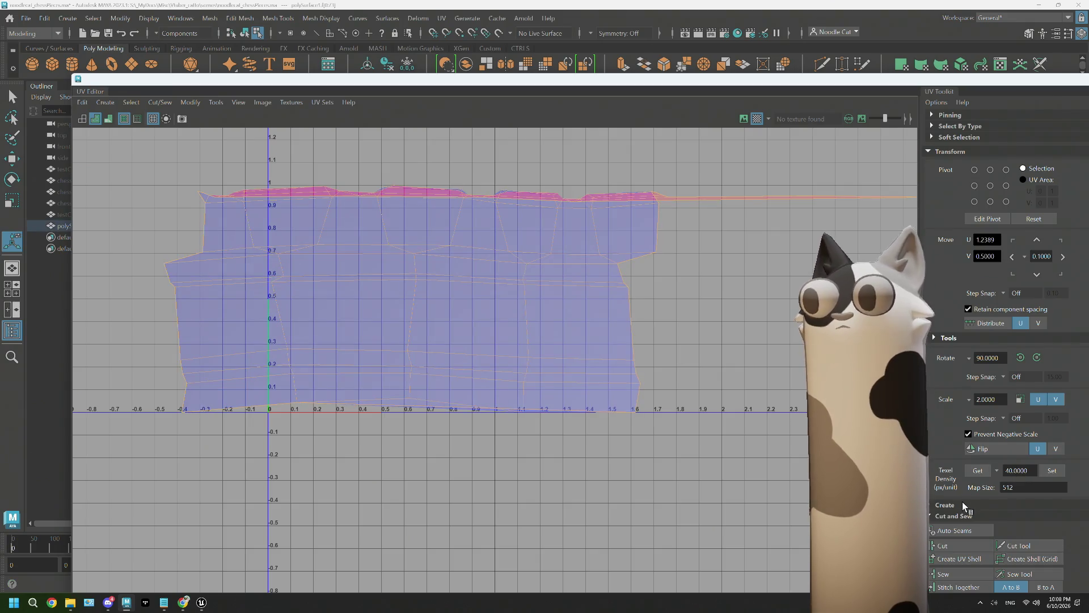
scroll(952, 528, down, 5)
scroll(952, 529, down, 1)
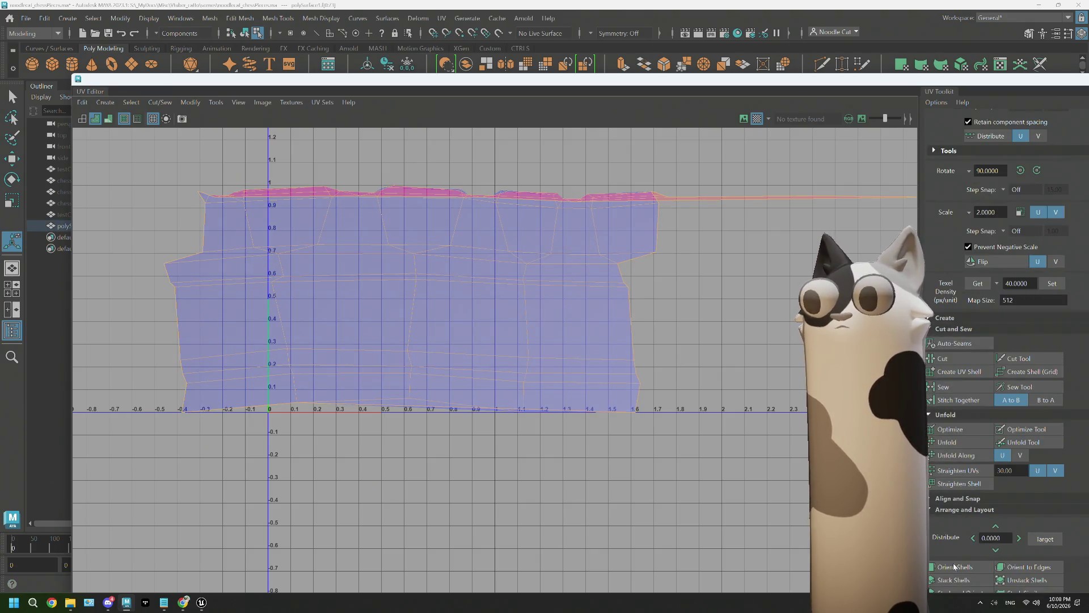
click(948, 443)
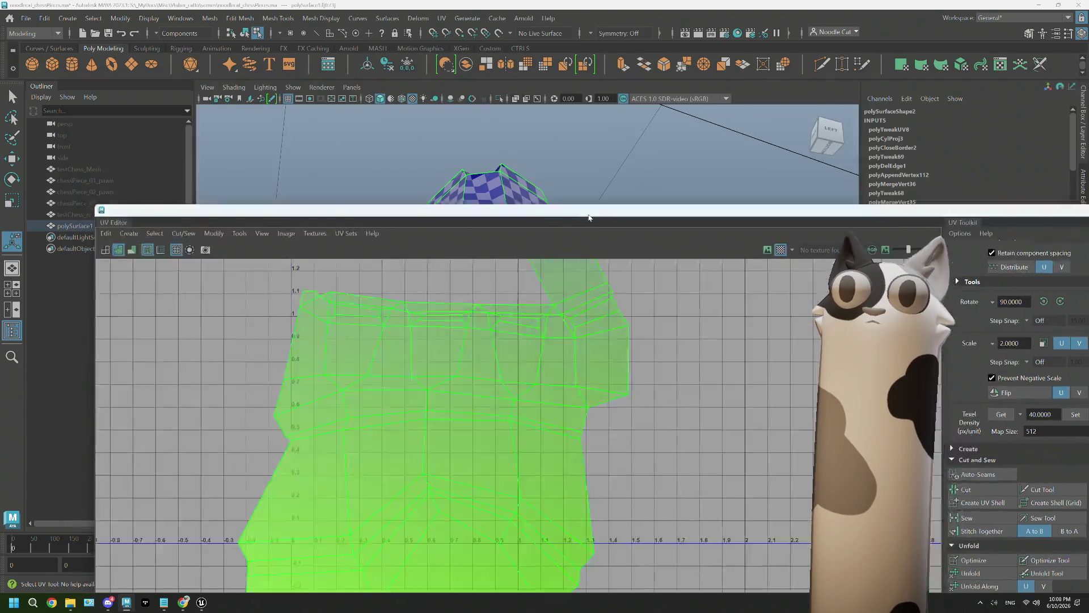
Select faces along the seam and cut their UVs so the triangular piece becomes its own shell
drag(565, 87, 592, 462)
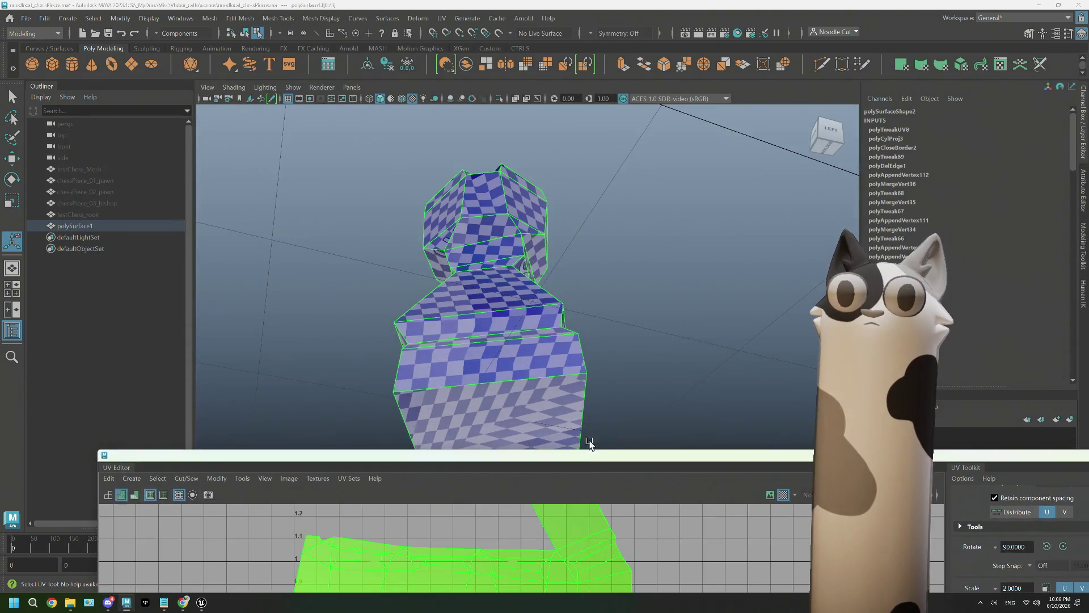
alt+drag(511, 255, 540, 202)
right_click(540, 201)
click(598, 185)
mouse_move(596, 227)
alt+mouse_down()
mouse_move(486, 257)
mouse_move(512, 350)
alt+mouse_up()
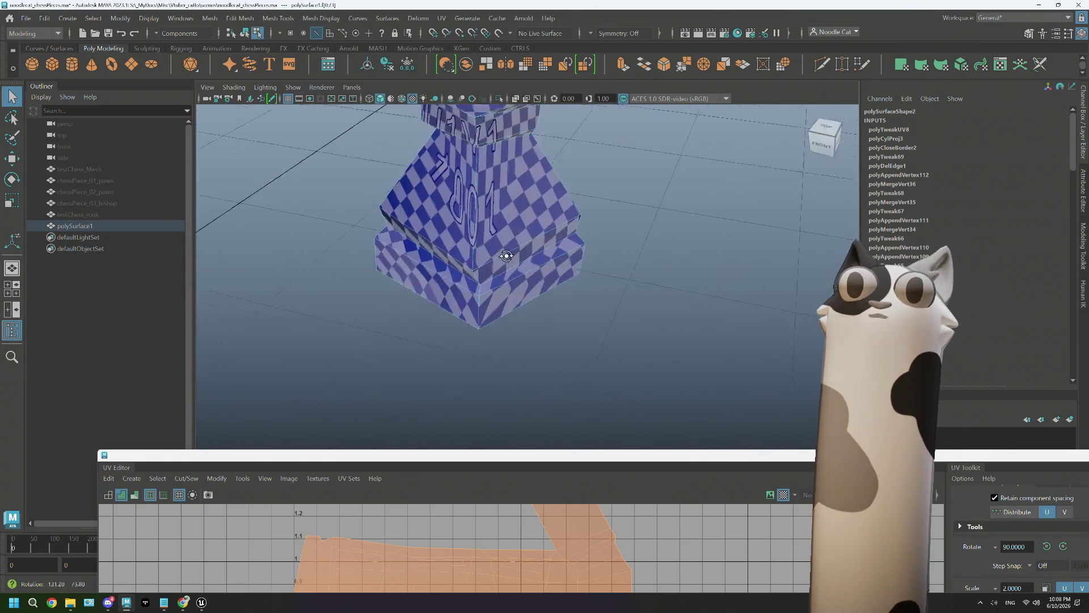
click(512, 350)
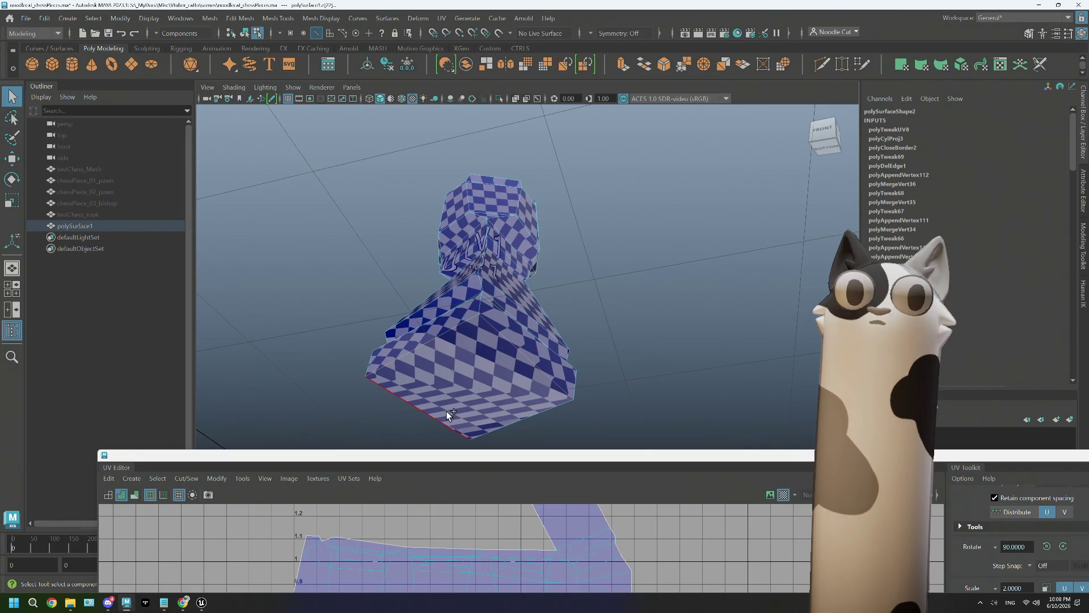
mouse_move(519, 412)
alt+mouse_down()
mouse_move(608, 345)
mouse_move(547, 360)
alt+mouse_up()
mouse_move(706, 452)
mouse_down()
mouse_move(668, 364)
mouse_move(532, 143)
mouse_up()
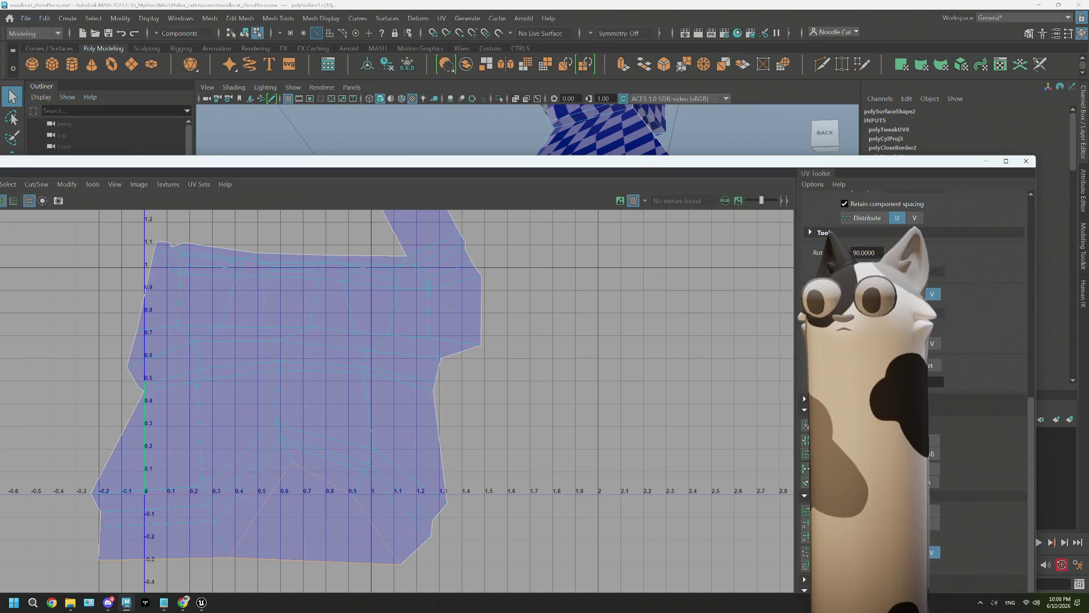
right_drag(306, 419, 277, 406)
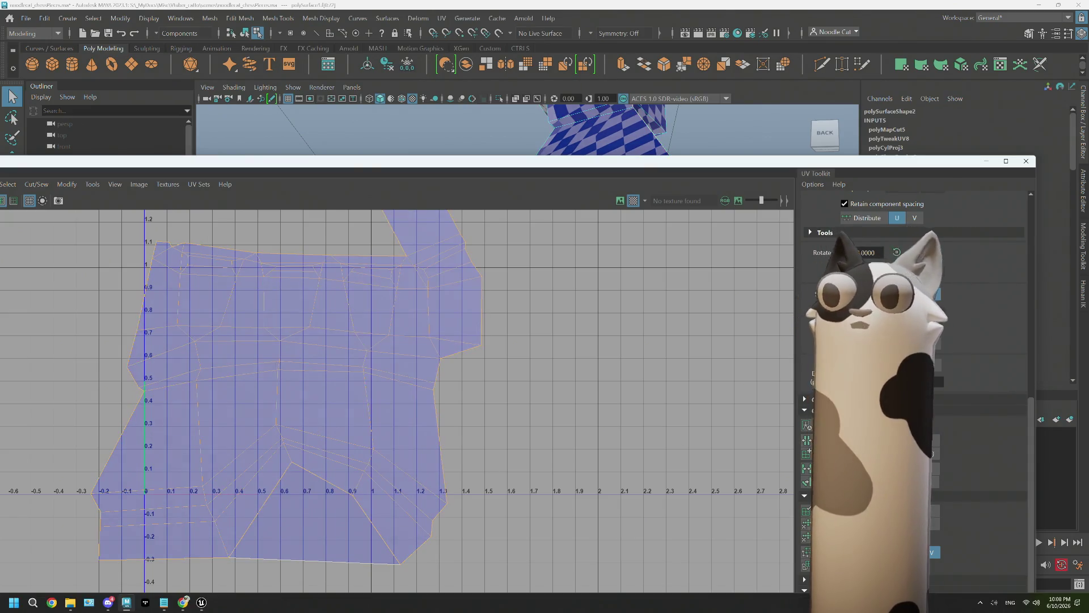
click(803, 395)
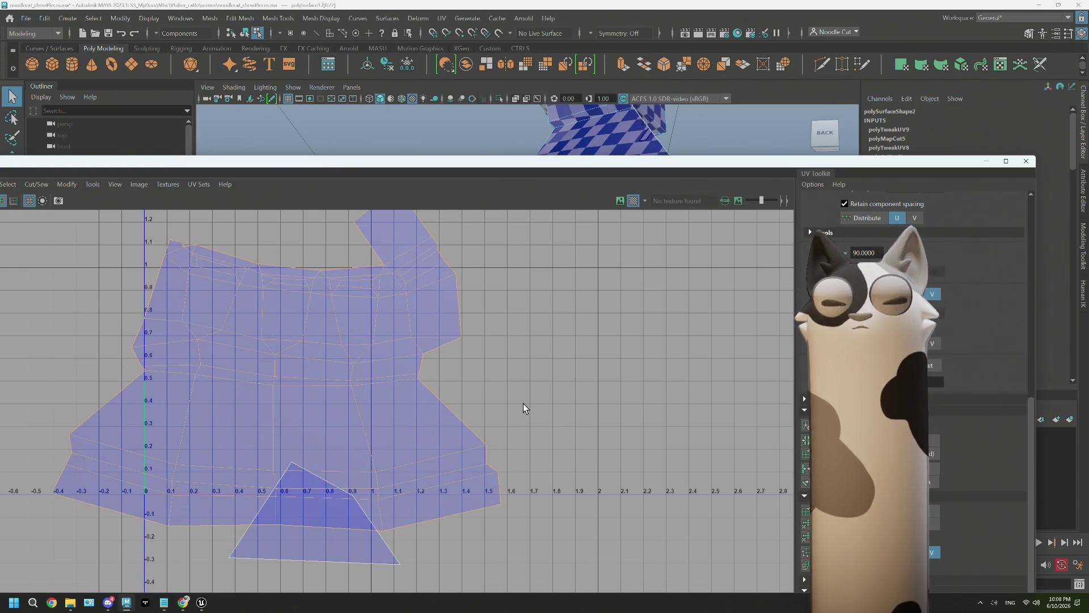
Switch to edge selection and pick a short edge on the crenellated top as a seam
drag(497, 179, 530, 344)
alt+drag(599, 134, 574, 217)
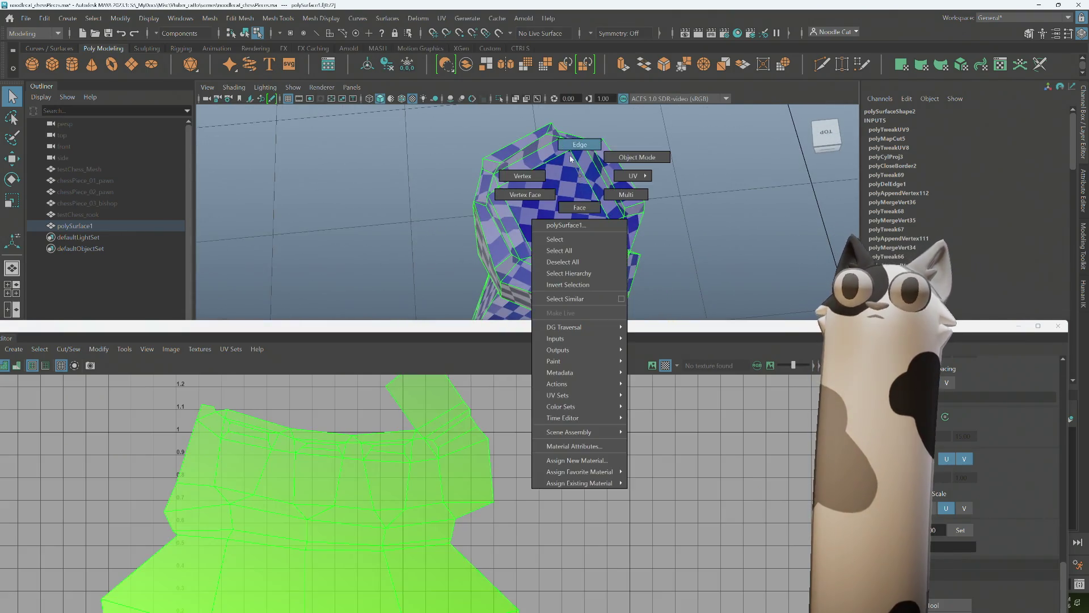
right_drag(574, 217, 576, 176)
click(577, 176)
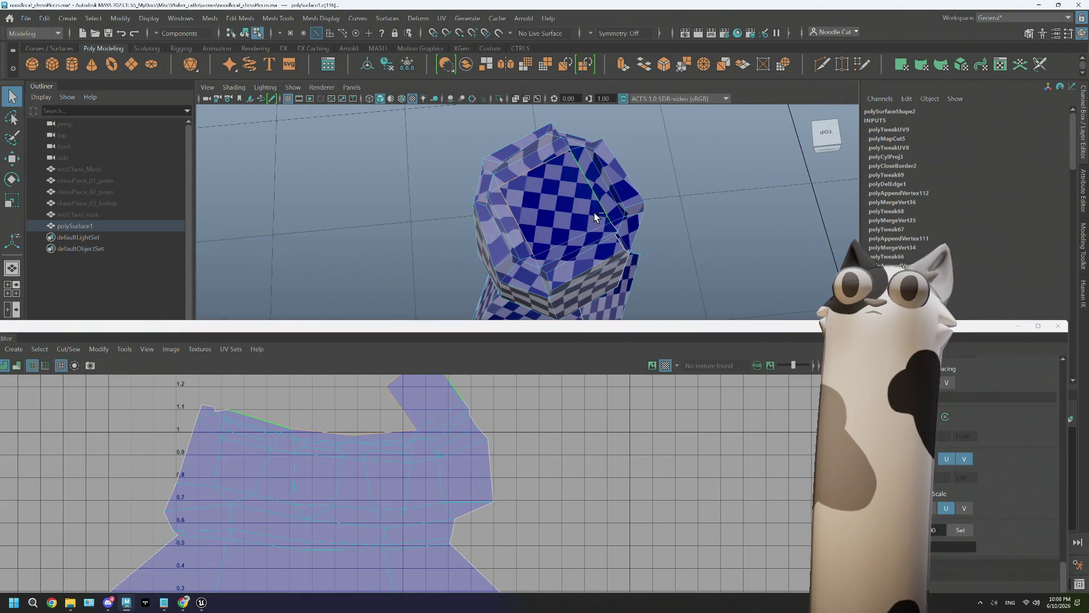
mouse_move(637, 236)
alt+mouse_down()
mouse_move(570, 219)
mouse_move(632, 234)
alt+mouse_up()
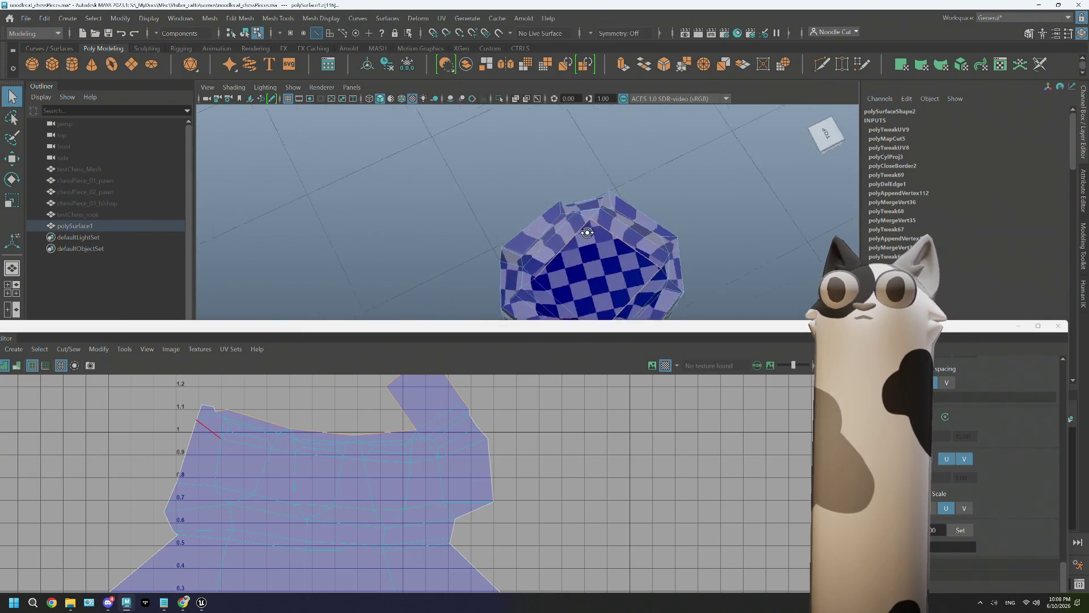
drag(877, 325, 175, 17)
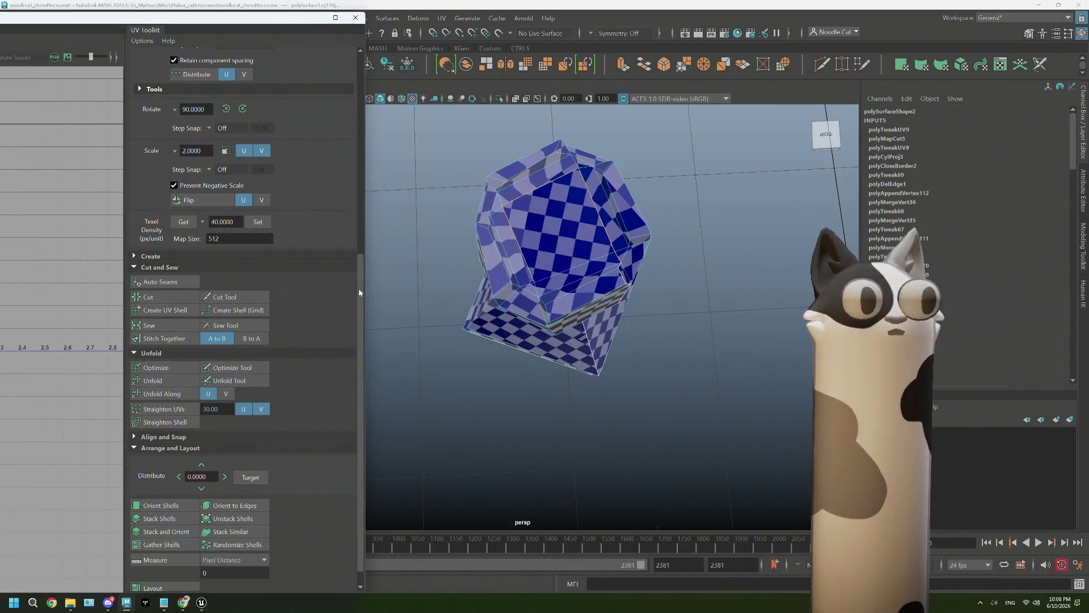
Sew the selected head edge, then cut the UVs again along the chosen edges
click(149, 326)
scroll(610, 265, up, 2)
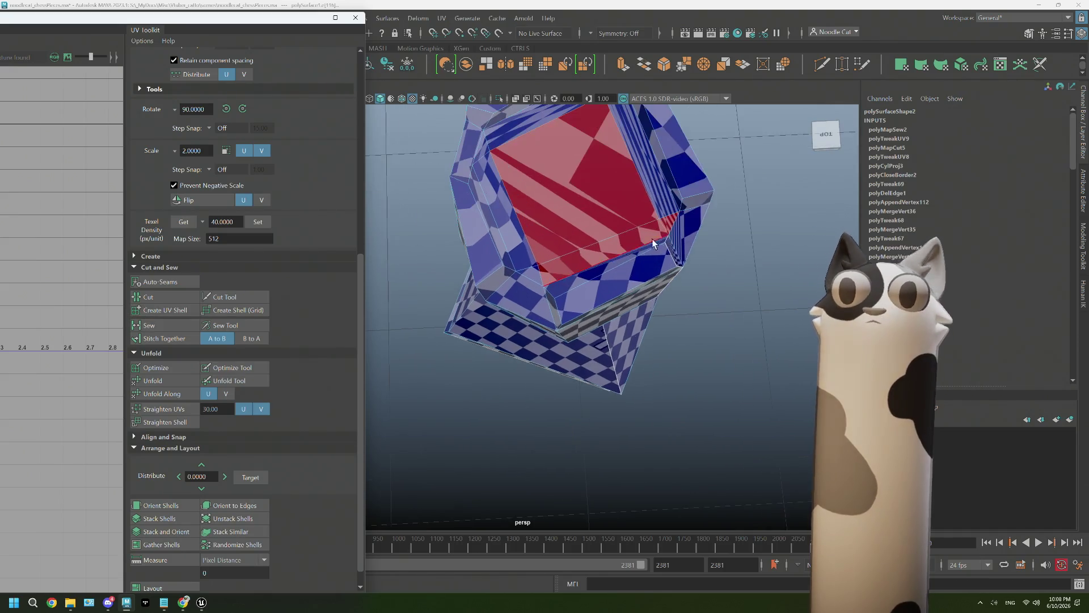
right_drag(659, 235, 675, 230)
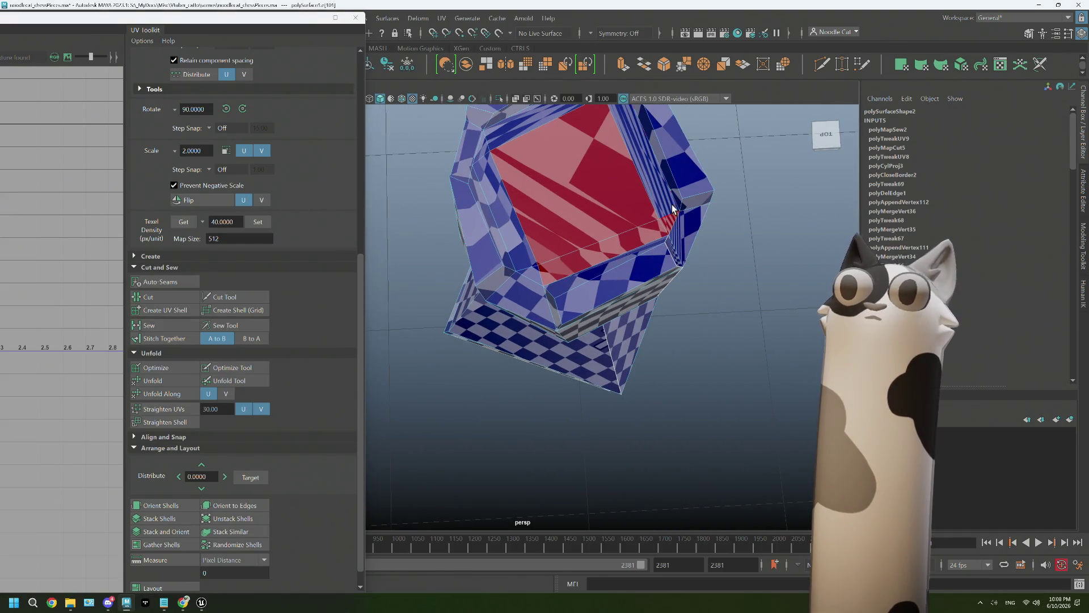
alt+drag(673, 209, 676, 234)
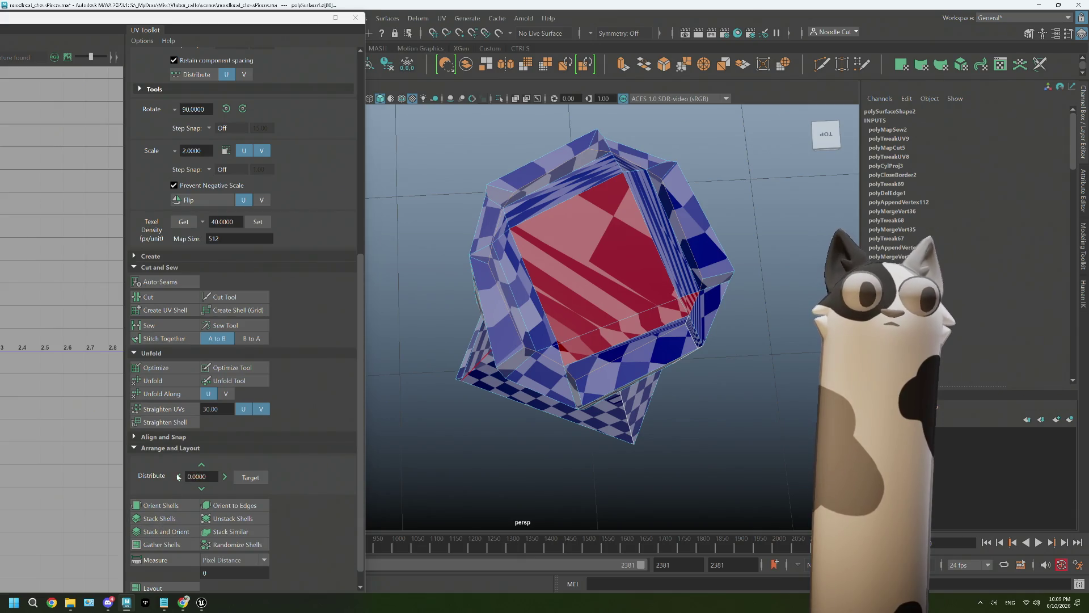
click(153, 298)
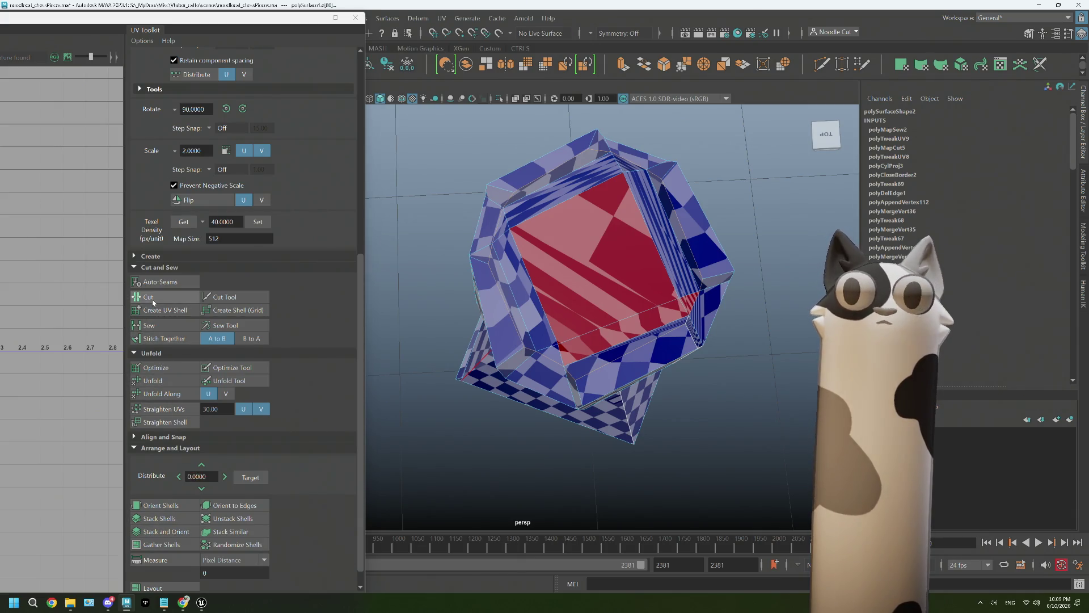
Sew the remaining head edges, return to object mode and bring the UV layout forward
right_click(647, 285)
alt+drag(621, 294, 646, 287)
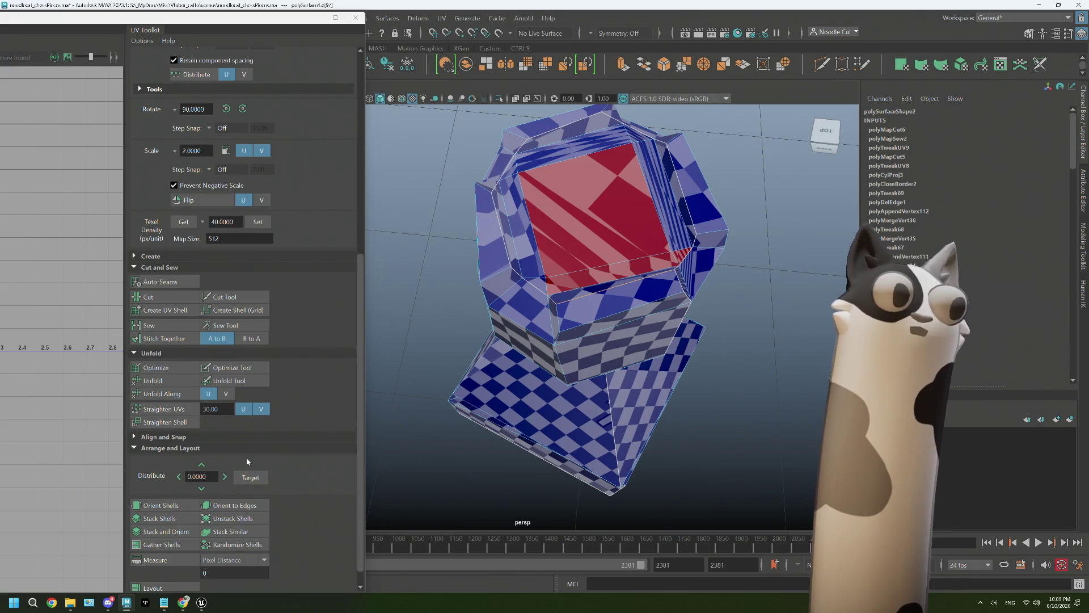
click(165, 323)
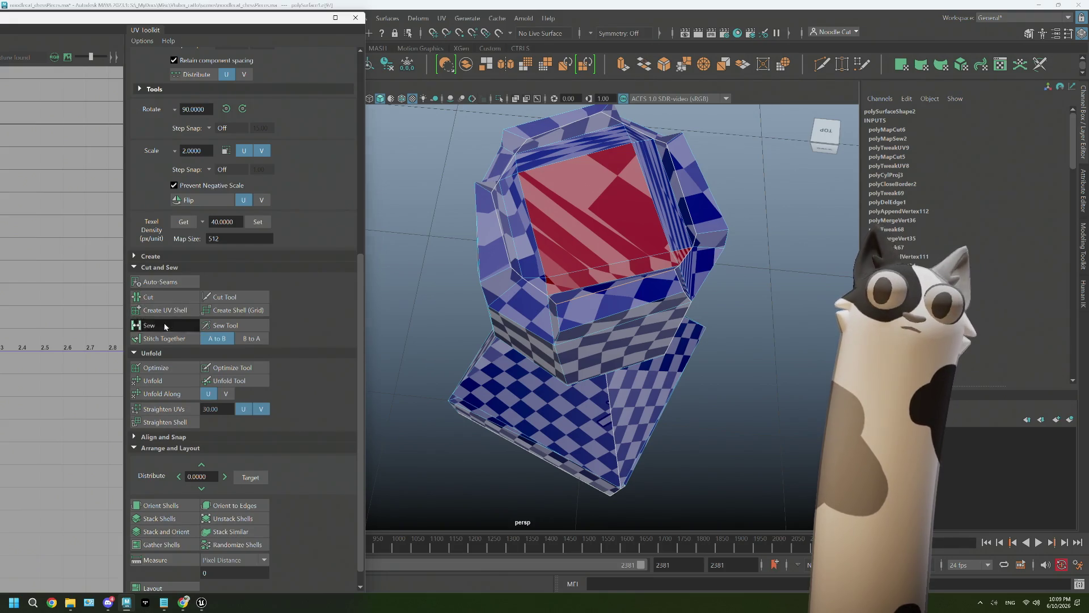
right_click(635, 209)
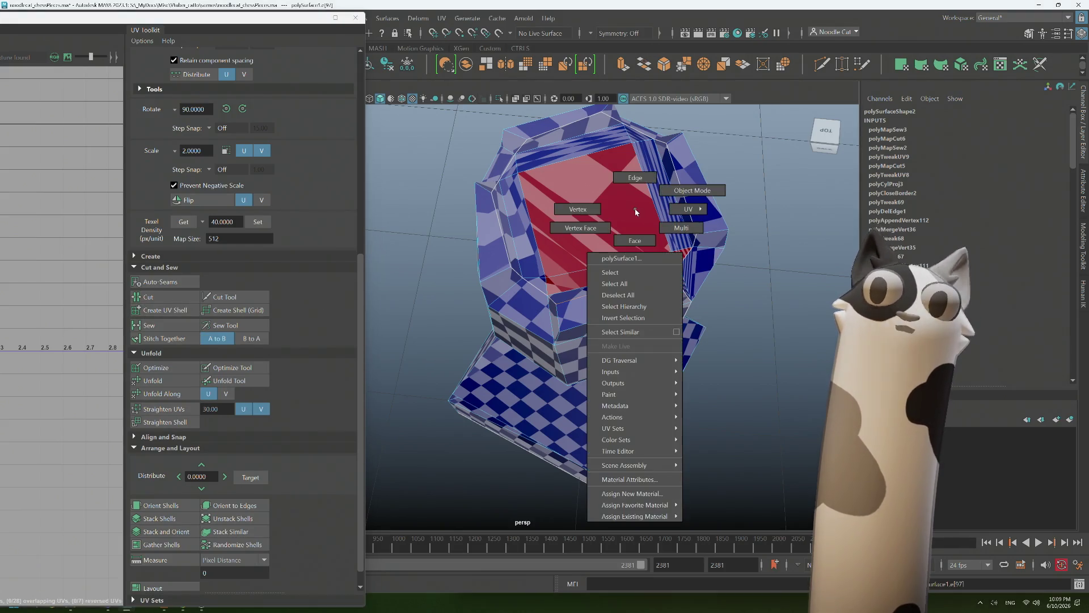
click(683, 191)
click(223, 34)
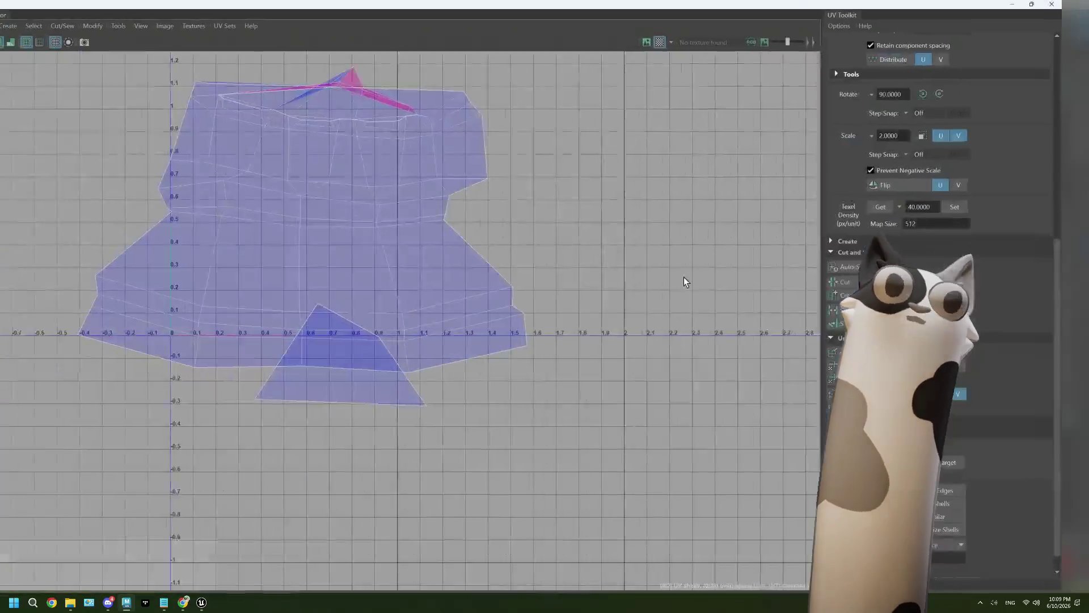
Select both UV shells, unfold and lay them out, then pack the small triangular shell
right_click(476, 219)
click(476, 219)
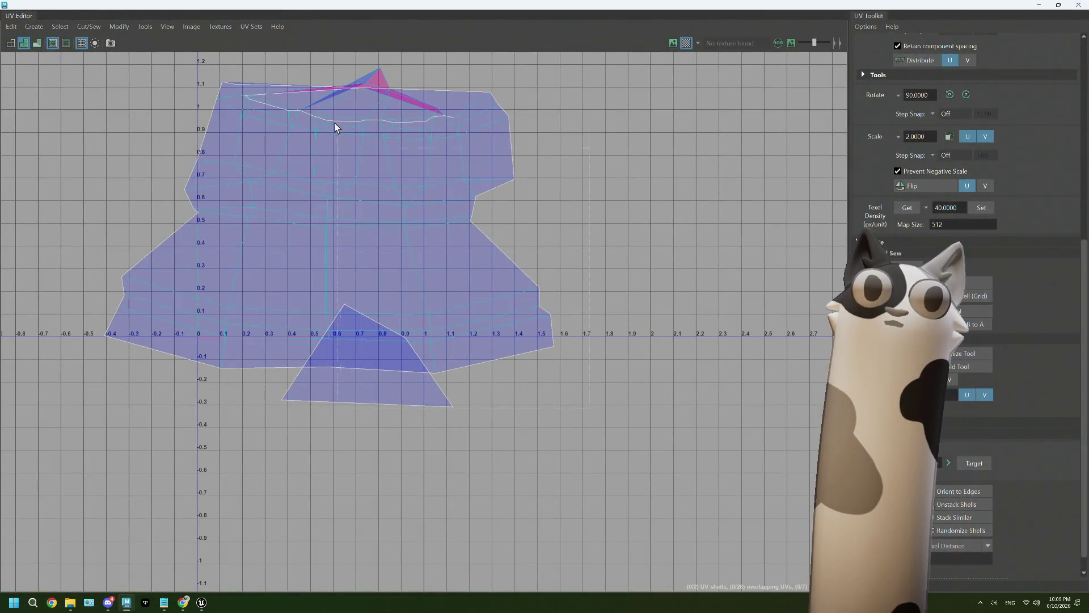
click(320, 84)
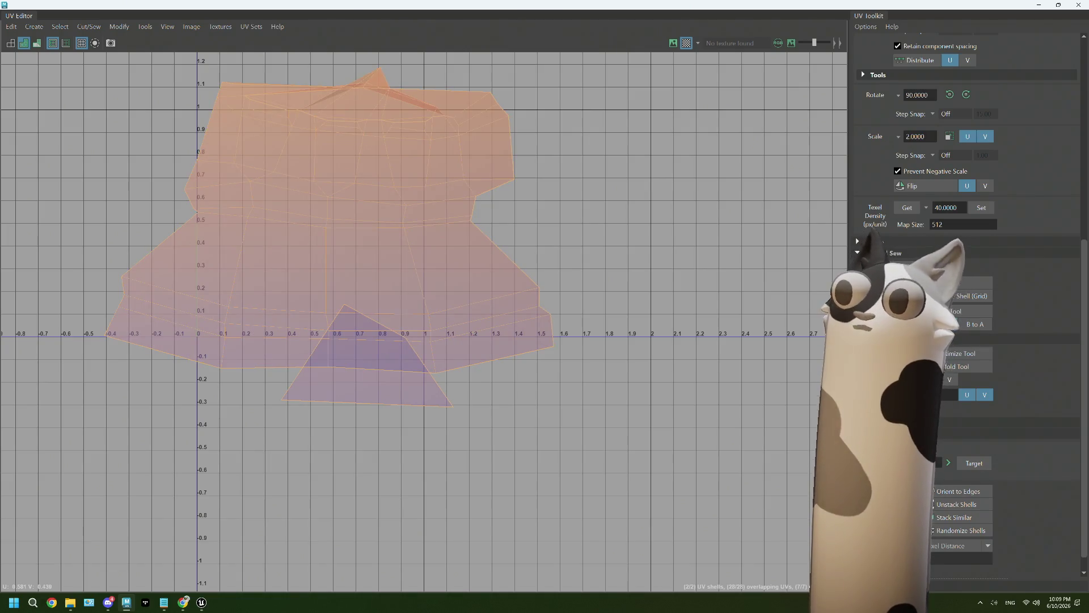
key(ctrl+u)
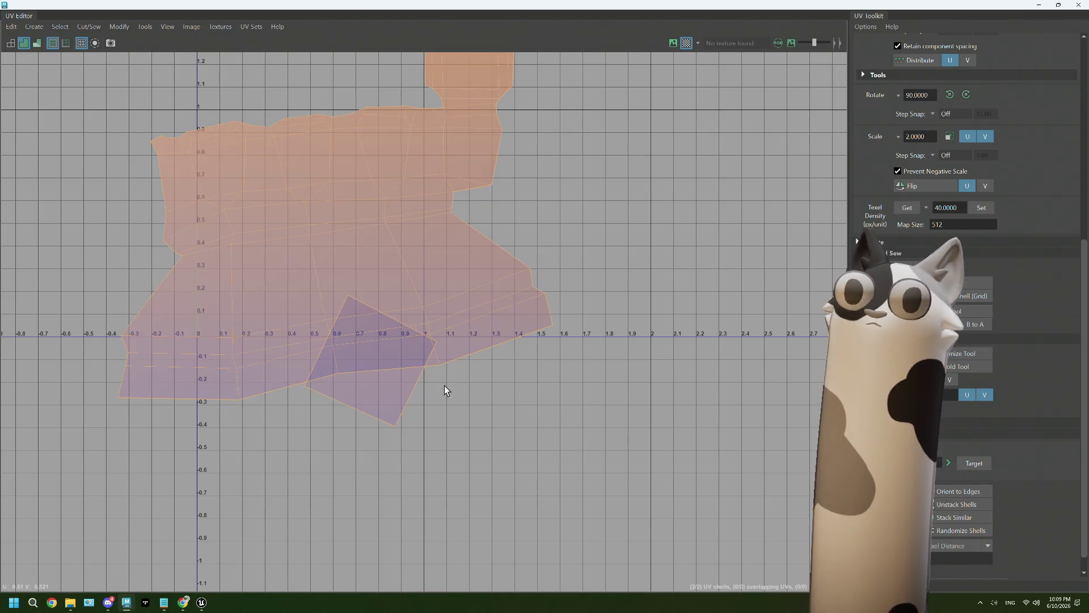
click(445, 390)
scroll(949, 324, down, 1)
click(885, 553)
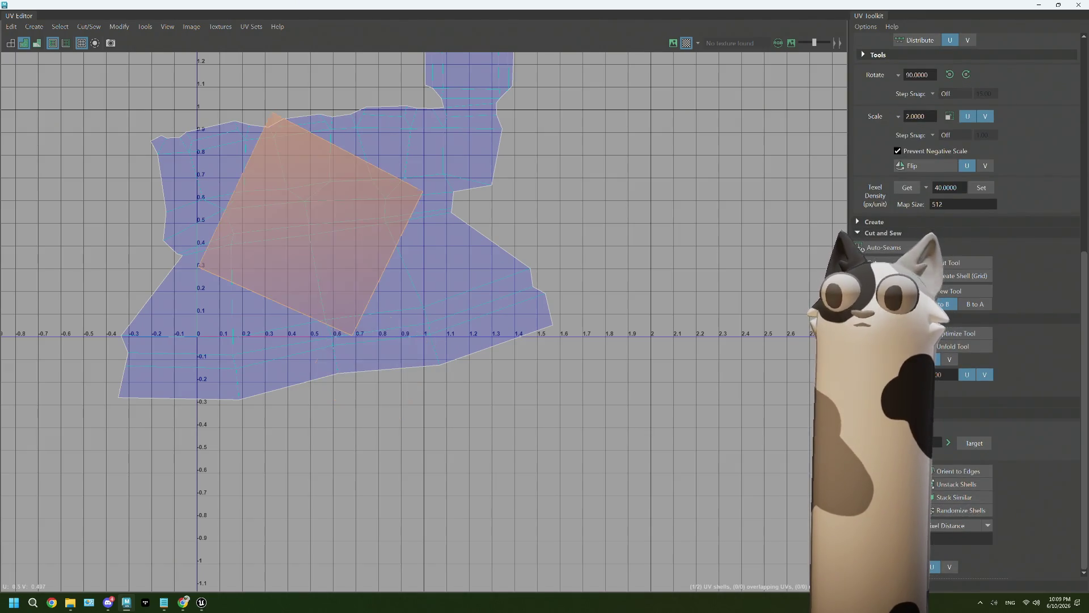
Straighten, shrink and reposition the small shell beneath the main one
drag(316, 244, 376, 375)
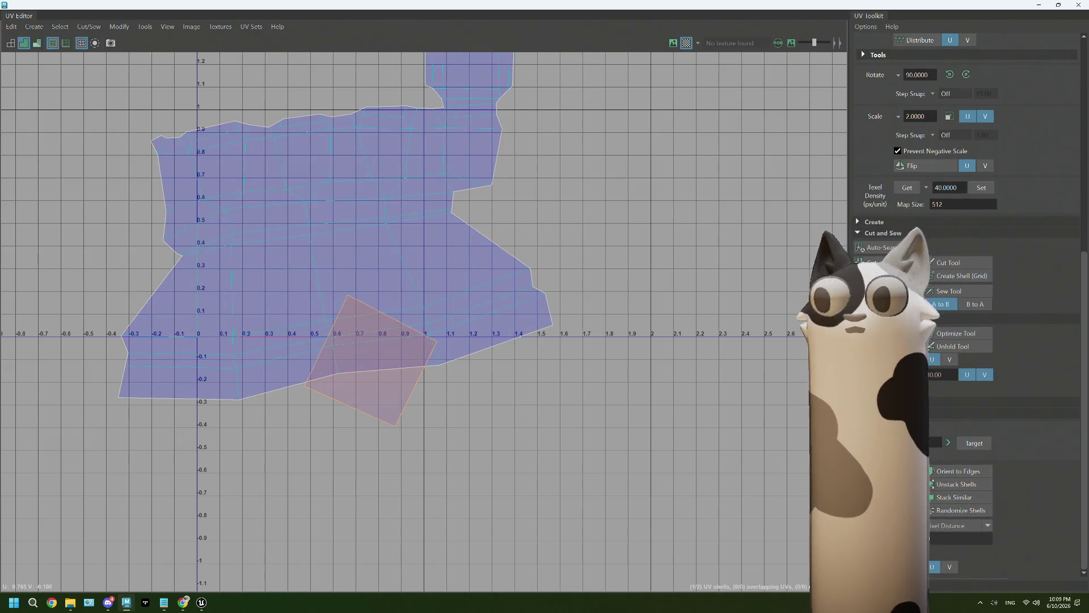
click(369, 364)
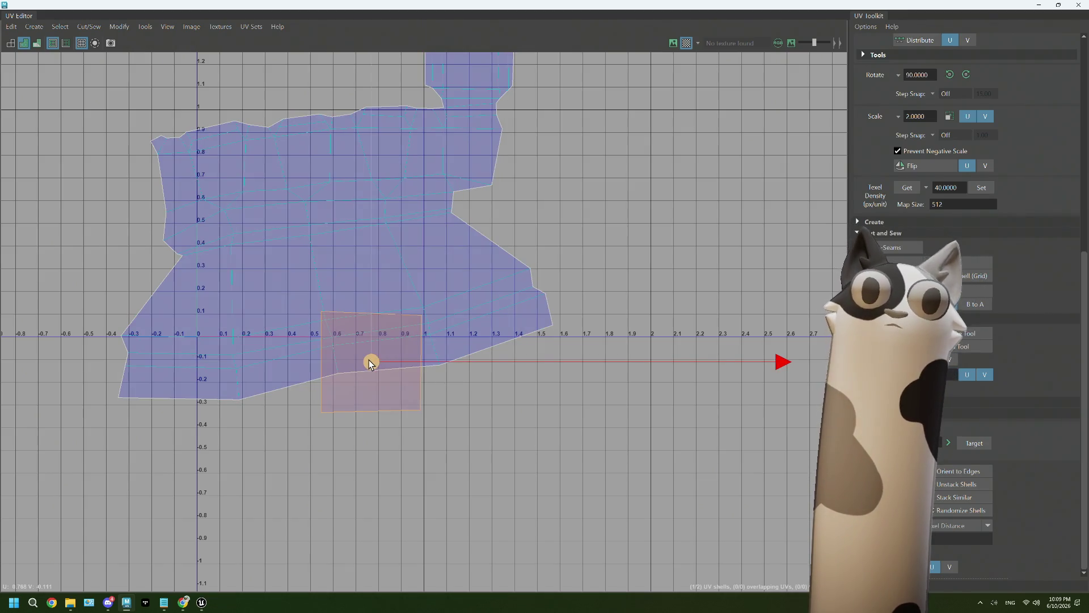
drag(369, 363, 400, 317)
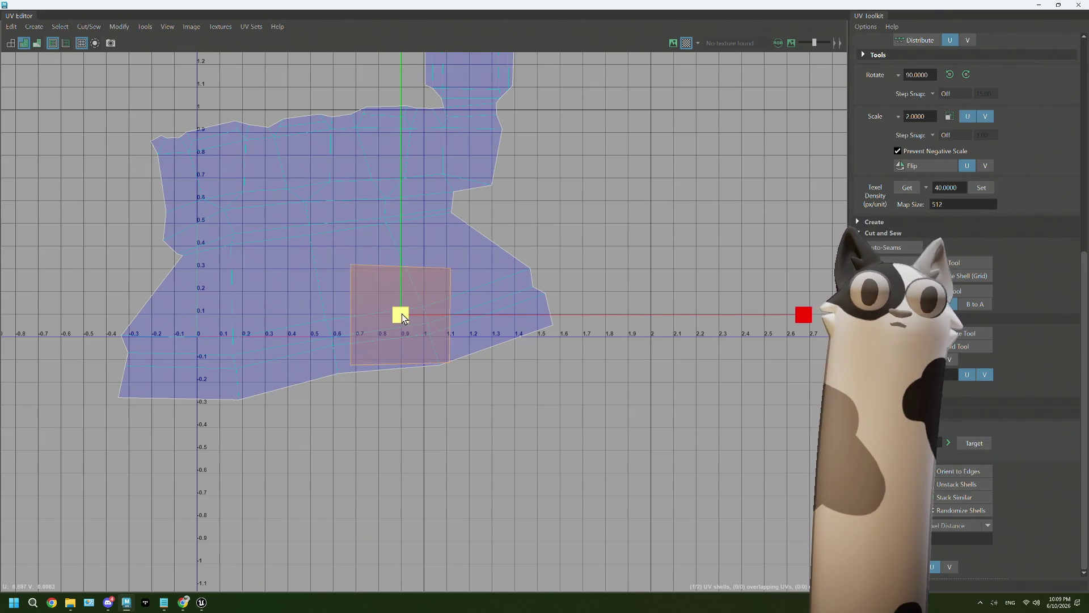
drag(404, 317, 155, 321)
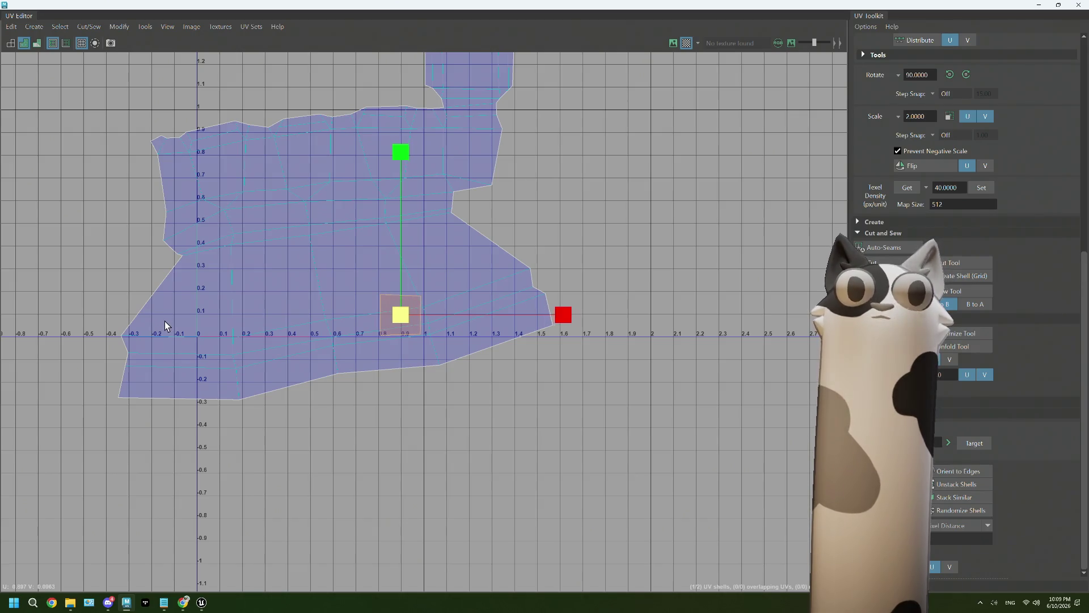
Give the large shell a texel density of 40 and move it into the 0–1 UV square
alt+middle_drag(176, 328, 202, 391)
click(325, 283)
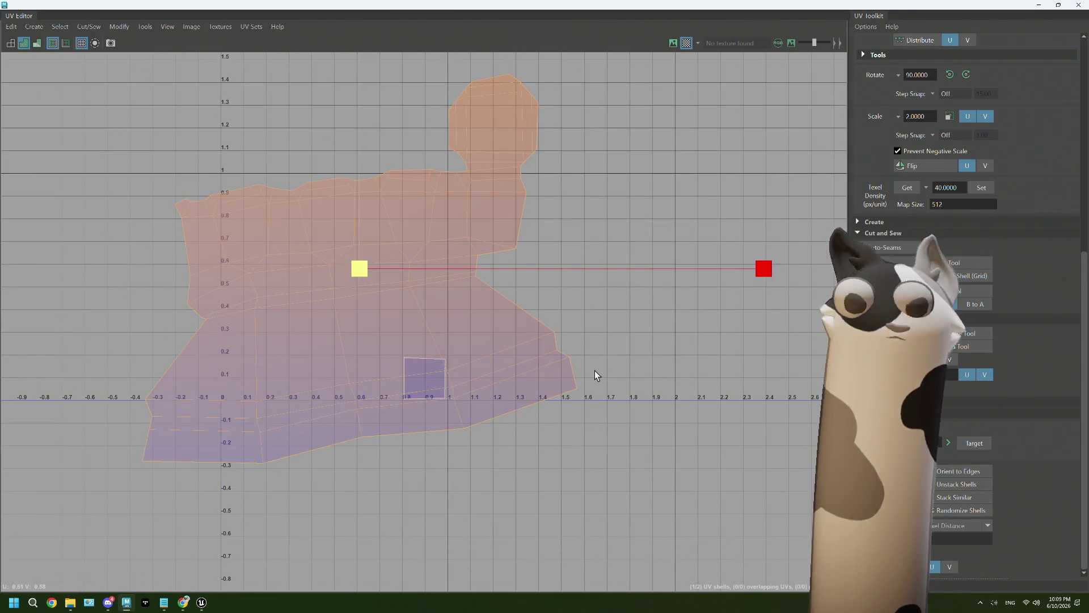
click(980, 188)
drag(362, 263, 308, 328)
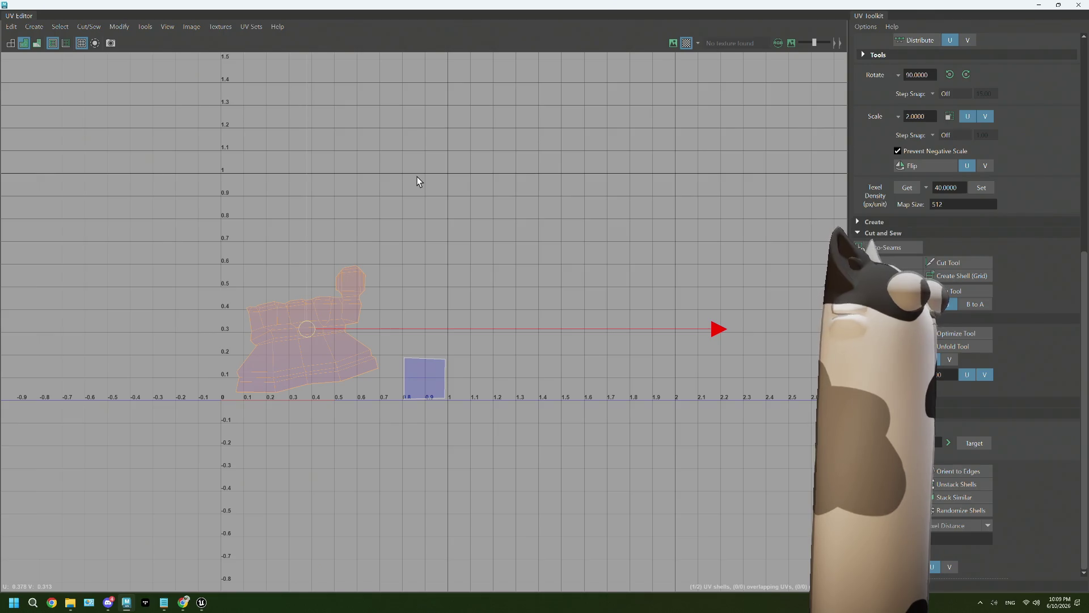
Close the UV Editor, leaving the rook alone in the scene
click(1037, 4)
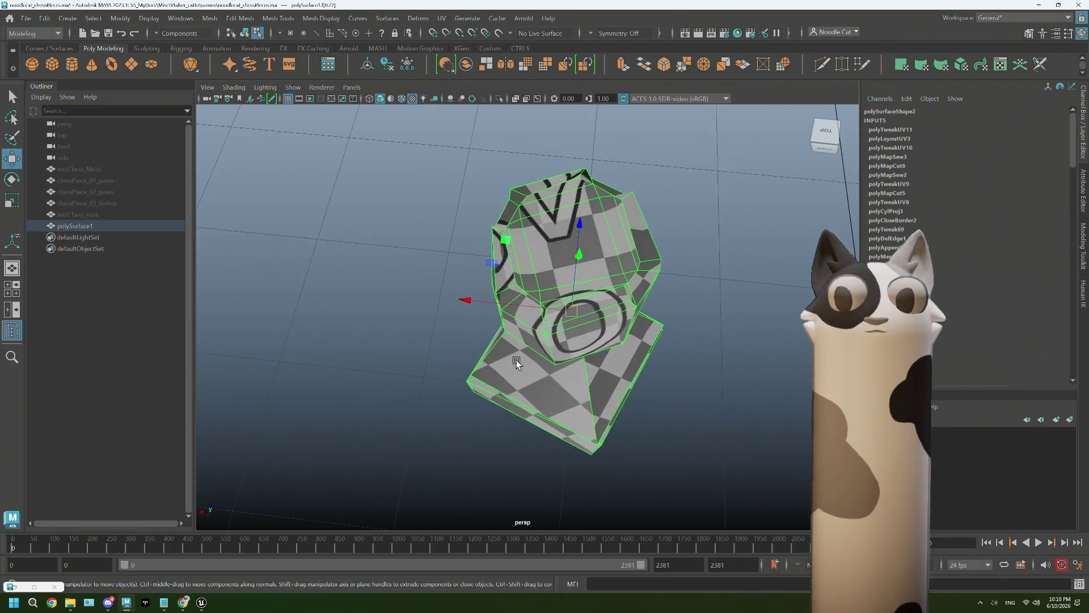
alt+drag(418, 294, 554, 370)
right_drag(717, 276, 734, 284)
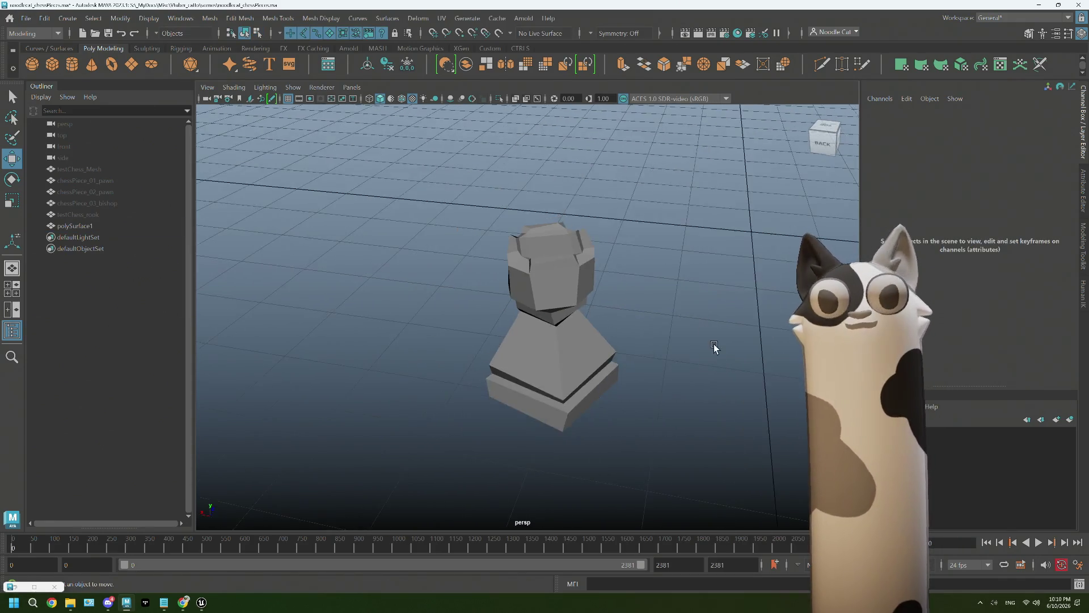
Rename polySurface1 to chessPiece_04_rook in the Outliner
alt+drag(712, 340, 621, 319)
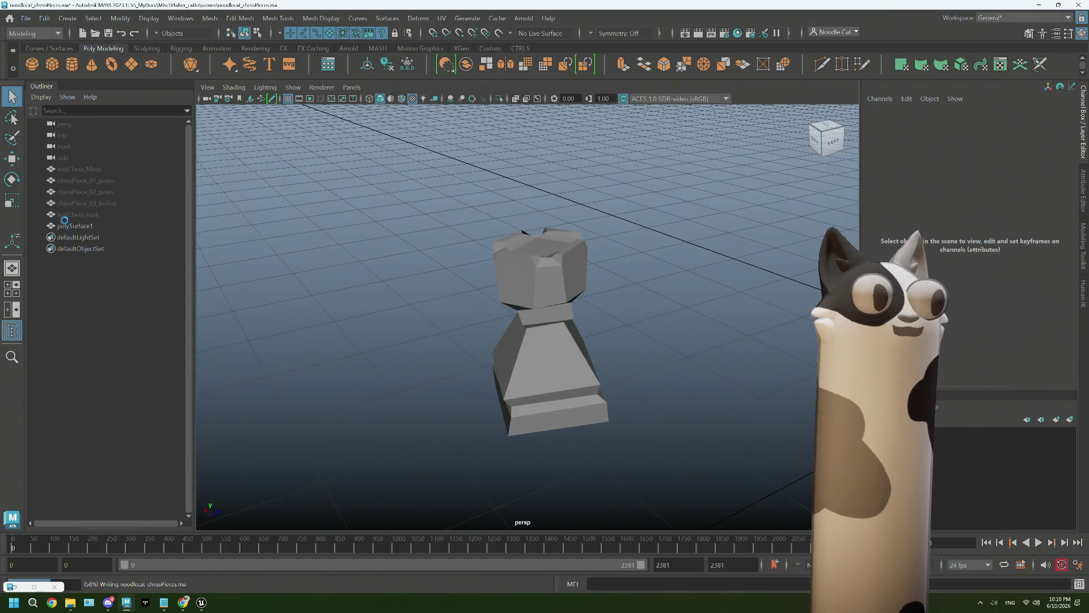
double_click(96, 224)
text(chessPiece_04_r)
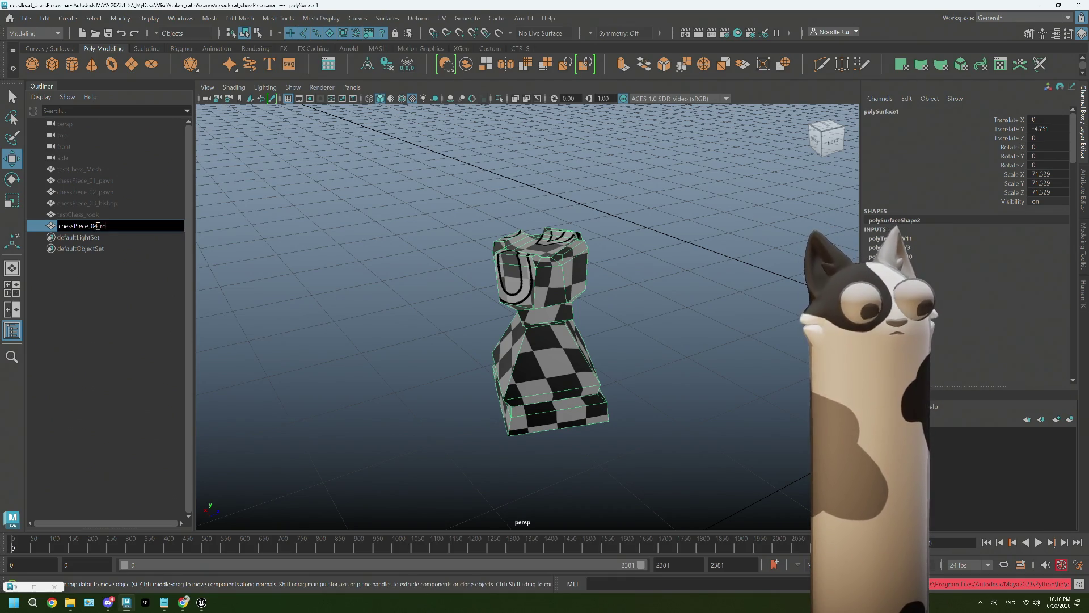
text(ok)
click(256, 261)
Delete the old testChess_rook object and reselect the renamed rook
click(101, 214)
key(Delete)
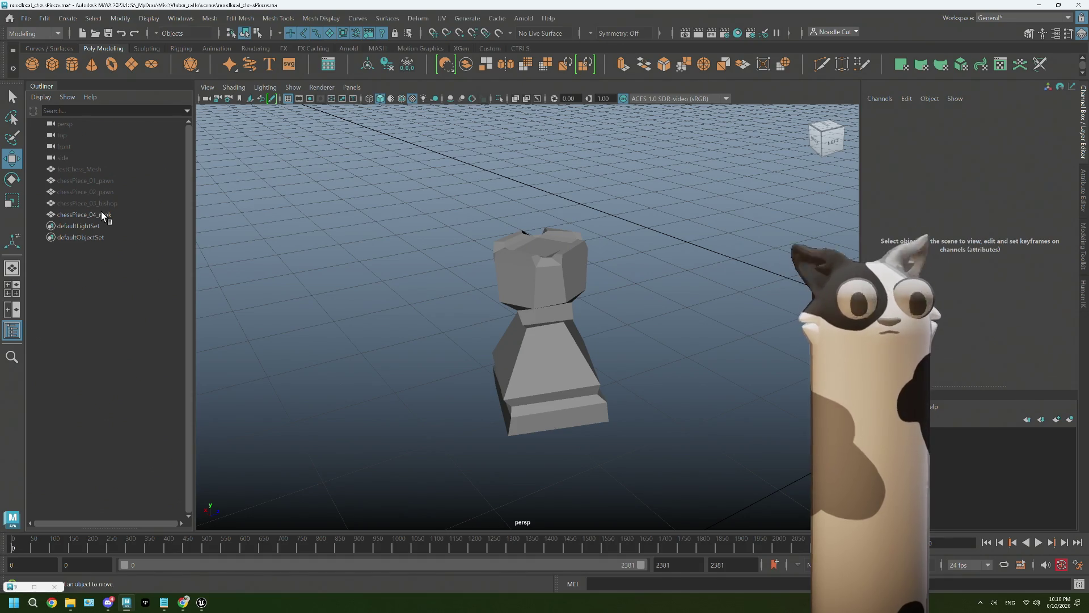
click(102, 211)
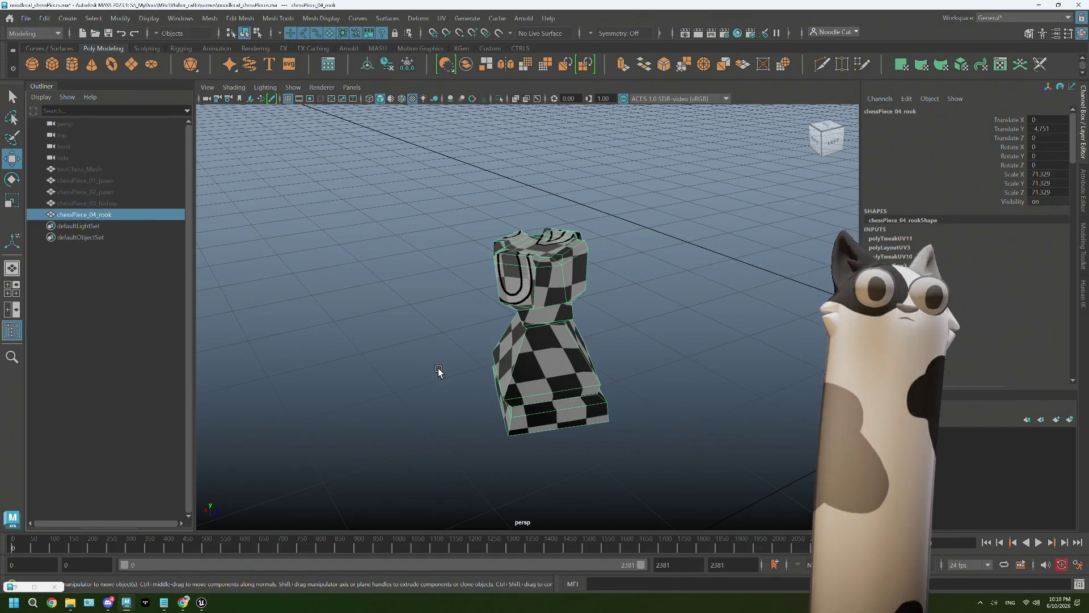
right_click(389, 236)
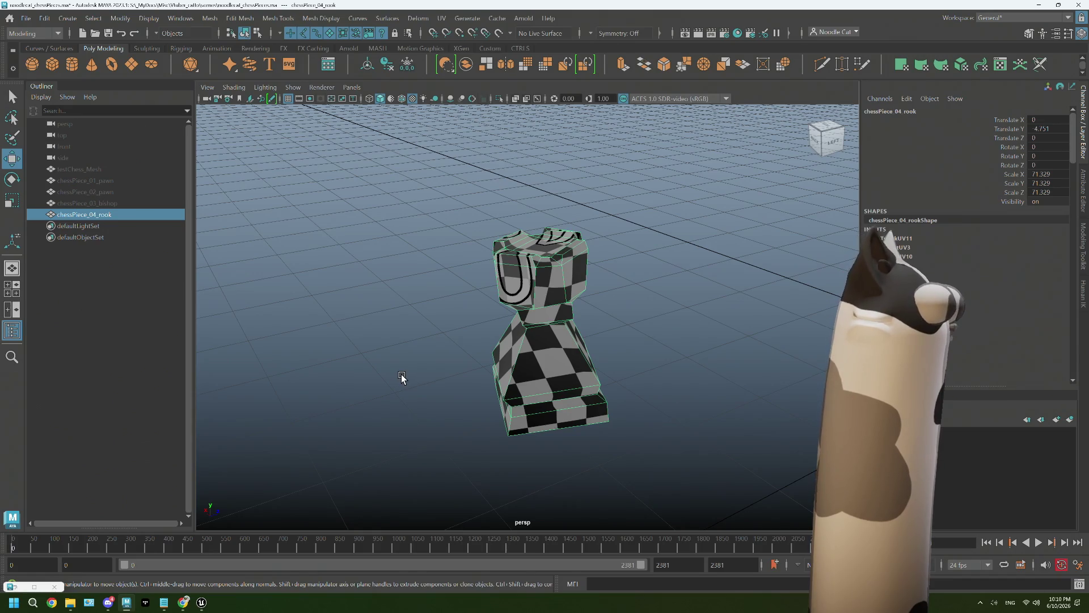
Enter pivot editing with D and snap the rook's pivot down toward its base
alt+drag(616, 431, 548, 409)
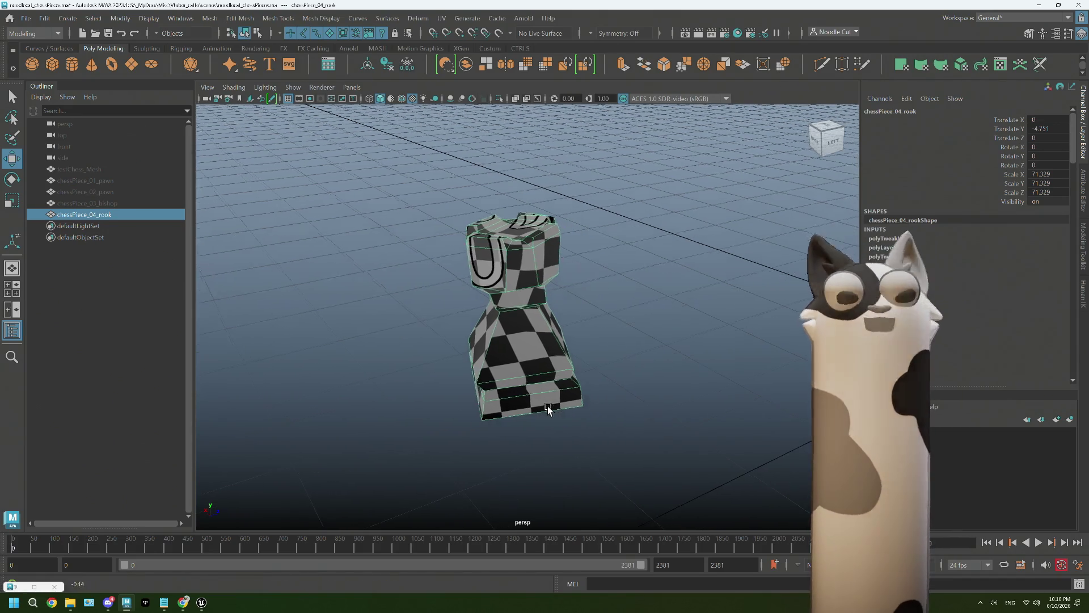
key(w)
scroll(527, 422, down, 3)
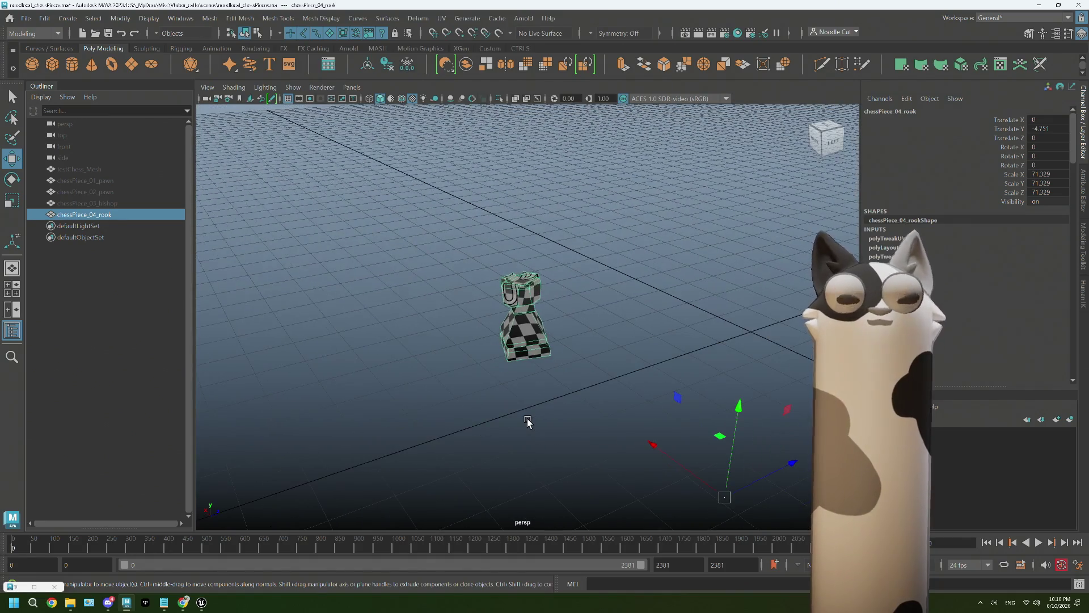
mouse_move(461, 282)
alt+mouse_down()
mouse_move(521, 372)
mouse_move(492, 365)
mouse_move(447, 141)
mouse_move(579, 243)
mouse_move(567, 238)
alt+mouse_up()
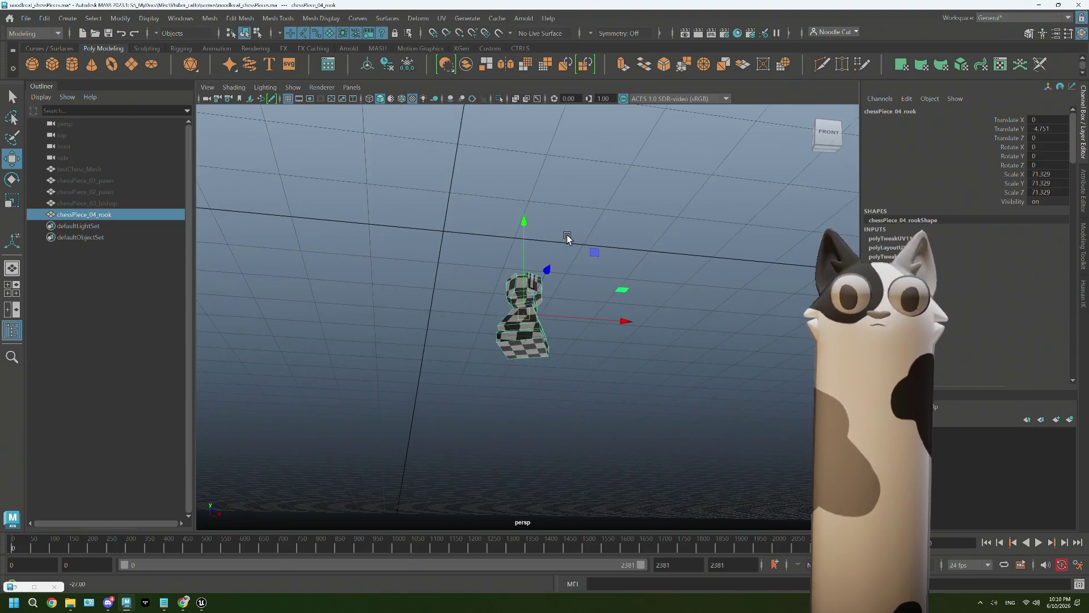
key(d)
scroll(522, 383, up, 2)
scroll(543, 388, up, 2)
click(543, 388)
key(d)
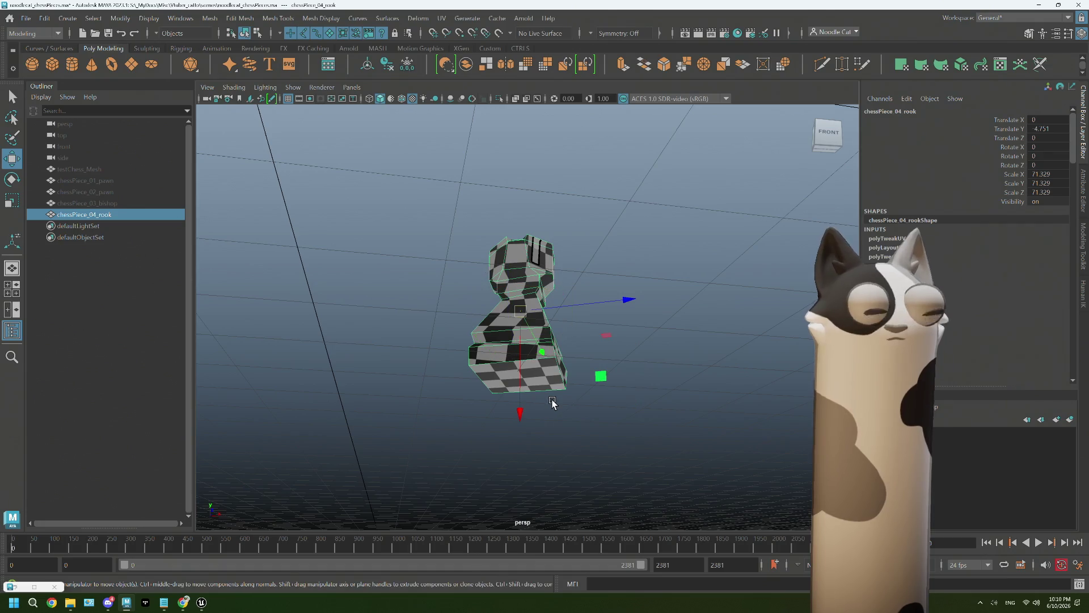
Re-enter pivot editing and snap the pivot onto the centre of the base underside
key(d)
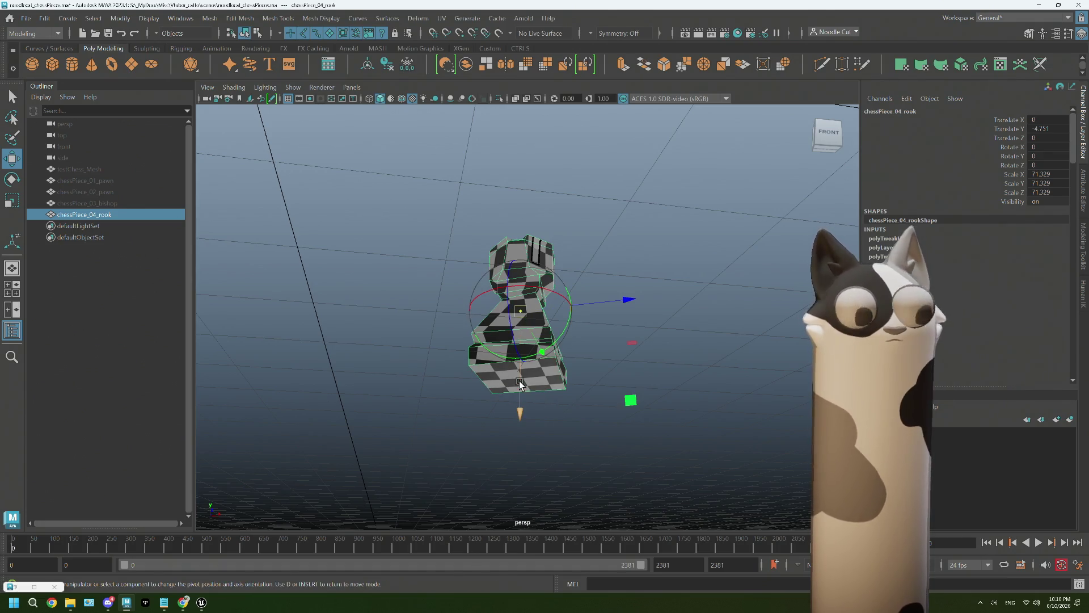
click(519, 380)
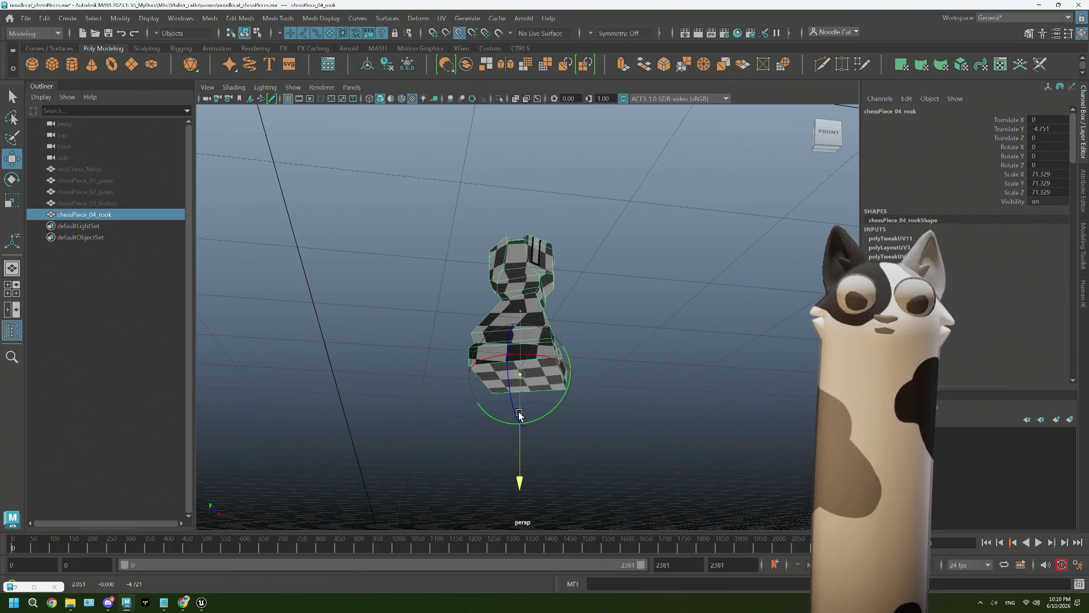
alt+drag(526, 416, 521, 326)
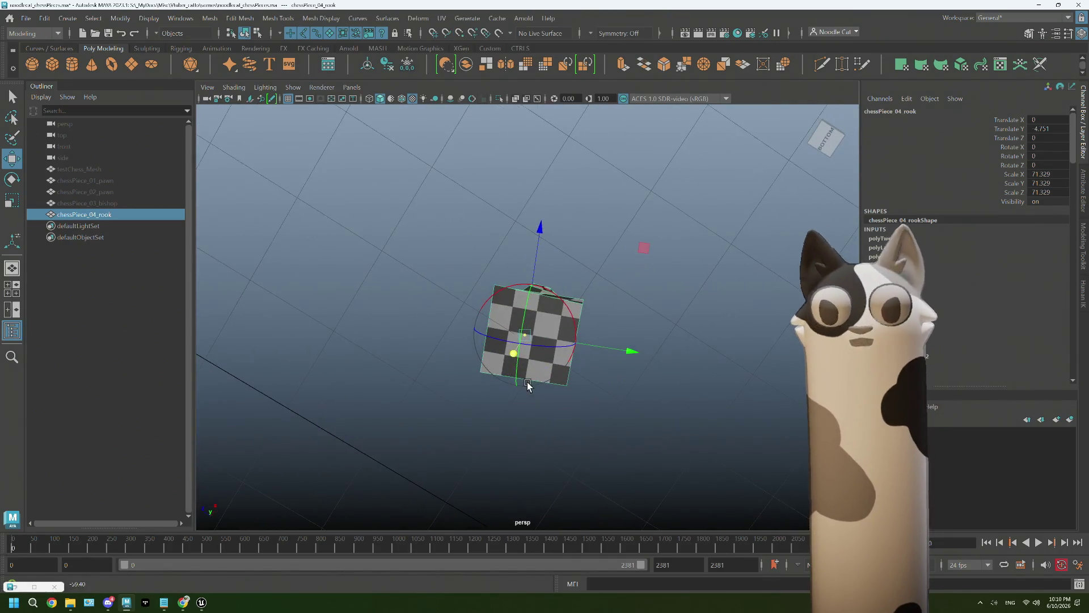
click(644, 253)
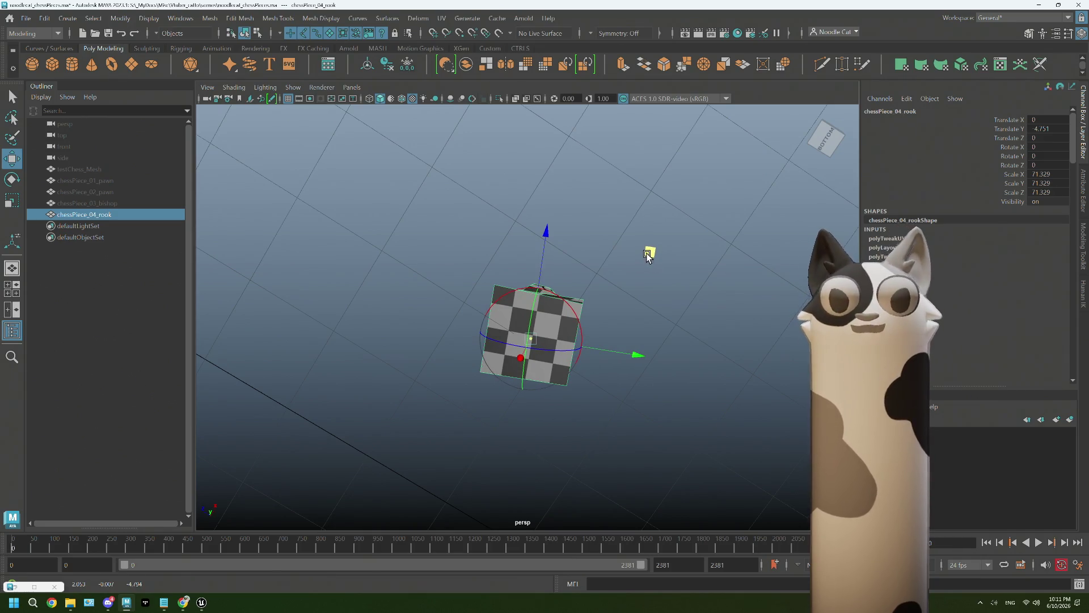
alt+drag(648, 253, 634, 347)
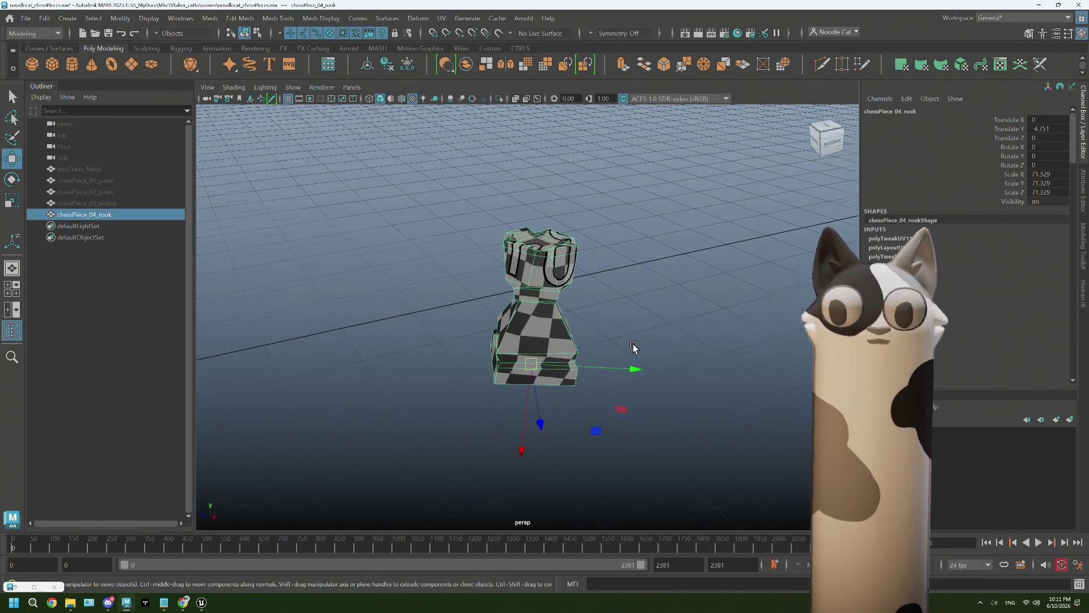
alt+right_drag(634, 347, 575, 382)
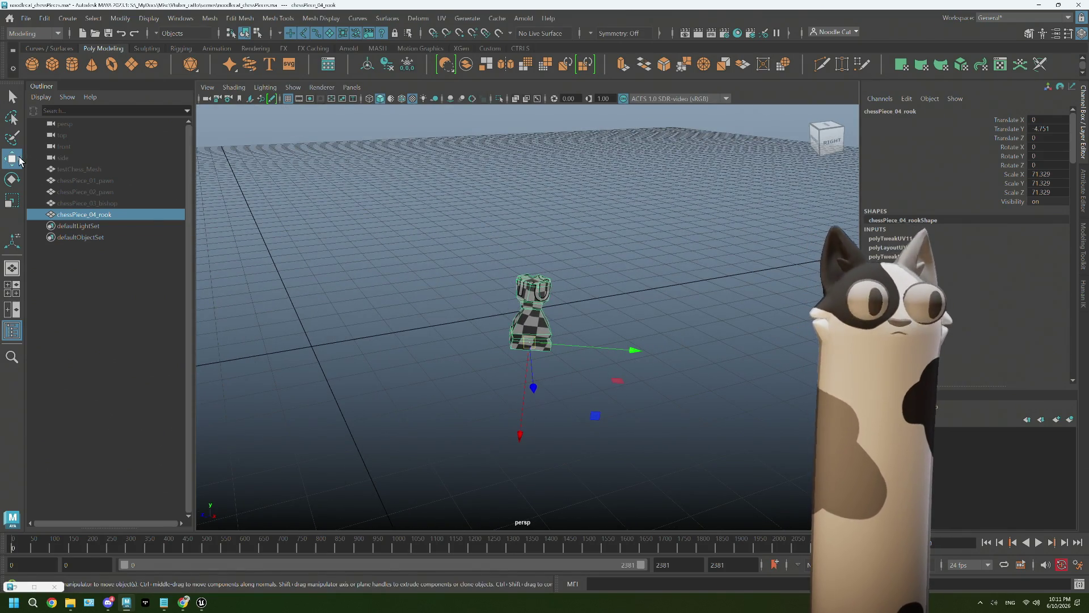
Set the Move tool's axis orientation to World and slide the rook left across the grid
double_click(12, 158)
click(124, 104)
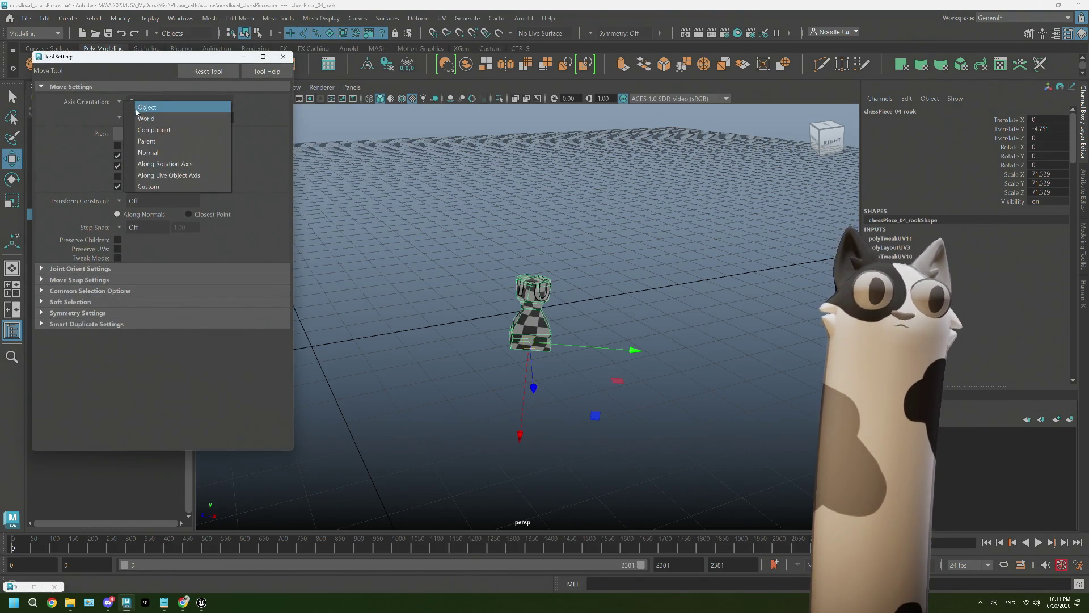
click(146, 119)
click(283, 56)
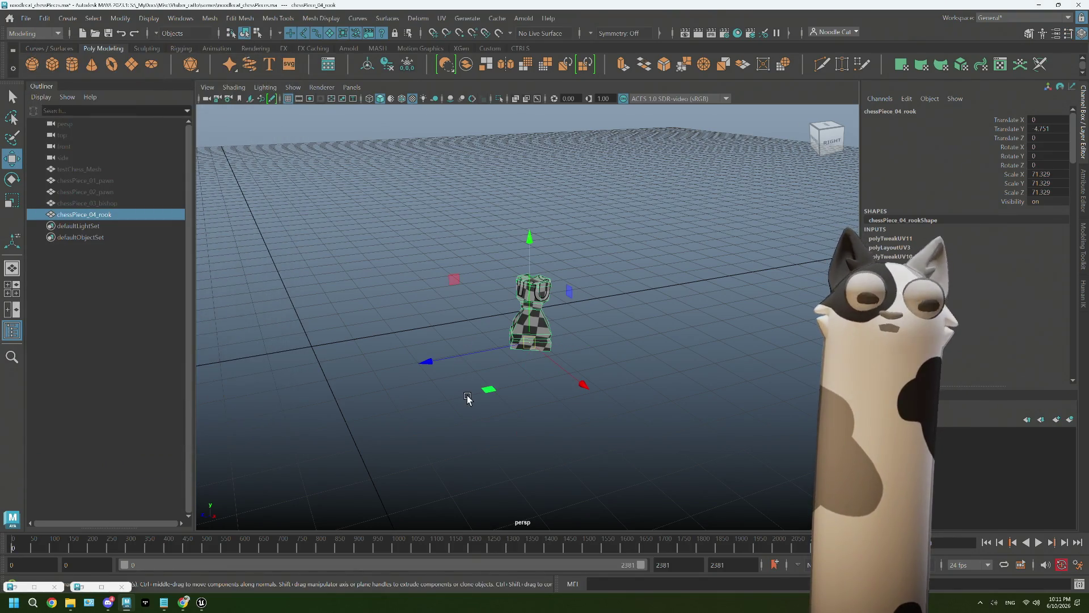
drag(529, 344, 314, 347)
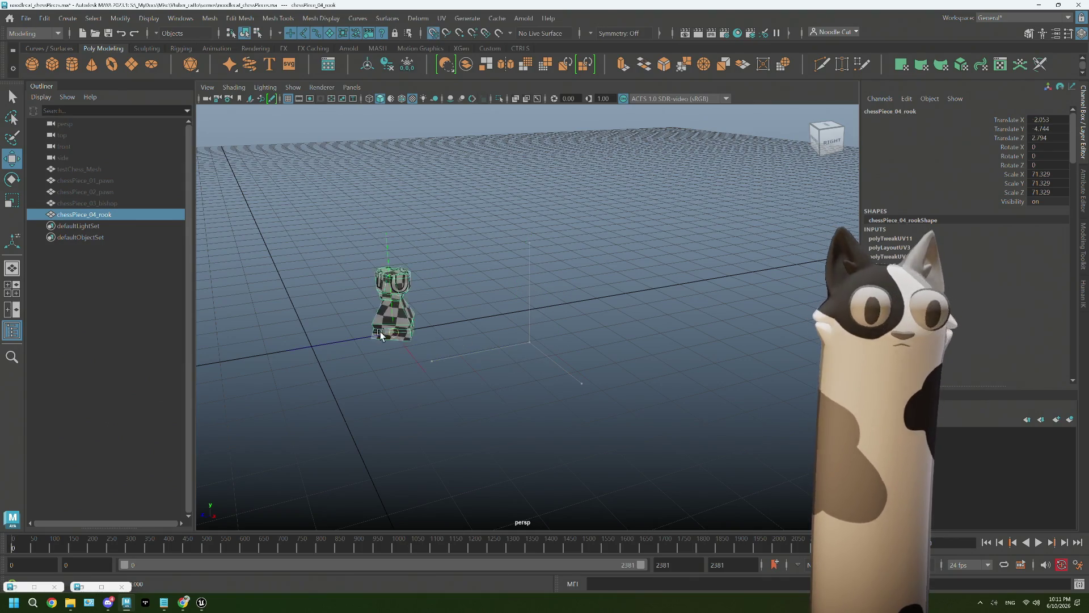
In the front view, tilt the rook slightly around X and Z and lower it a little
mouse_move(392, 404)
alt+mouse_down()
mouse_move(499, 430)
mouse_move(474, 394)
alt+mouse_up()
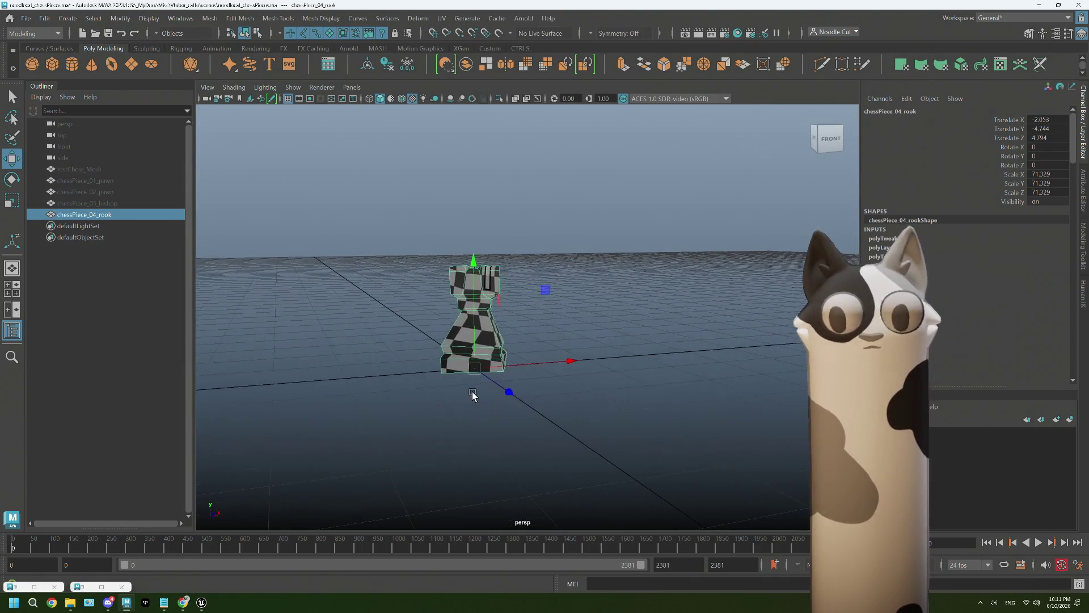
key(space)
key(space)
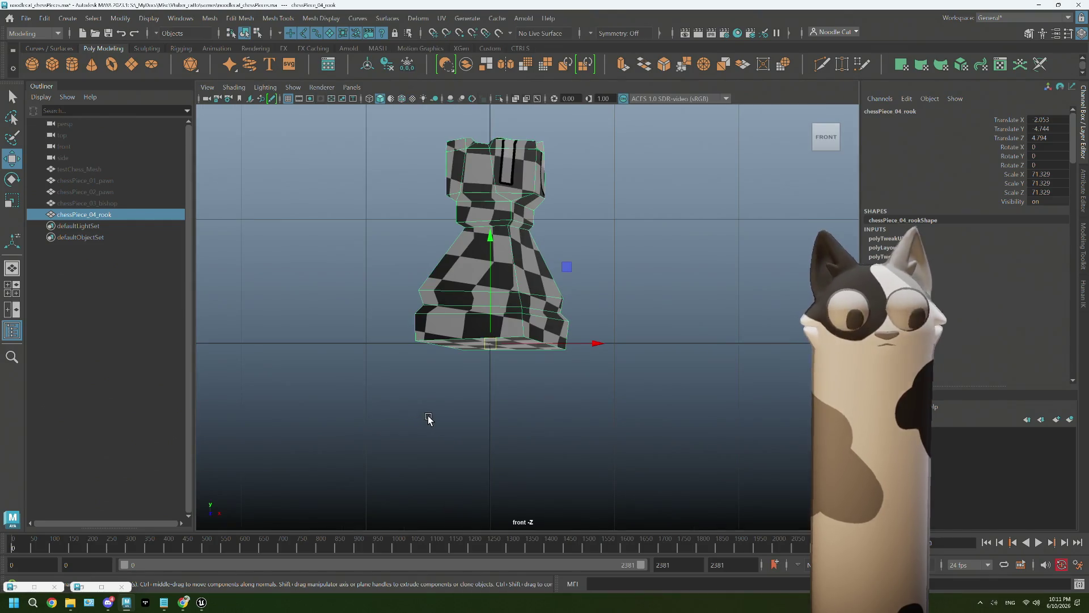
key(e)
drag(490, 278, 488, 287)
drag(594, 325, 590, 320)
key(w)
drag(495, 252, 491, 238)
key(space)
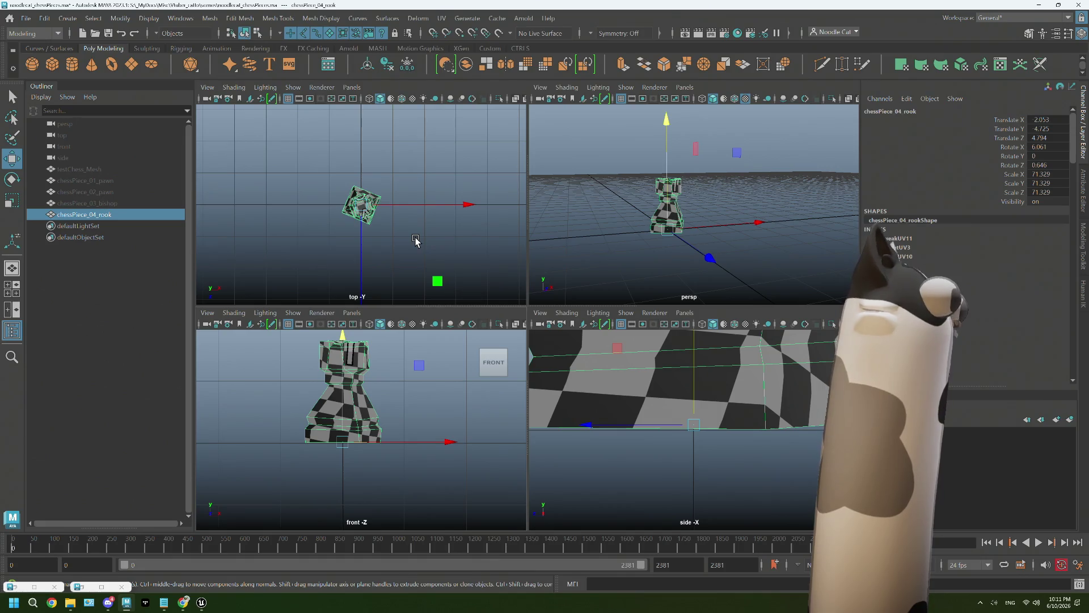
In the top view, rotate the rook about its vertical axis to roughly 23 degrees Y
key(space)
key(e)
drag(603, 389, 662, 365)
key(space)
key(space)
Return to the perspective view and frame the rook to inspect its new orientation
mouse_move(676, 248)
alt+mouse_down()
mouse_move(665, 291)
mouse_move(661, 272)
alt+mouse_up()
right_click(661, 272)
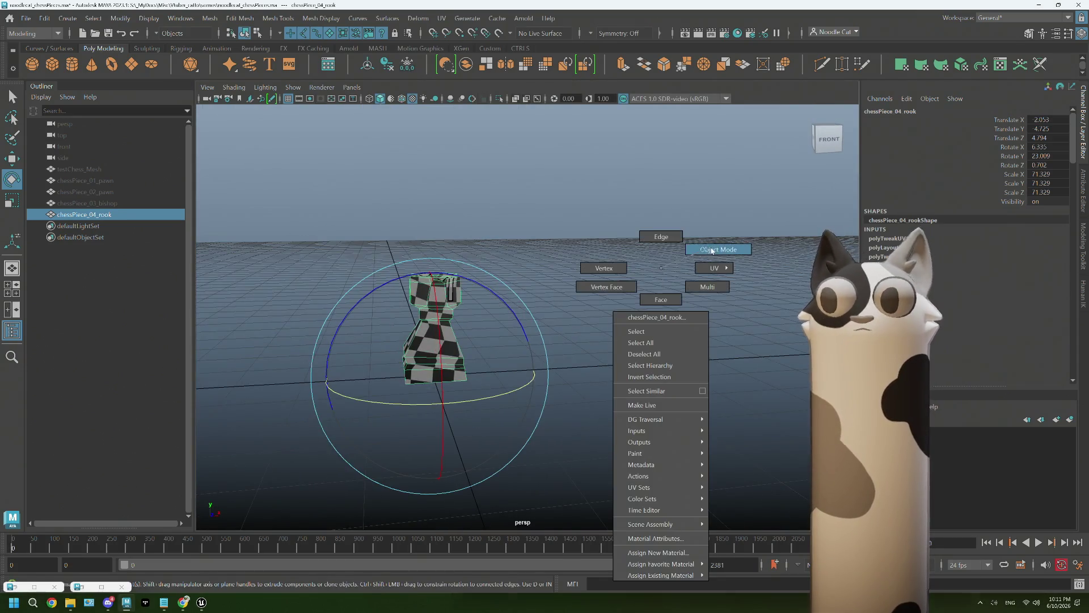
click(600, 347)
mouse_move(600, 348)
alt+mouse_down()
mouse_move(669, 349)
mouse_move(764, 294)
alt+mouse_up()
click(760, 307)
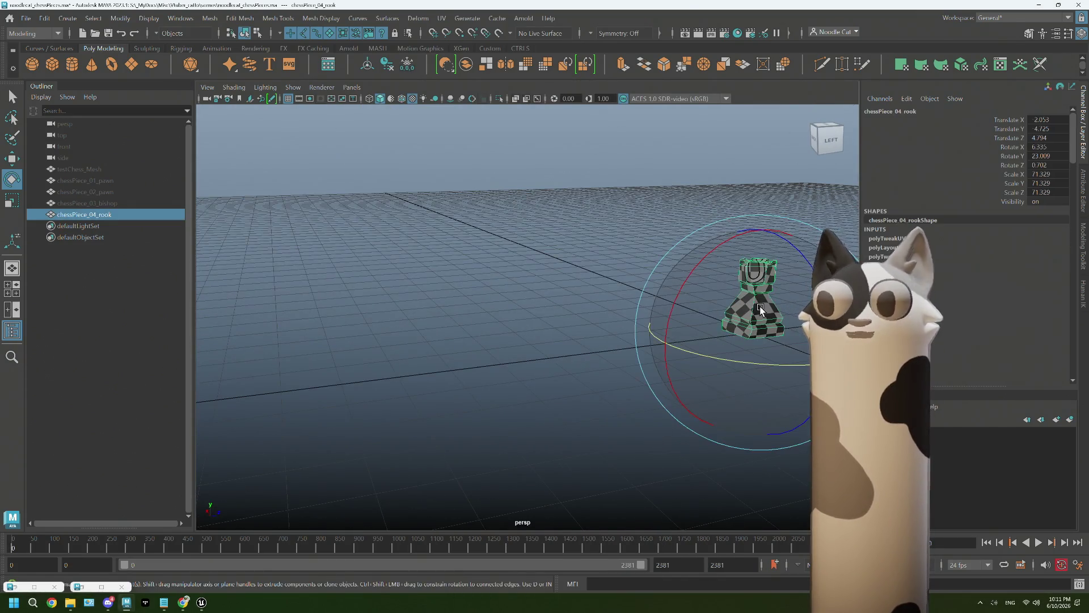
key(f)
alt+drag(675, 355, 681, 358)
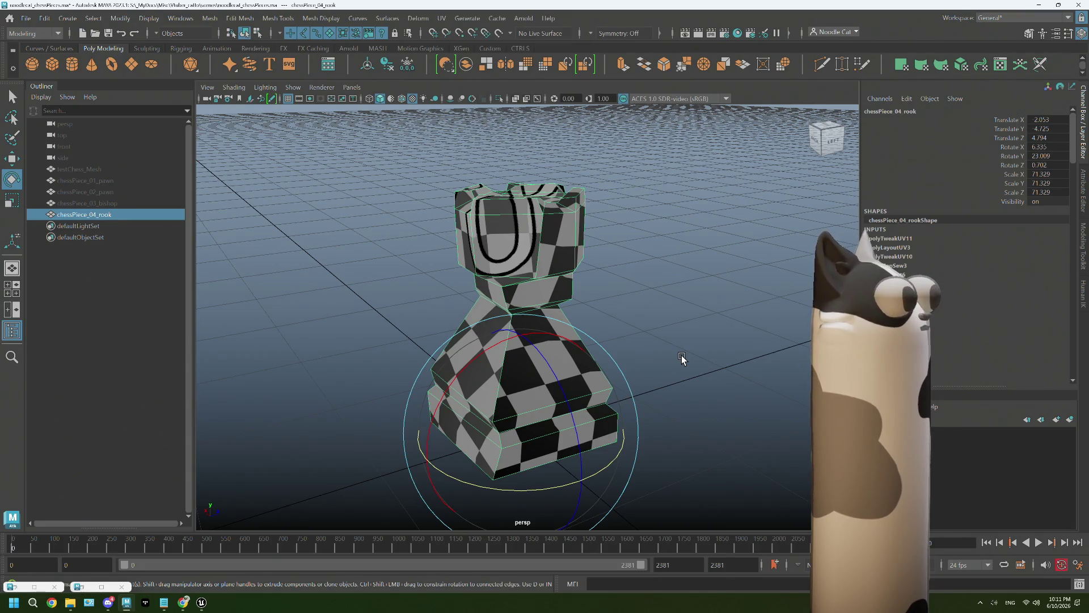
click(667, 301)
Select chessPiece_04_rook and freeze its transforms to zero
click(90, 215)
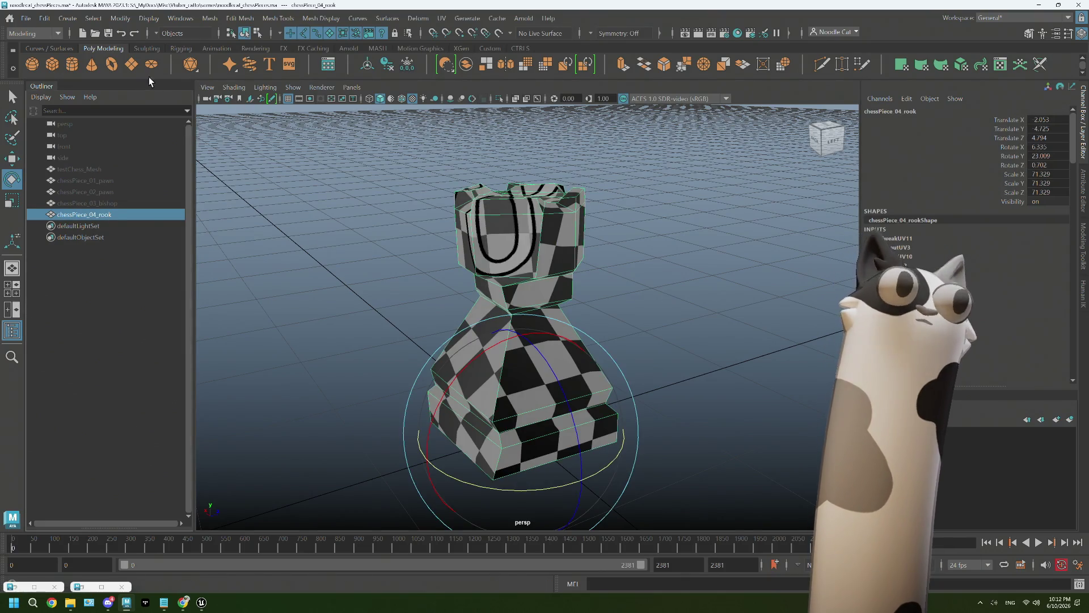
key(q)
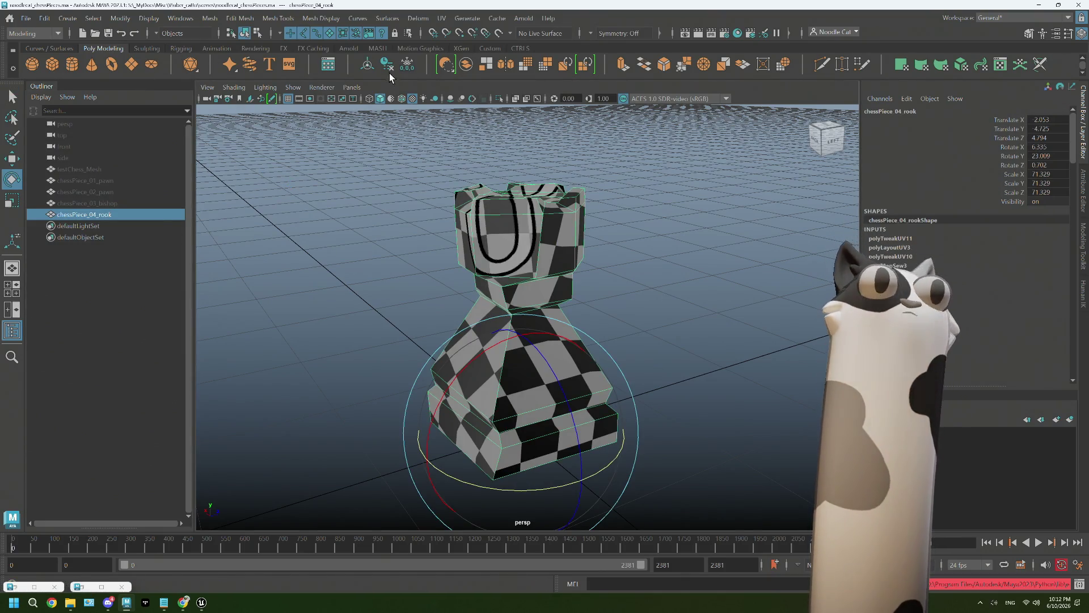
click(408, 70)
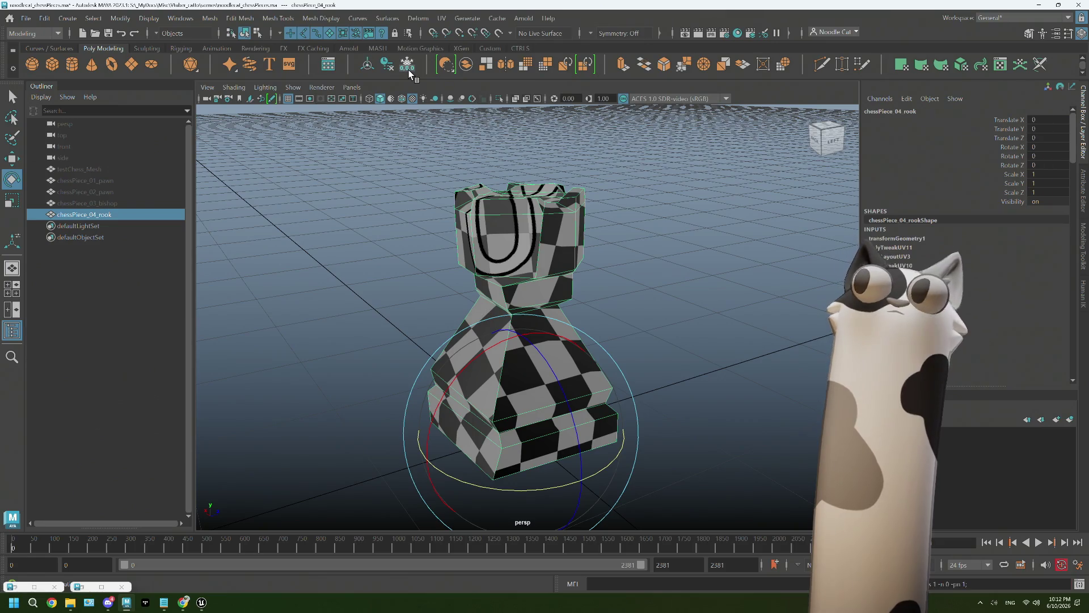
Delete the rook's construction history via Edit > Delete by Type > History
click(47, 19)
mouse_move(79, 154)
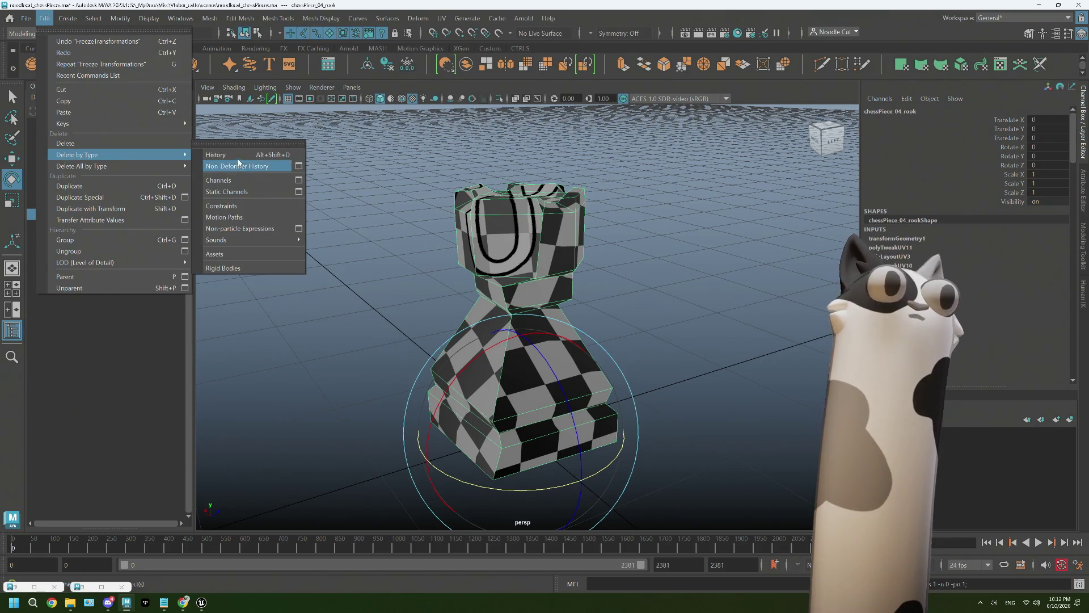
click(239, 165)
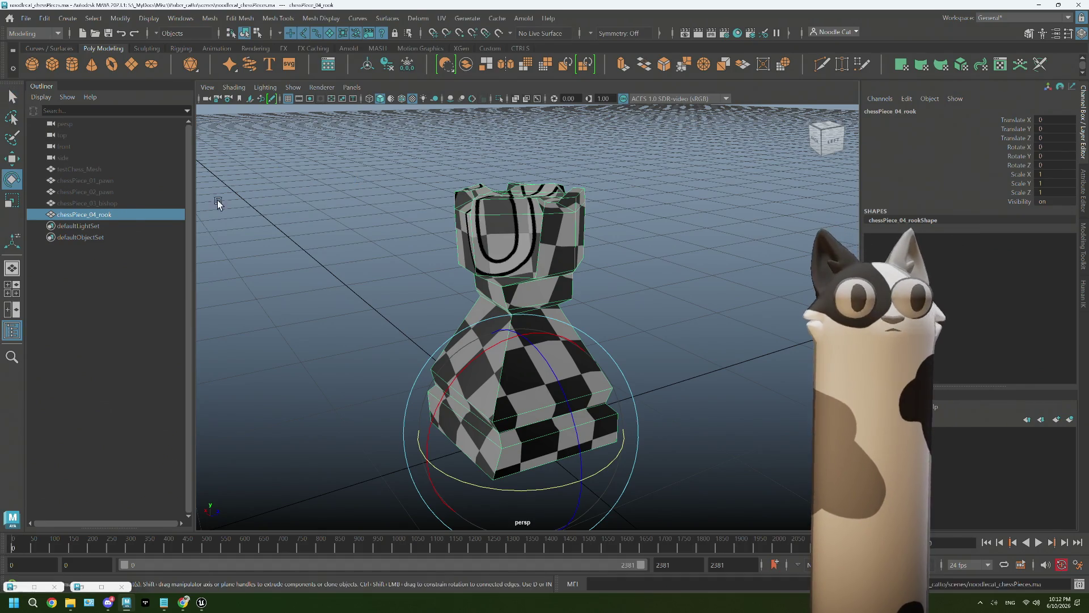
click(26, 19)
Export the rook as chessPiece_04_rook.fbx into the chessPieces folder, renaming from the bishop file
click(68, 183)
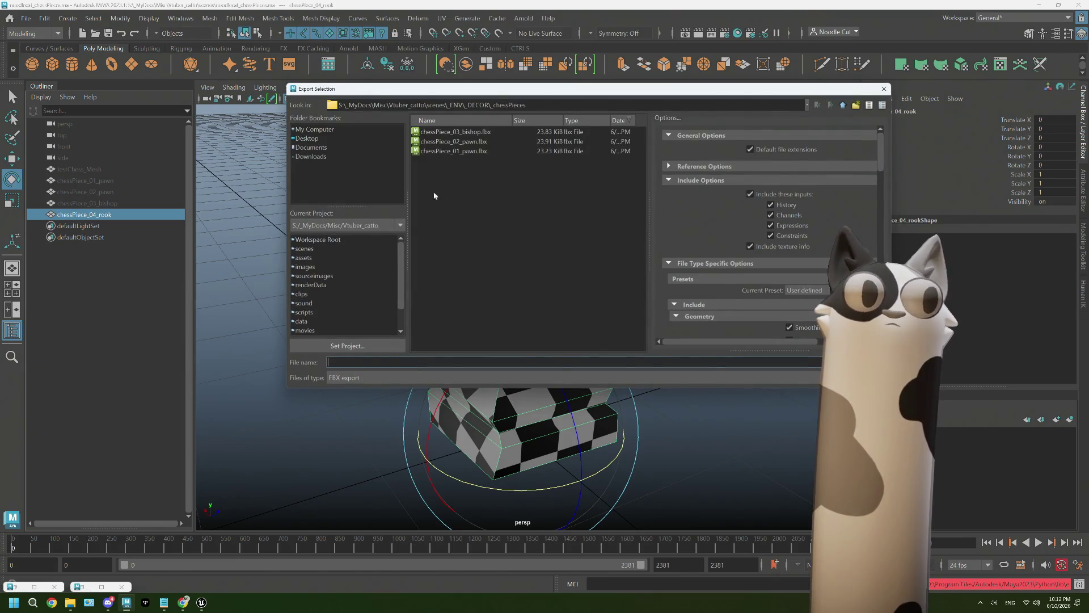
click(460, 132)
click(390, 361)
key(BackSpace)
key(BackSpace)
key(BackSpace)
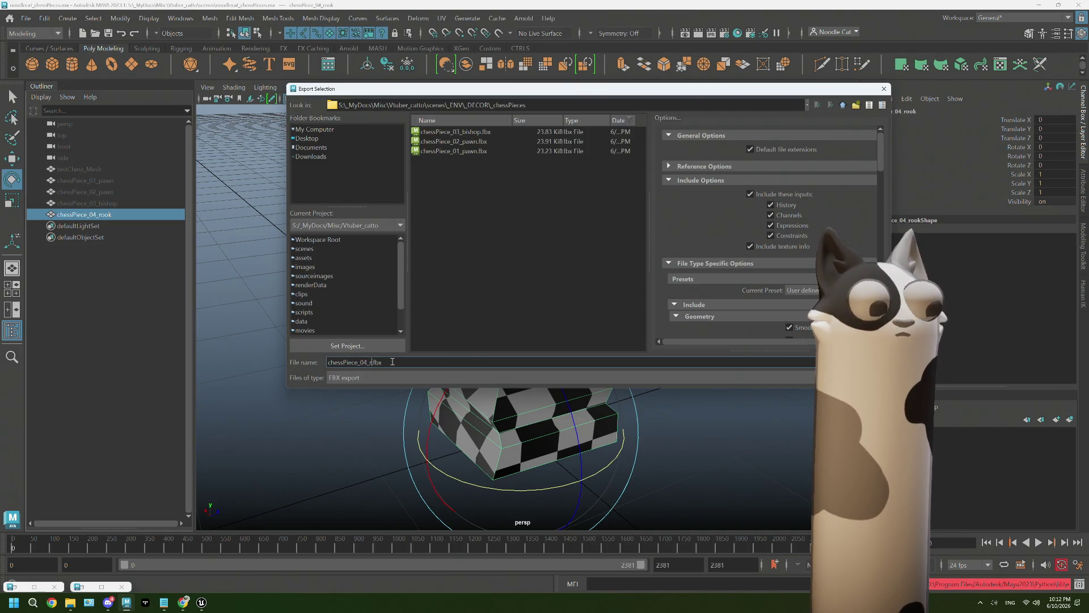
key(Return)
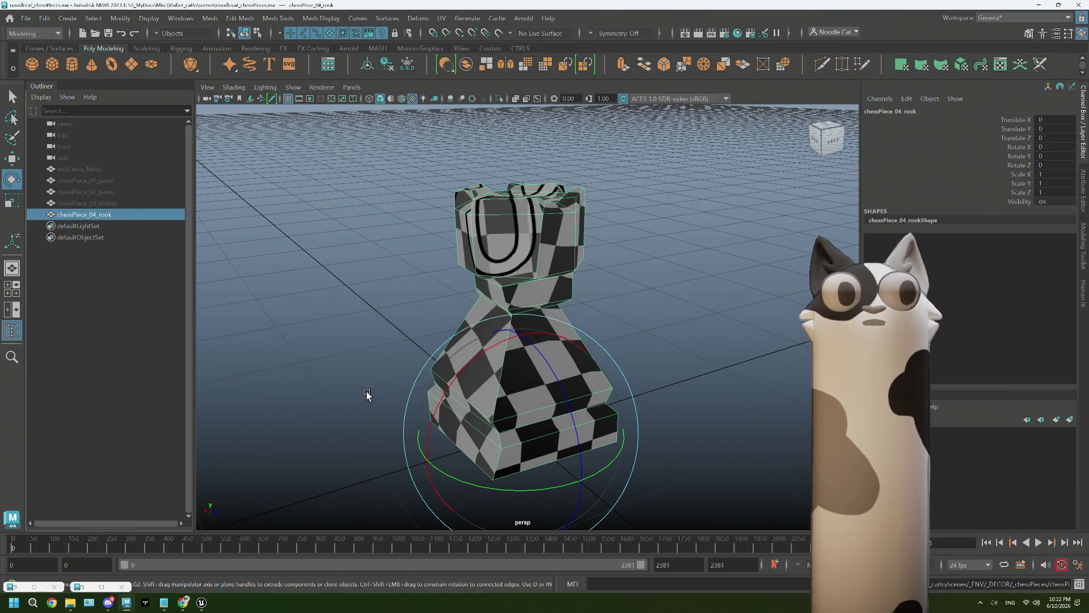
click(201, 603)
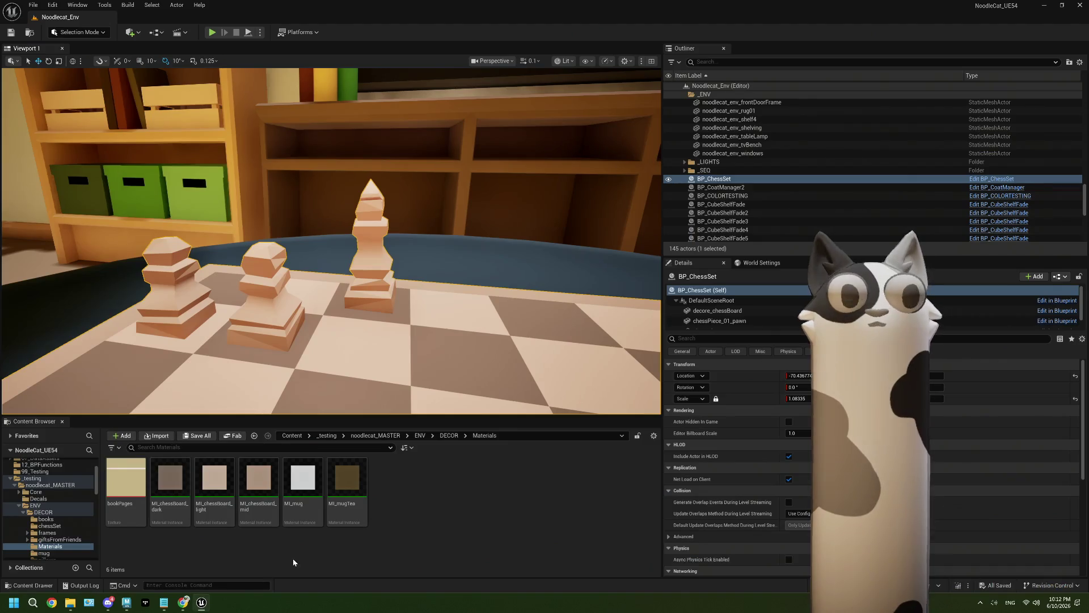
Drag chessPiece_04_rook.fbx from Explorer into DECOR > chessSet and import it
click(447, 435)
double_click(171, 481)
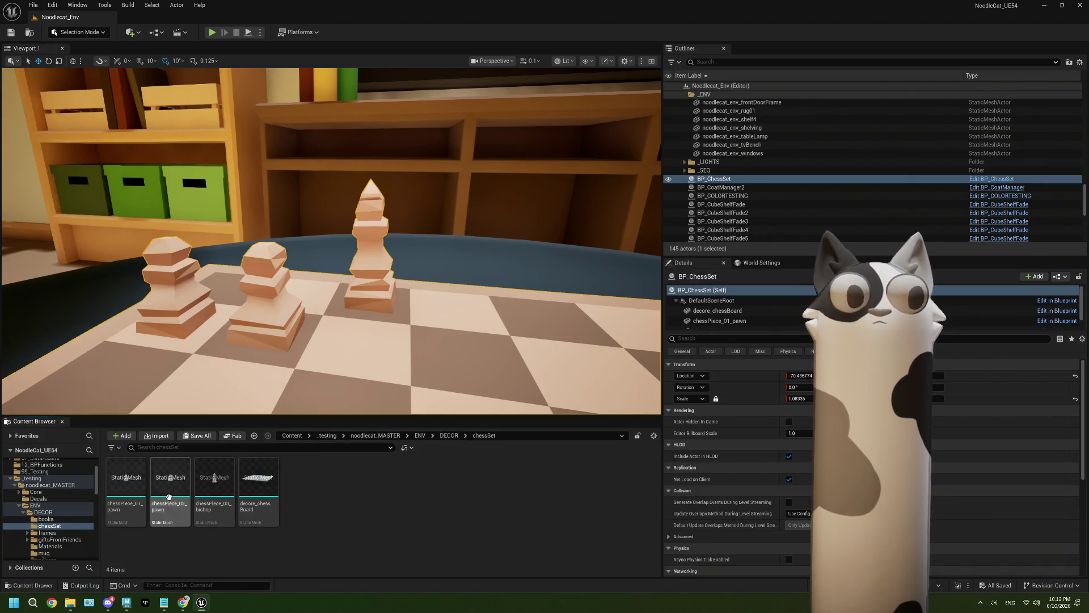
click(68, 602)
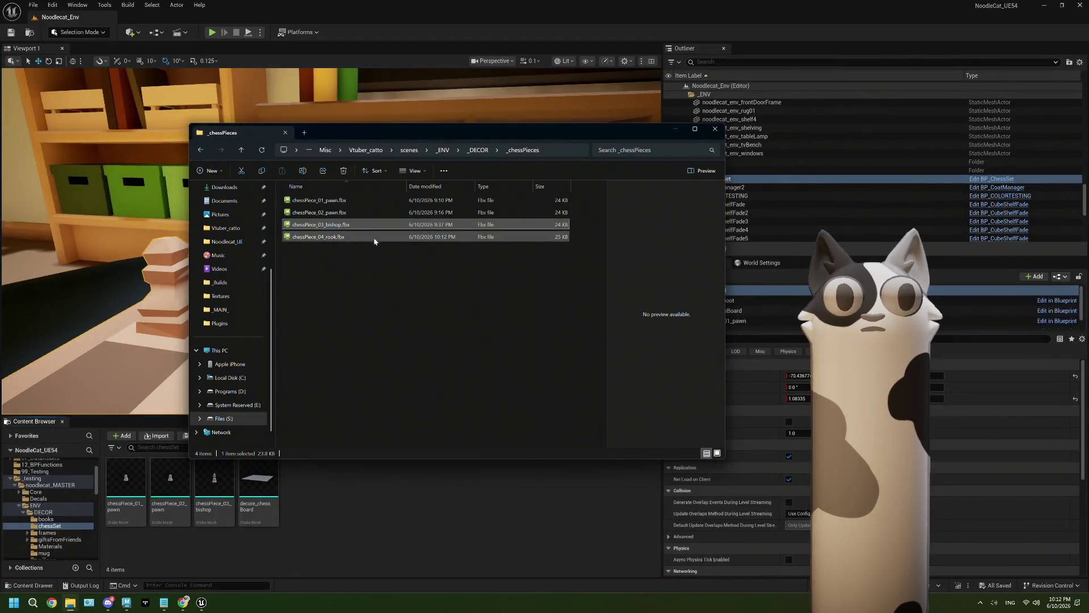
drag(415, 542, 415, 541)
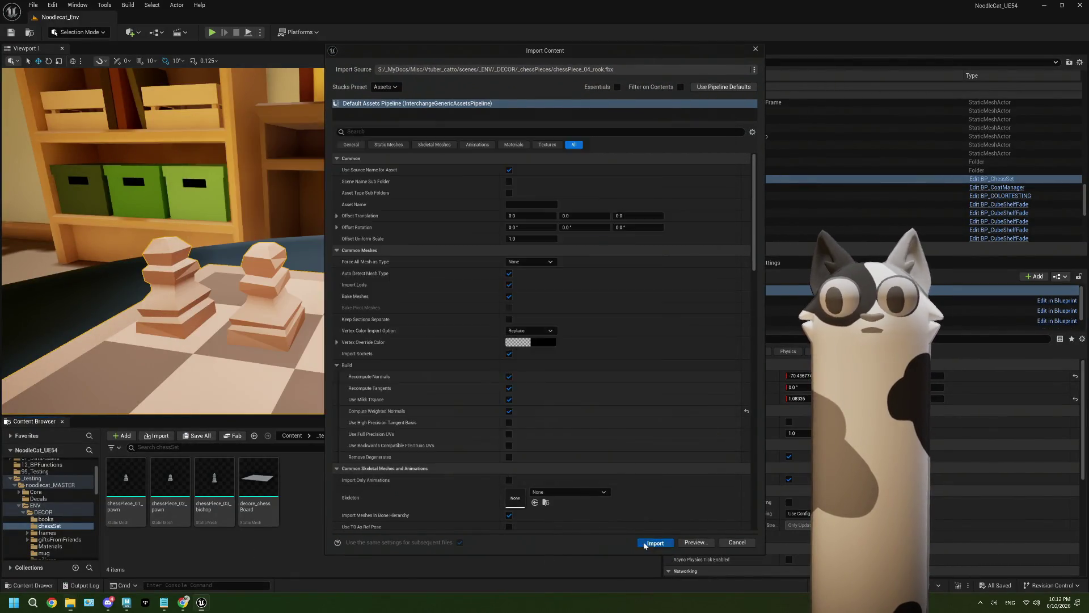
click(652, 540)
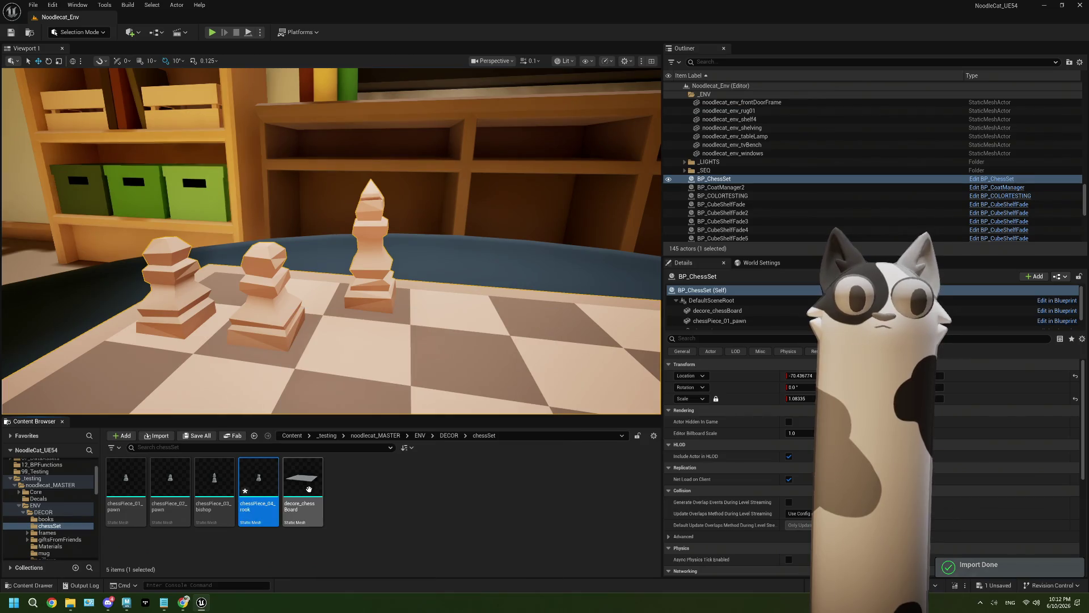
click(994, 179)
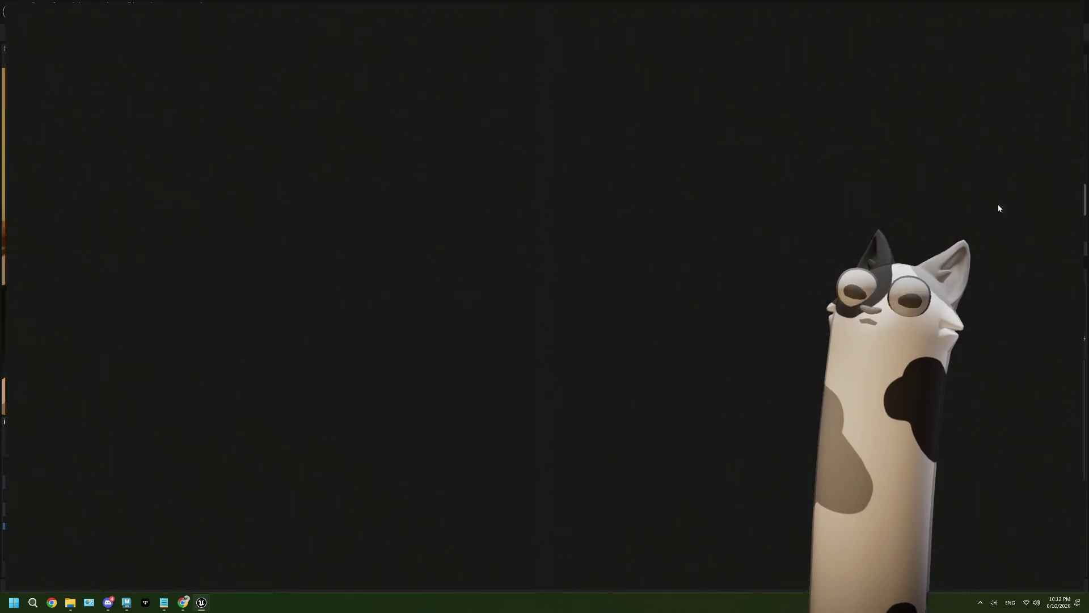
Add chessPiece_04_rook as a BP_ChessSet component and raise its Location Z to 0.86
drag(440, 12, 658, 43)
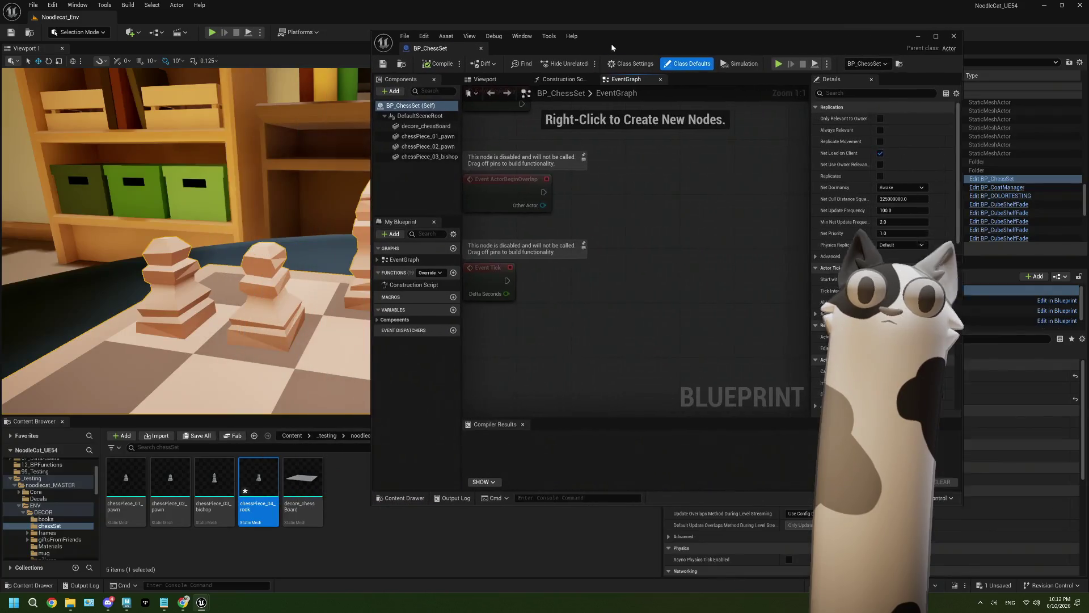
drag(274, 470, 442, 192)
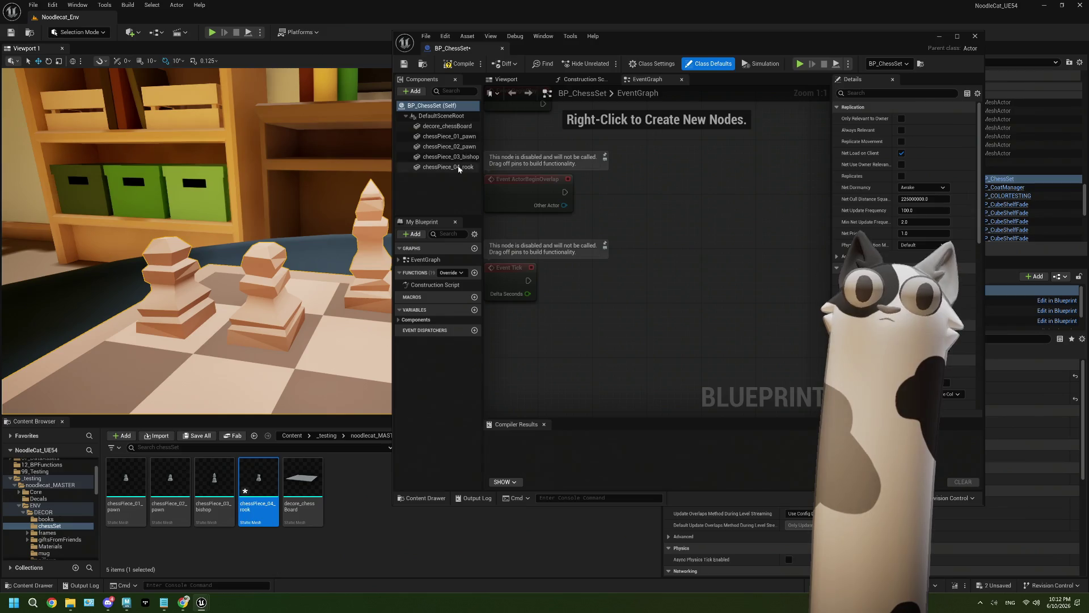
click(458, 167)
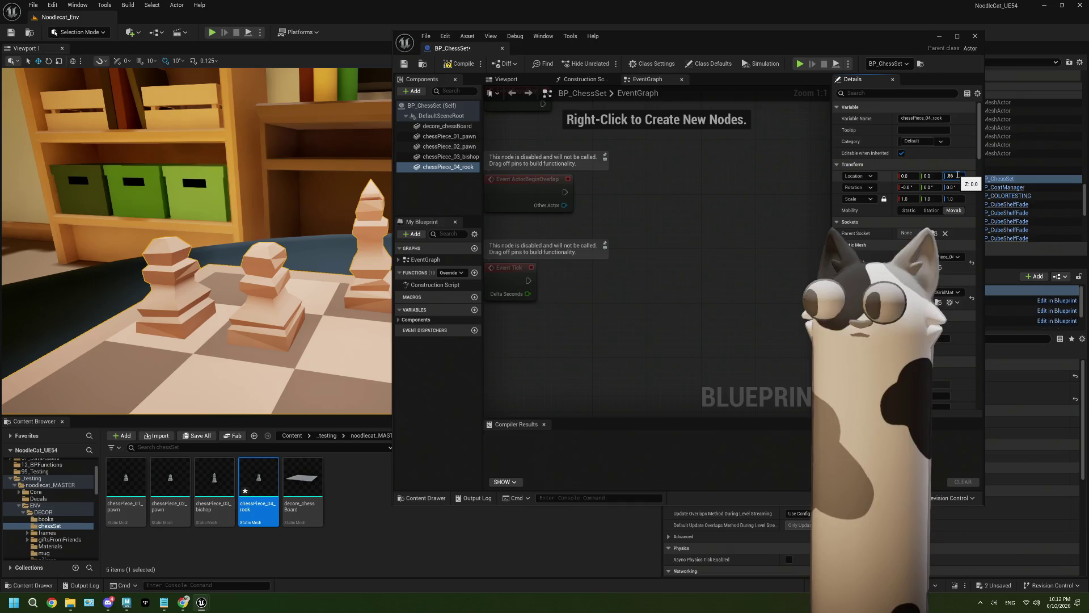
drag(957, 175, 964, 176)
In the blueprint viewport, move the rook onto the board's far corner square
click(507, 78)
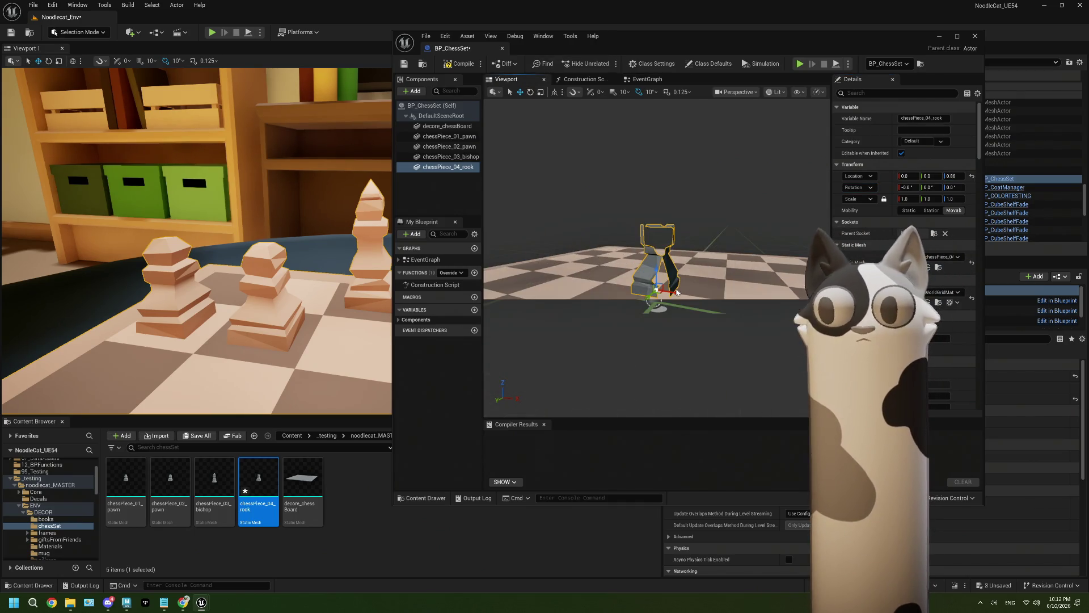
alt+drag(676, 292, 711, 256)
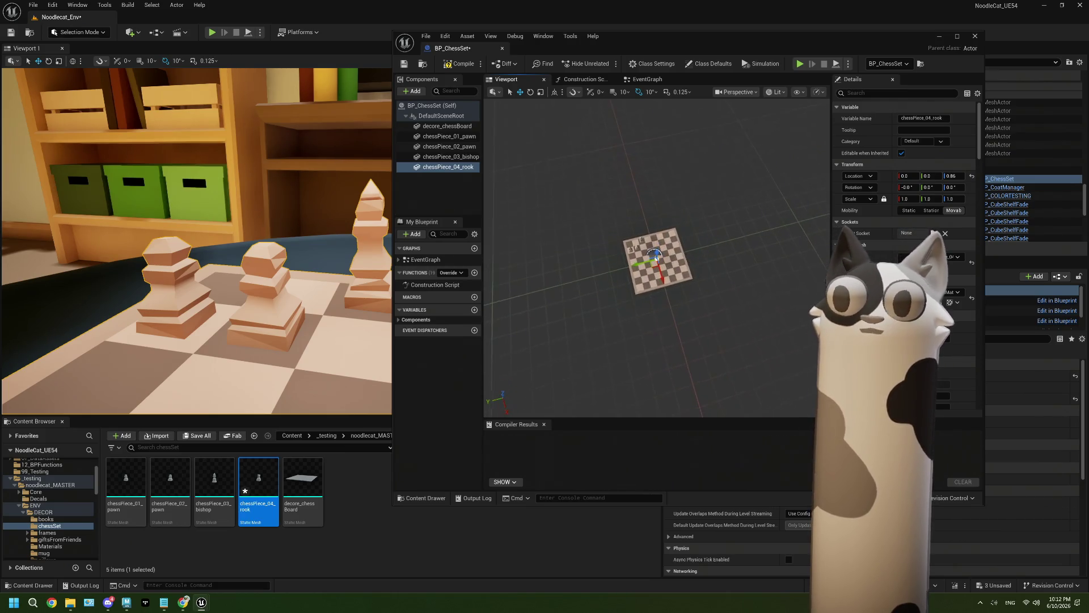
key(f)
scroll(654, 267, down, 5)
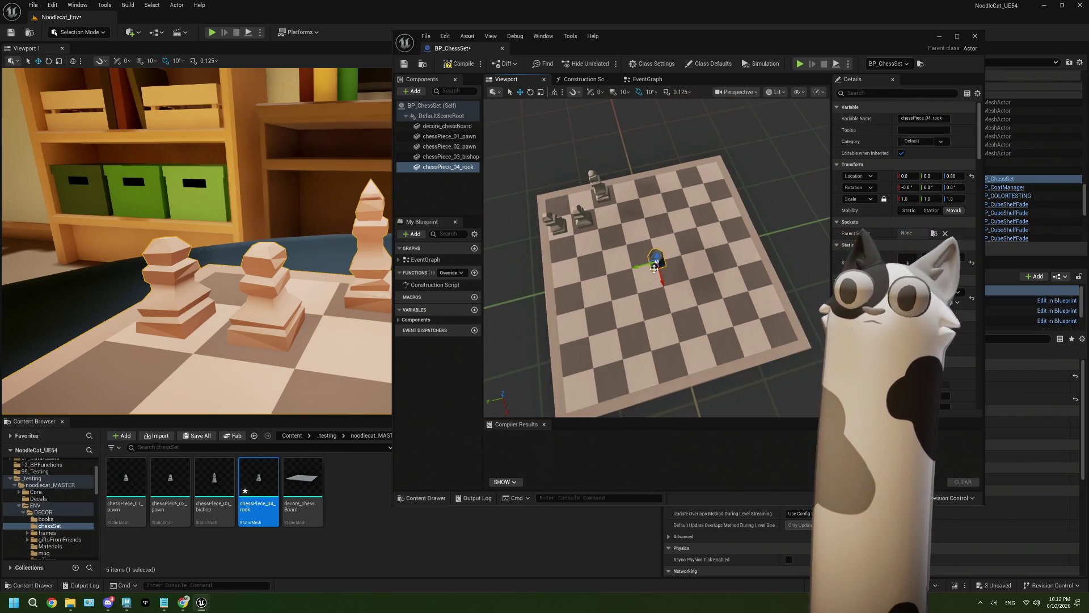
mouse_move(654, 267)
mouse_down()
mouse_move(707, 175)
mouse_move(653, 262)
mouse_up()
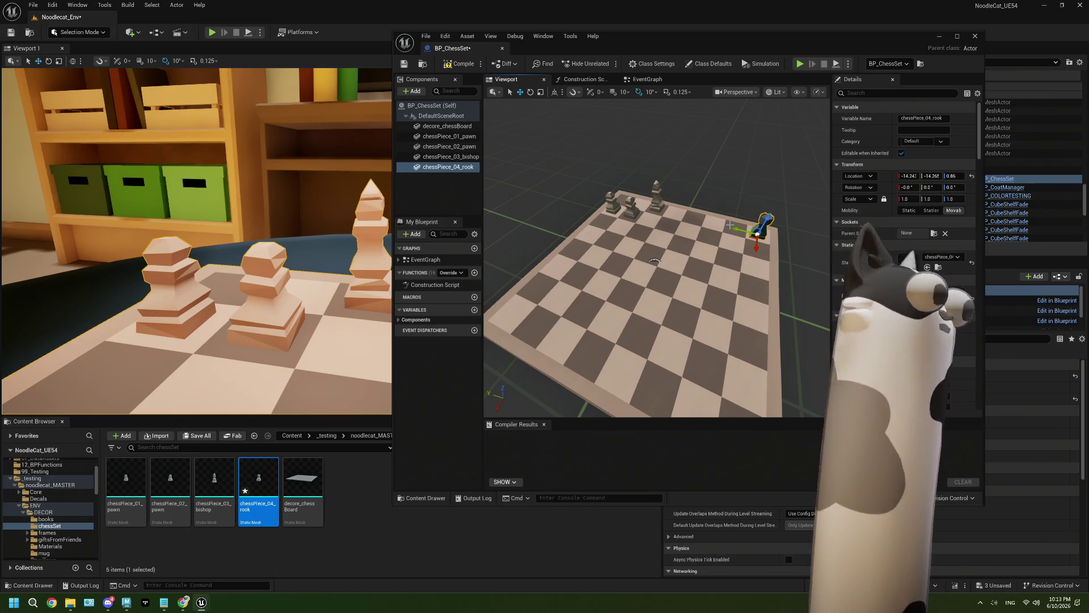
key(super+Up)
scroll(749, 235, up, 3)
scroll(749, 236, up, 3)
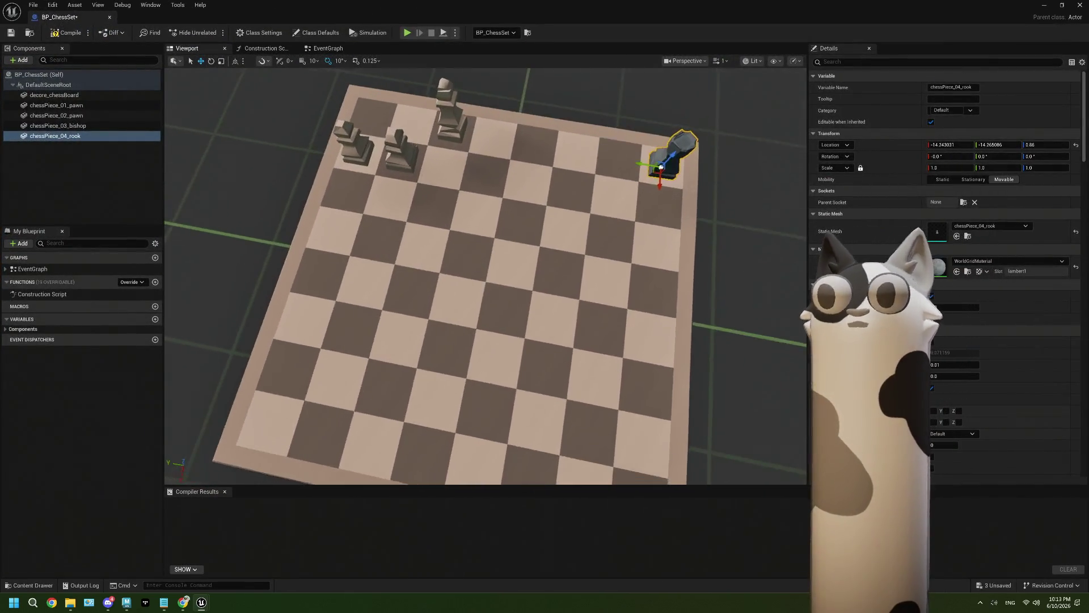
scroll(750, 236, down, 3)
scroll(749, 236, down, 5)
scroll(749, 235, up, 3)
scroll(749, 235, up, 1)
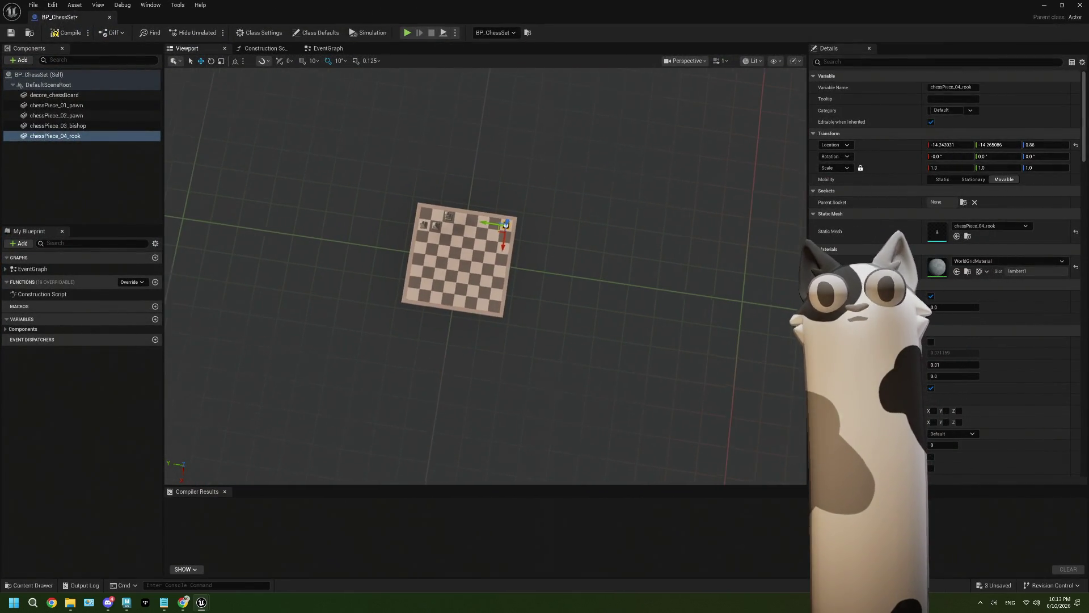
scroll(486, 276, up, 5)
scroll(485, 277, down, 2)
scroll(485, 277, down, 1)
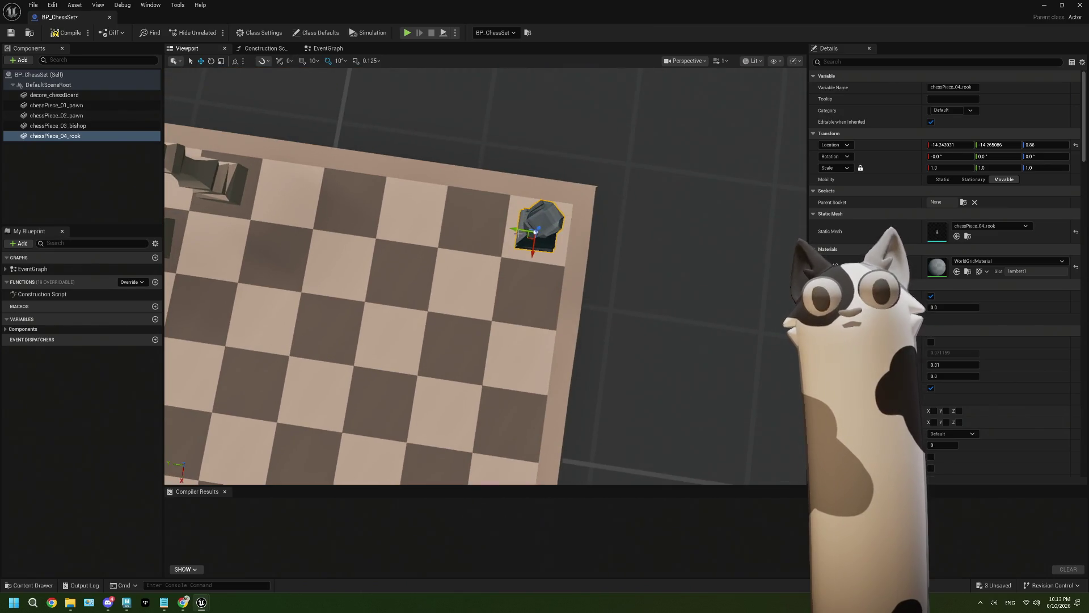
drag(529, 236, 535, 144)
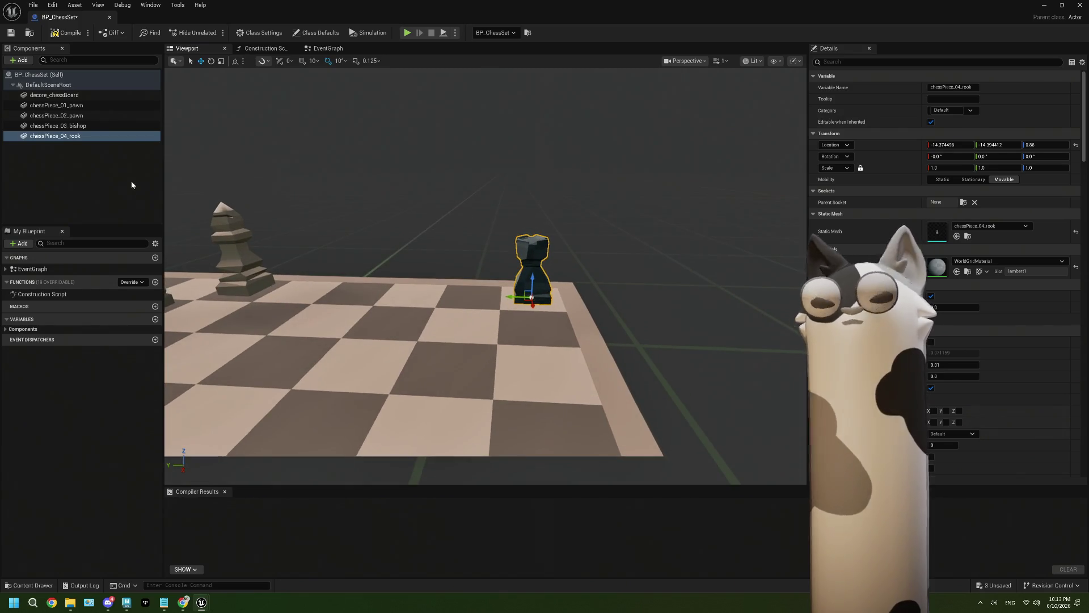
drag(579, 12, 695, 95)
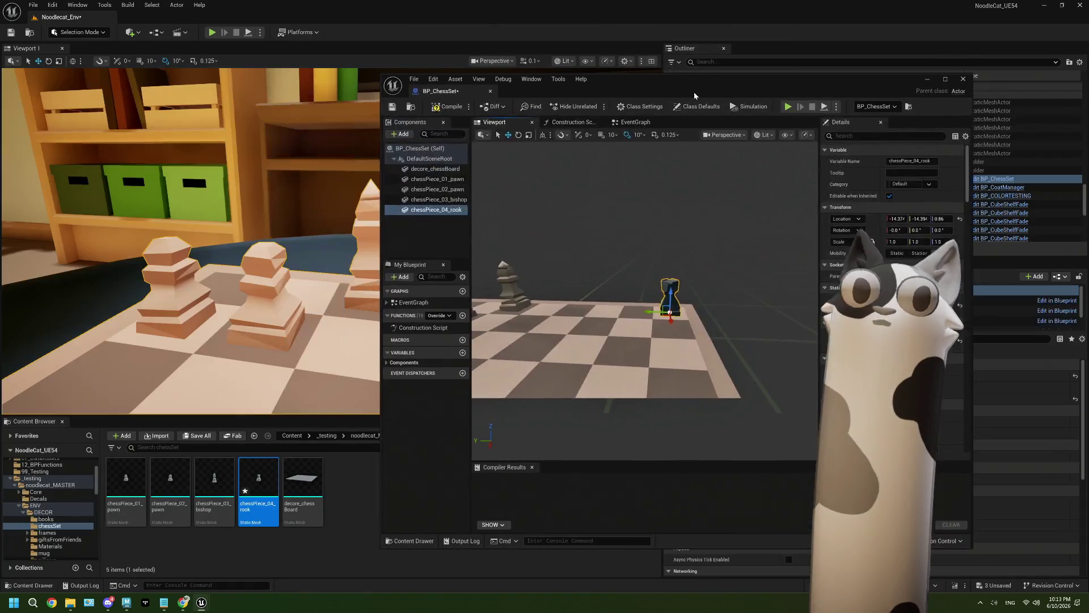
Compare the rook's placement with the bishop and fly the level camera toward the board
click(506, 282)
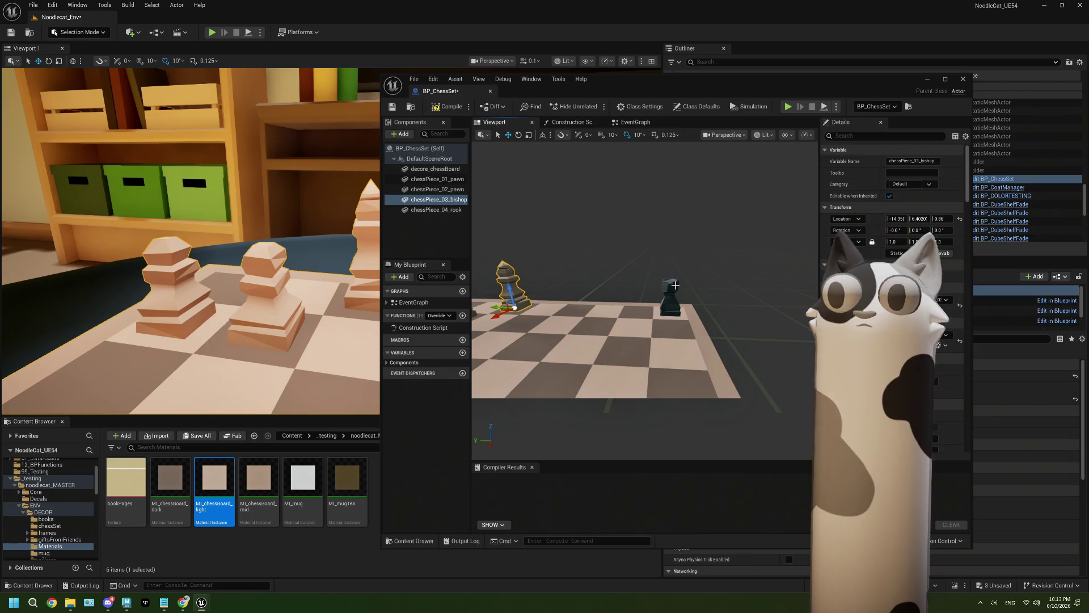
click(666, 302)
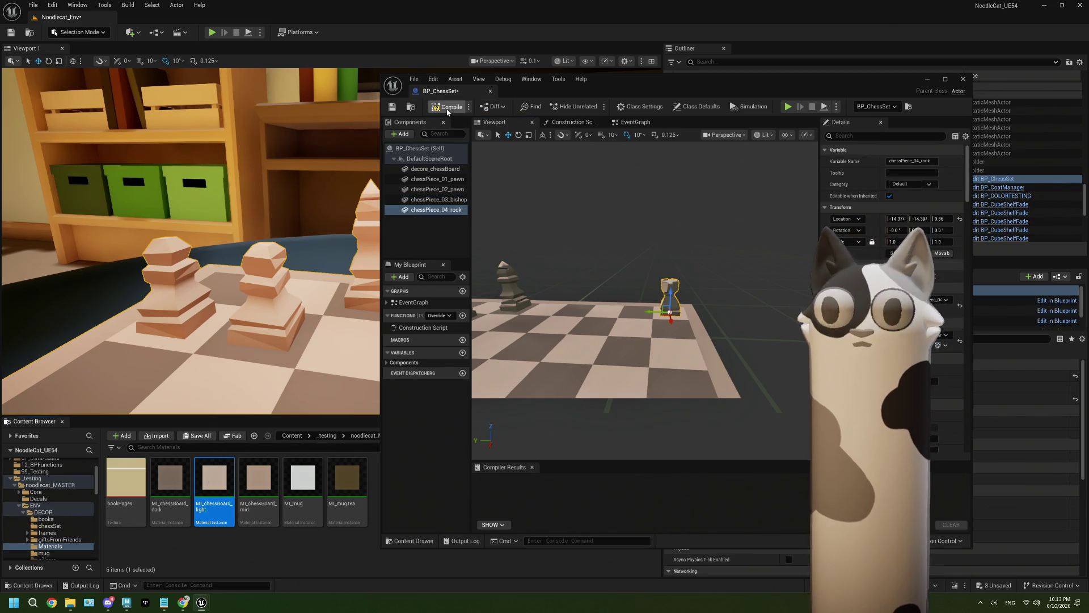
drag(599, 83, 732, 340)
right_drag(660, 325, 661, 326)
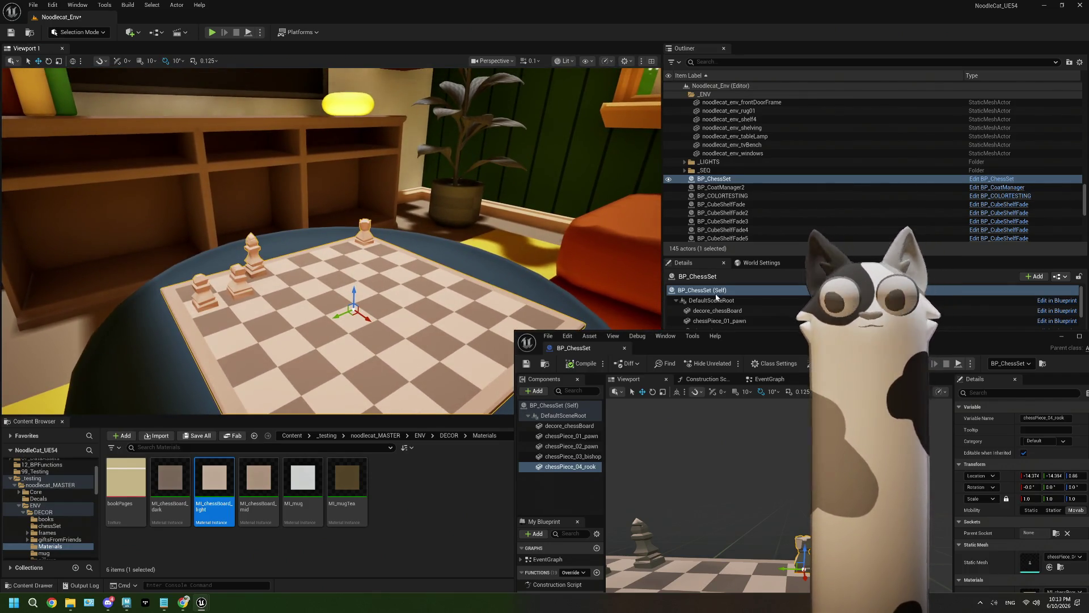
Close the BP_ChessSet editor, return to the level and save with Ctrl+S
drag(786, 337, 527, 6)
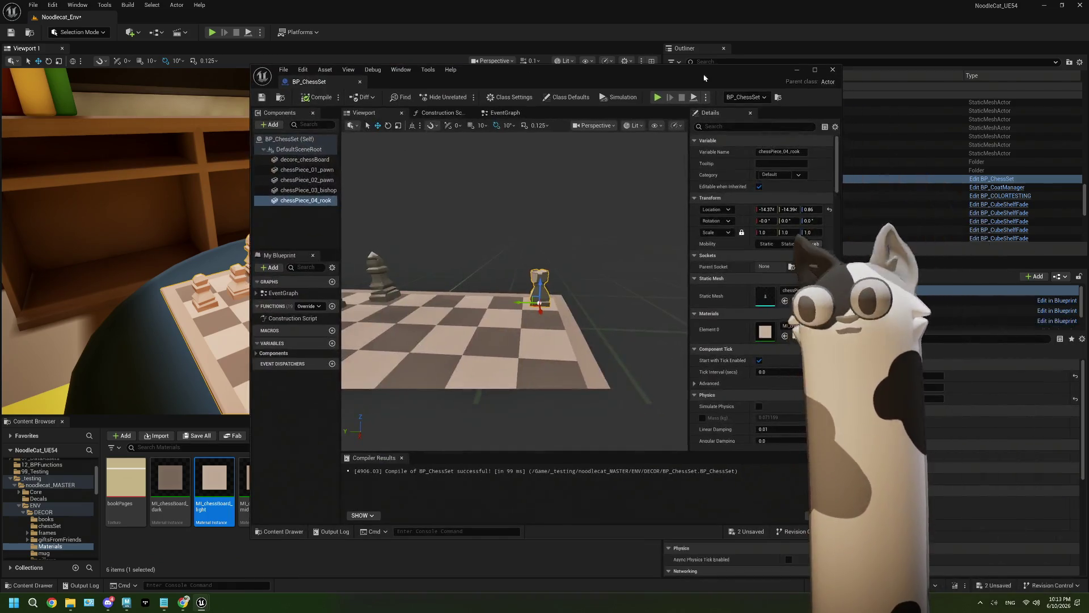
click(821, 5)
click(1044, 7)
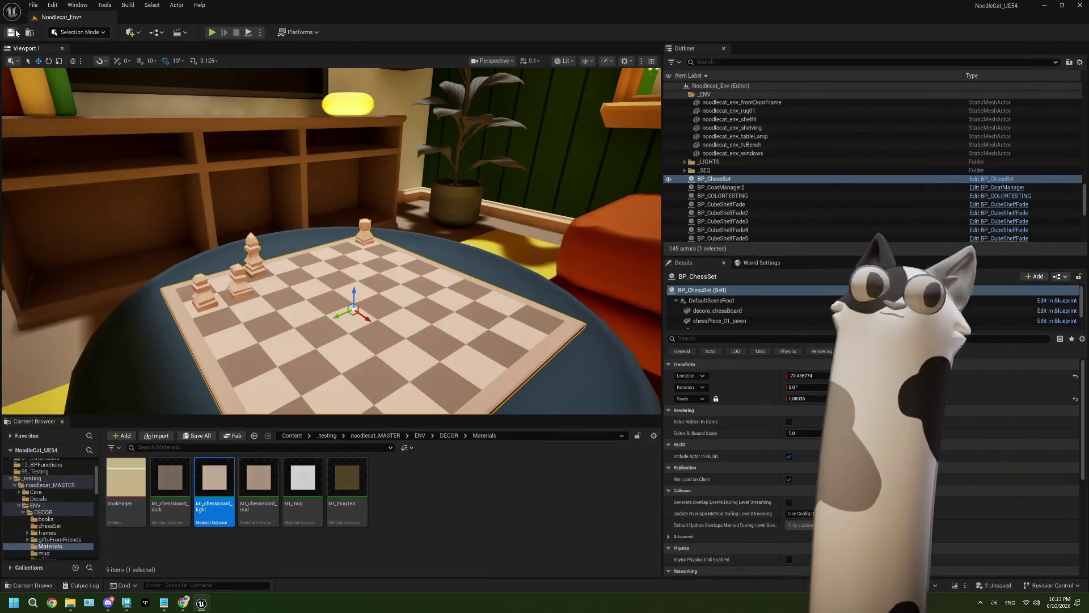
key(ctrl+s)
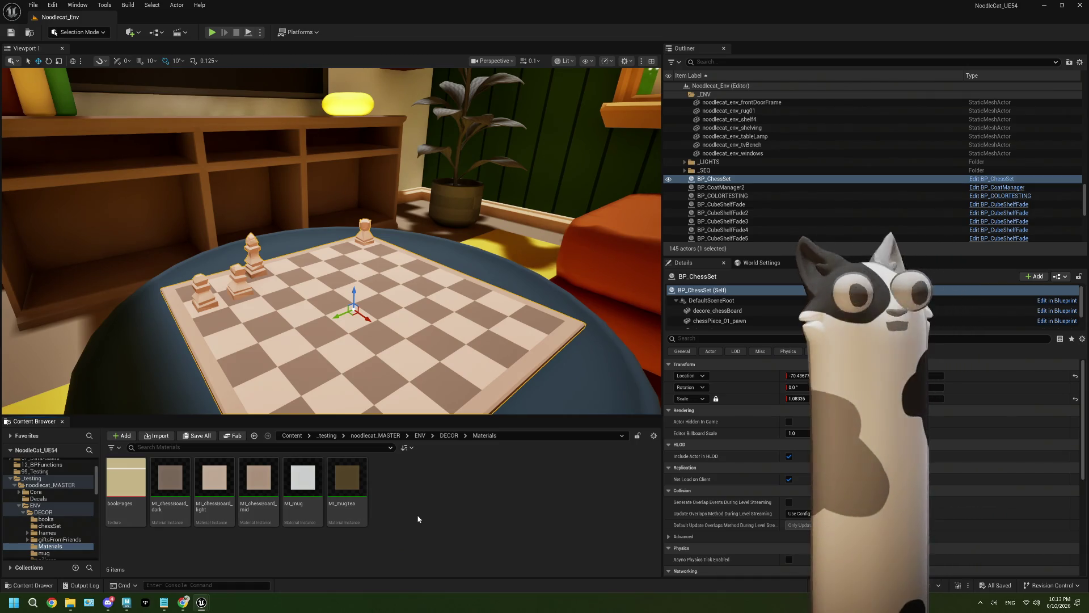
Look down at the chessboard in the level, then switch back to Maya
right_drag(383, 341, 383, 379)
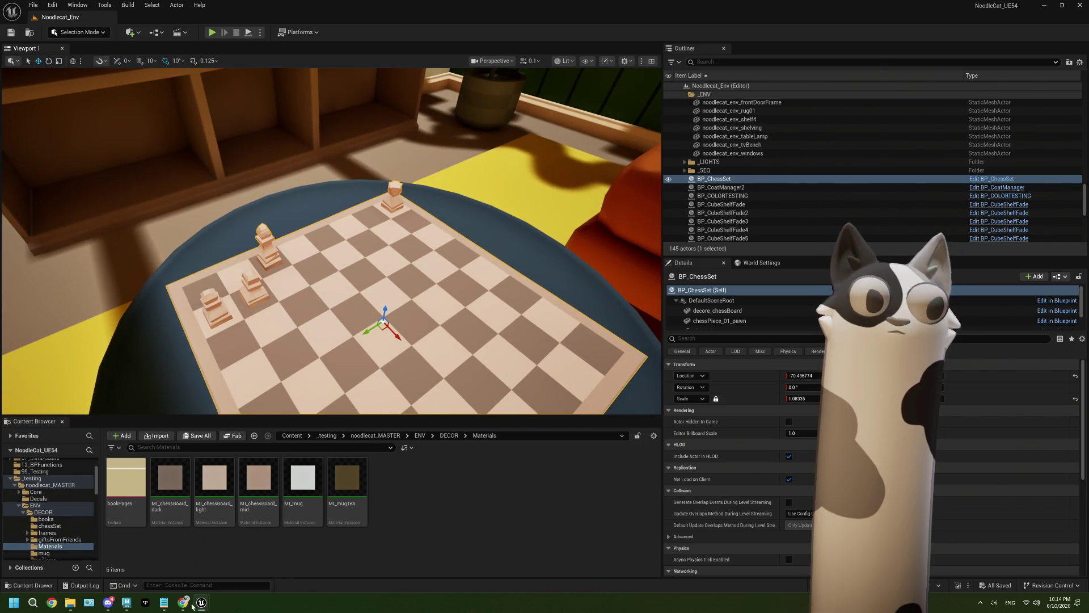
click(125, 601)
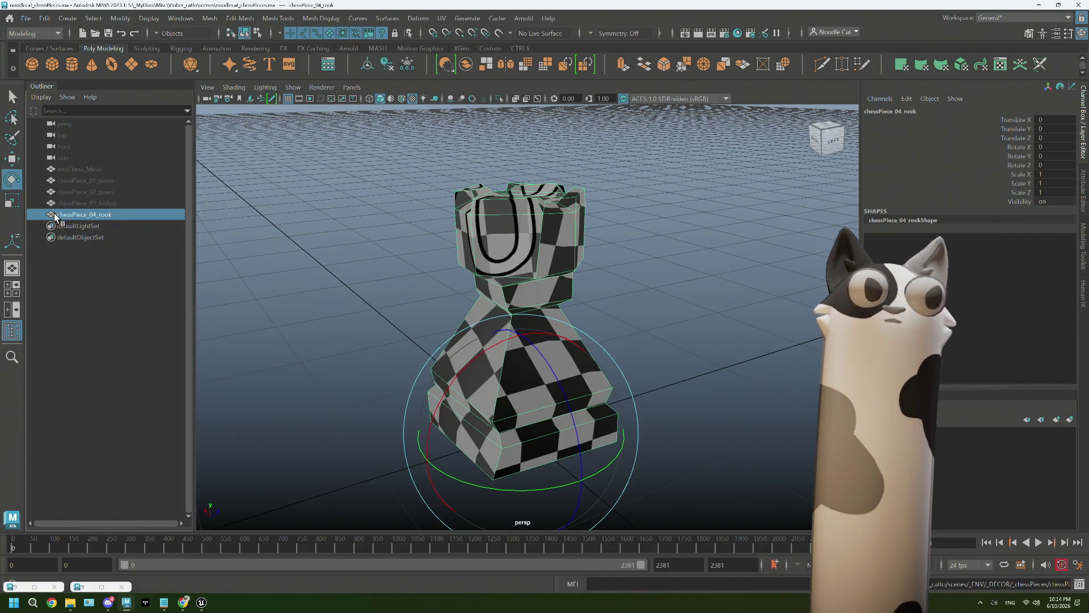
Hide the rook, duplicate testChess_Mesh1 and orbit in on the scanned chess meshes
key(h)
click(101, 169)
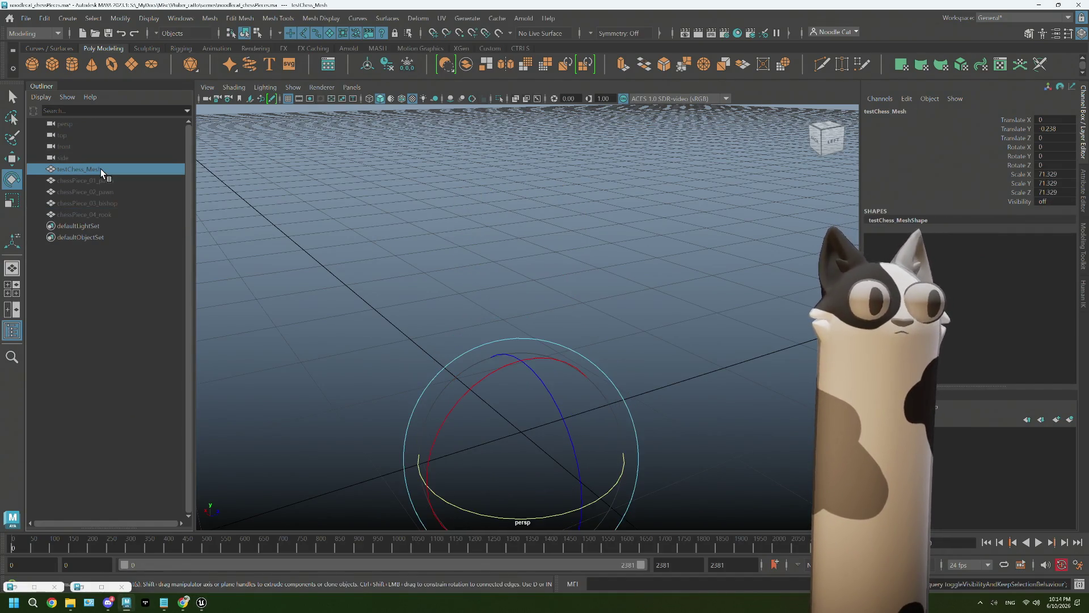
key(ctrl+d)
key(h)
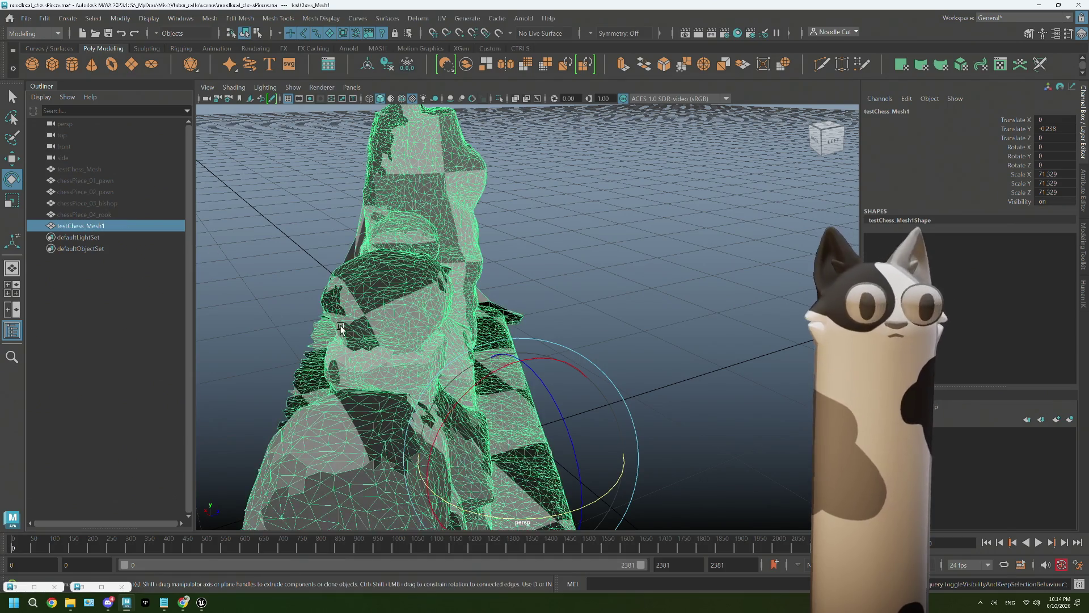
mouse_move(665, 365)
alt+mouse_down()
mouse_move(351, 398)
mouse_move(517, 363)
mouse_move(554, 371)
mouse_move(477, 308)
alt+mouse_up()
mouse_move(494, 272)
alt+mouse_down()
mouse_move(477, 324)
mouse_move(499, 307)
mouse_move(507, 364)
alt+mouse_up()
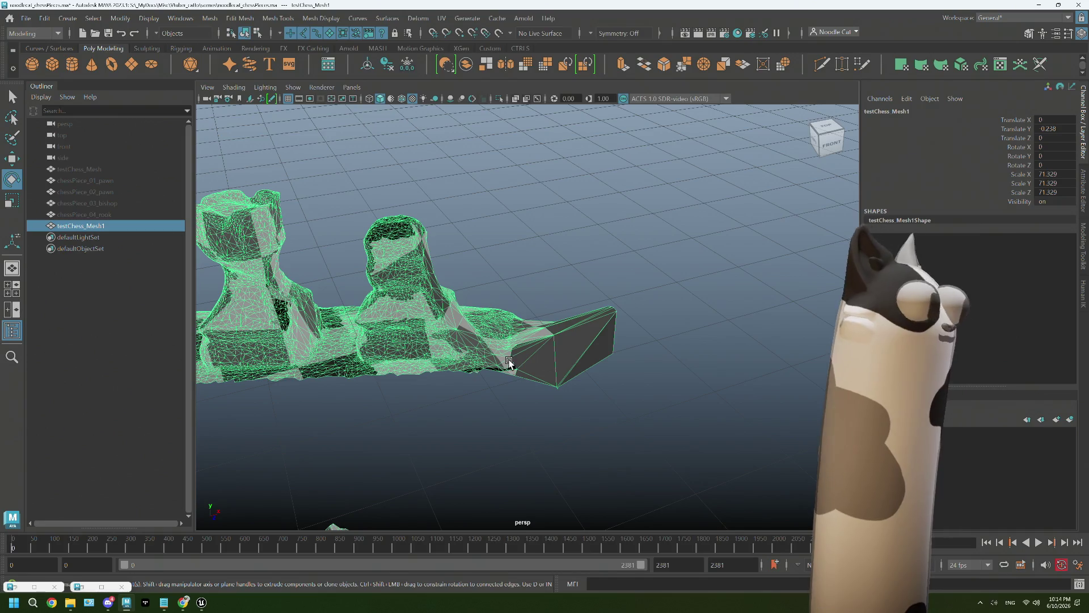
mouse_move(515, 377)
alt+right_down()
mouse_move(517, 365)
mouse_move(584, 346)
alt+right_up()
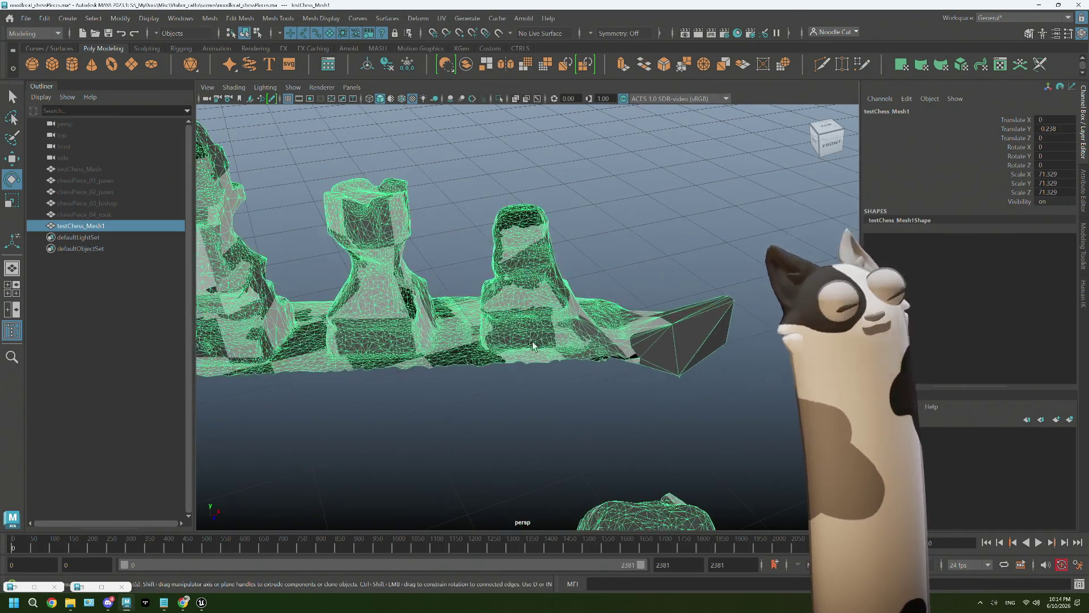
Rename the duplicated scan mesh to testChess_pawn in the Outliner
double_click(109, 226)
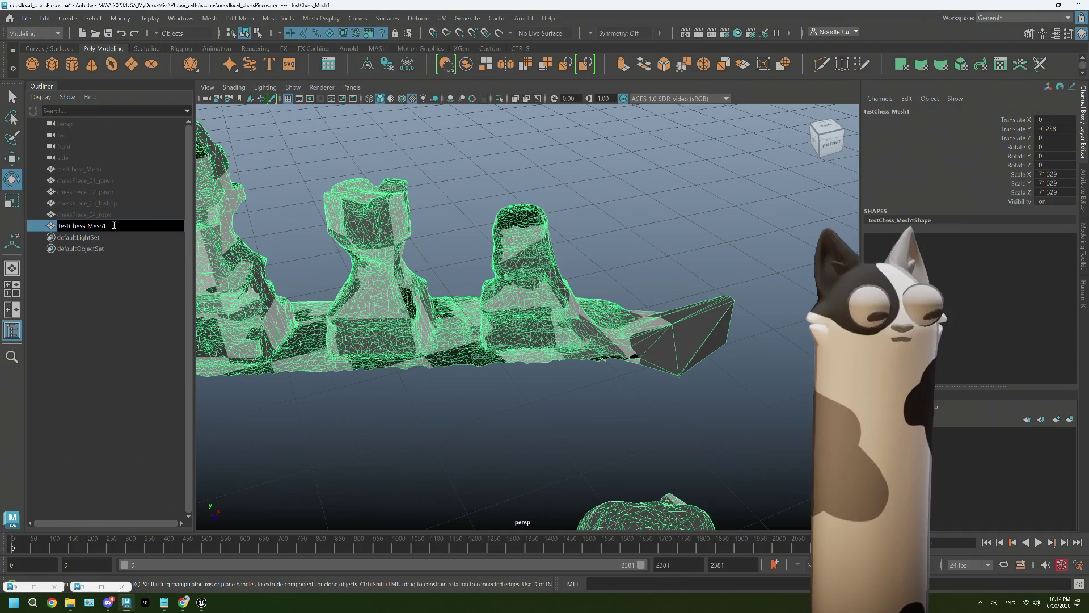
key(BackSpace)
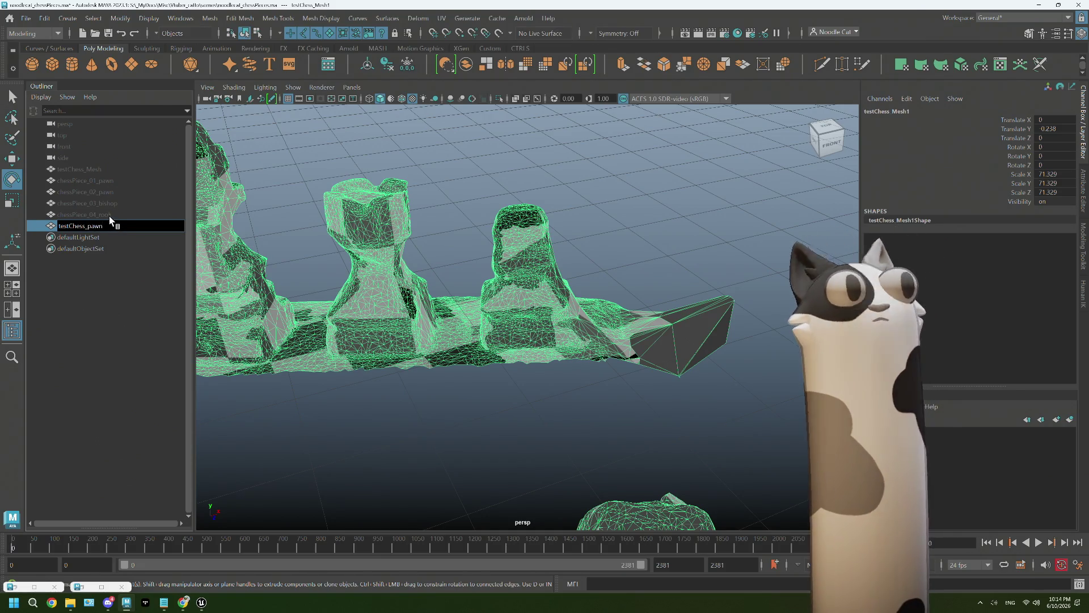
key(Return)
right_click(371, 270)
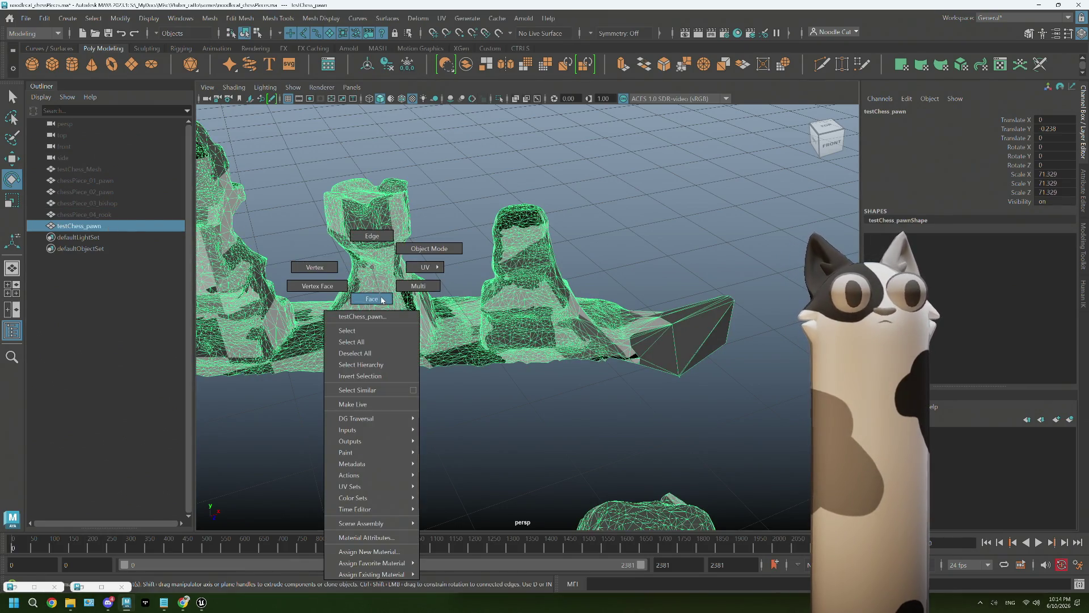
In face mode, delete the other pieces and leftover scrap from testChess_pawn
click(381, 300)
scroll(511, 341, down, 5)
alt+drag(511, 340, 658, 512)
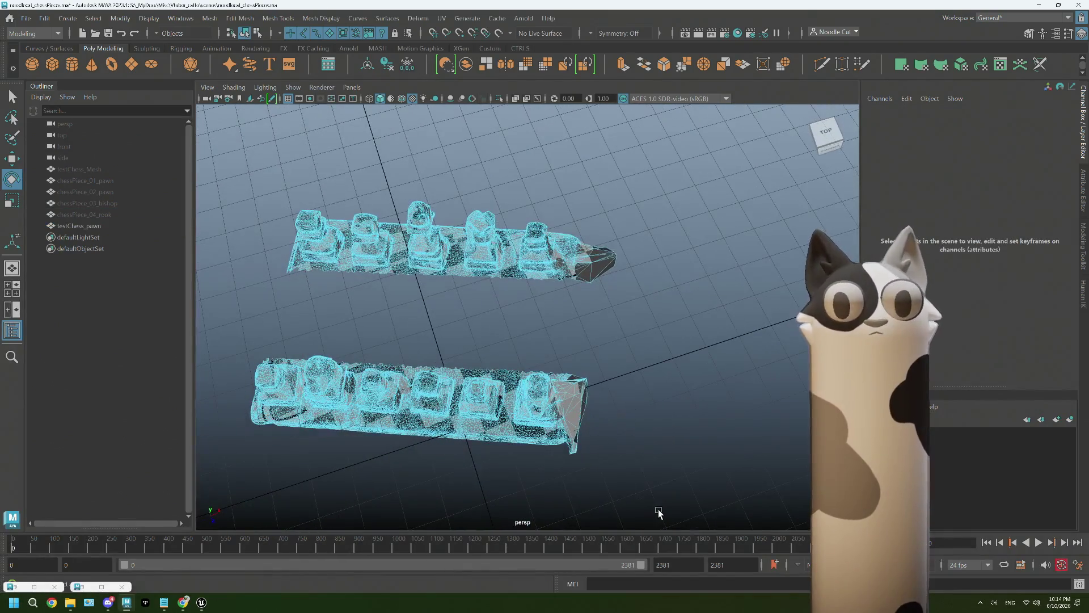
key(F8)
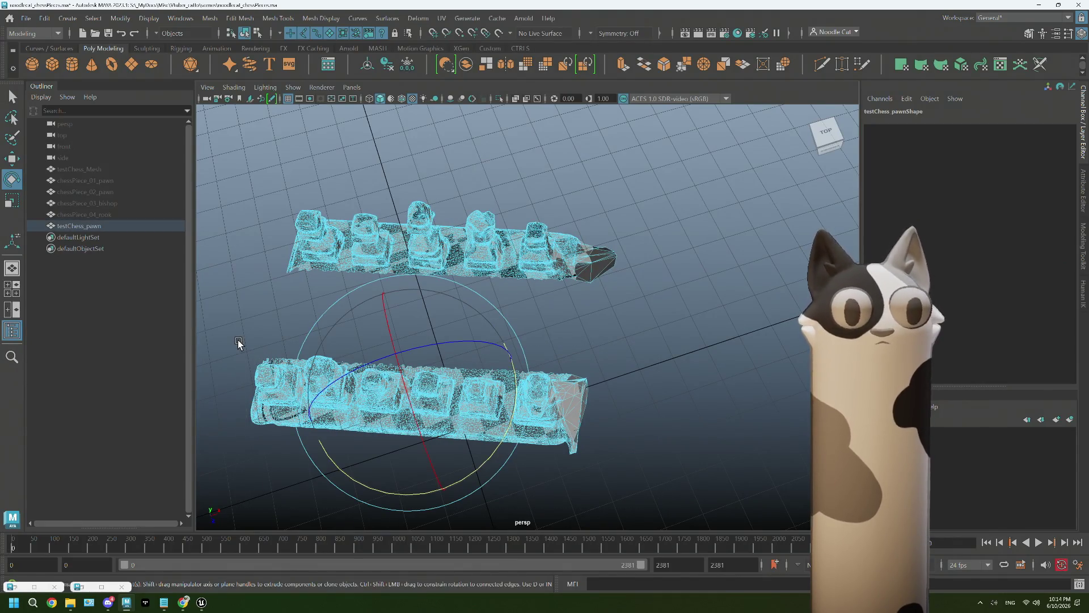
key(Delete)
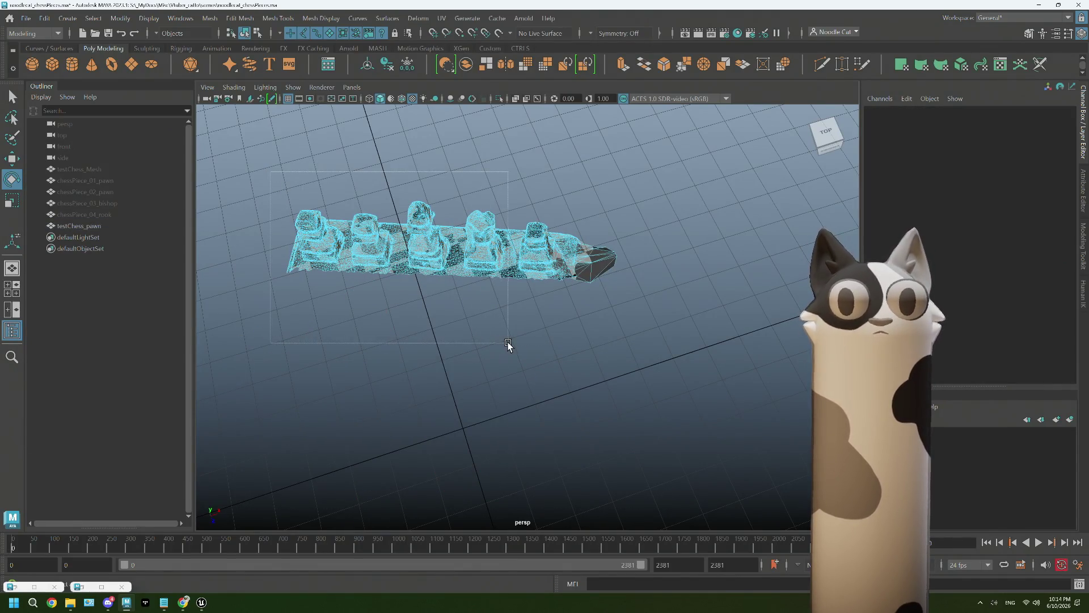
key(F8)
key(Delete)
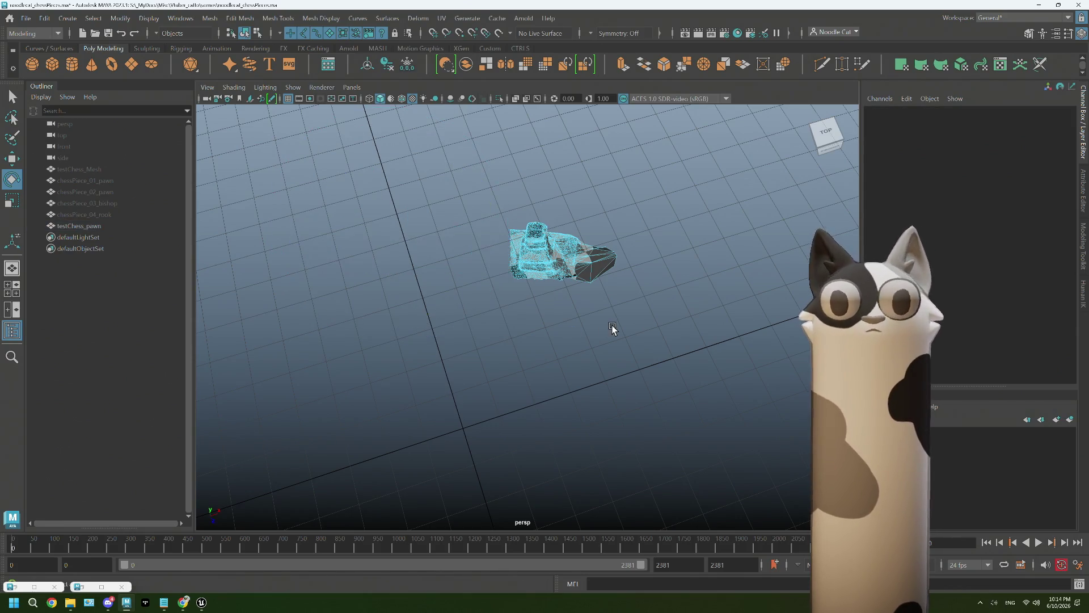
drag(568, 224, 567, 223)
key(Delete)
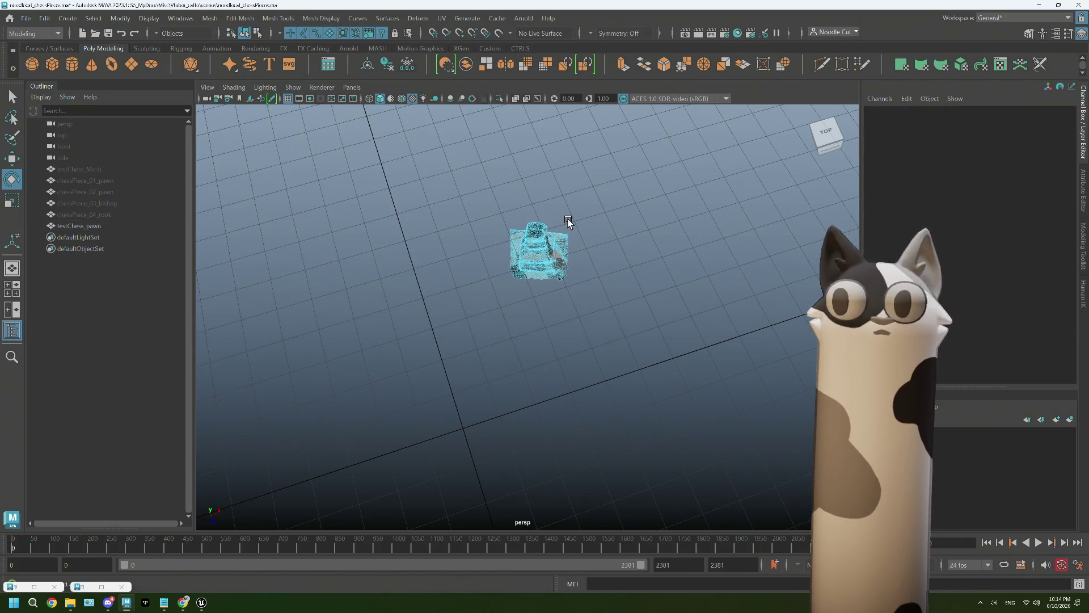
Select and frame the isolated pawn, orbiting to a level side view of it
click(81, 228)
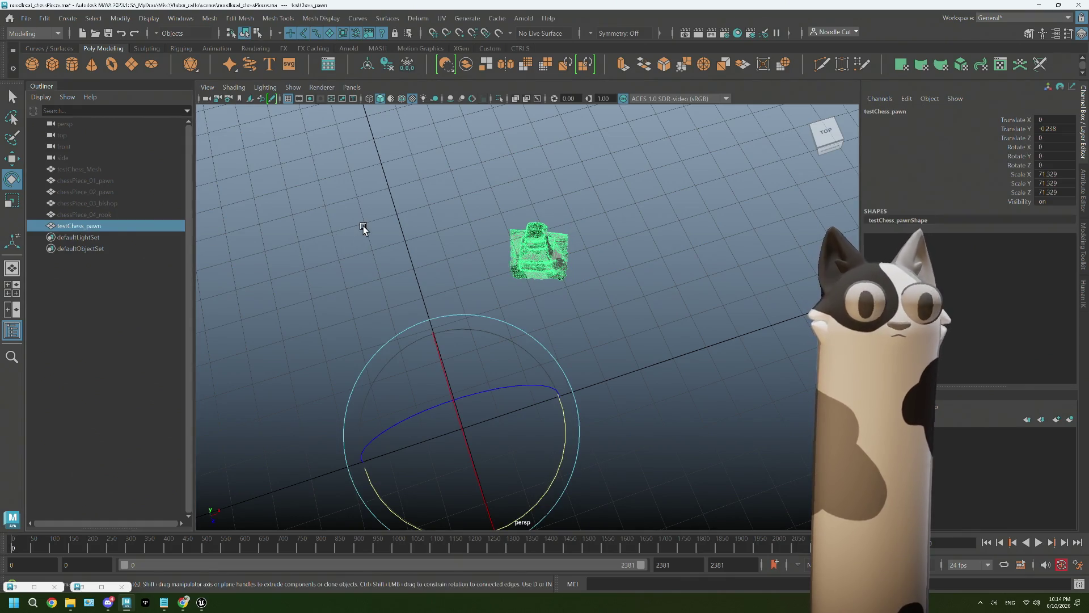
key(f)
alt+drag(367, 230, 585, 345)
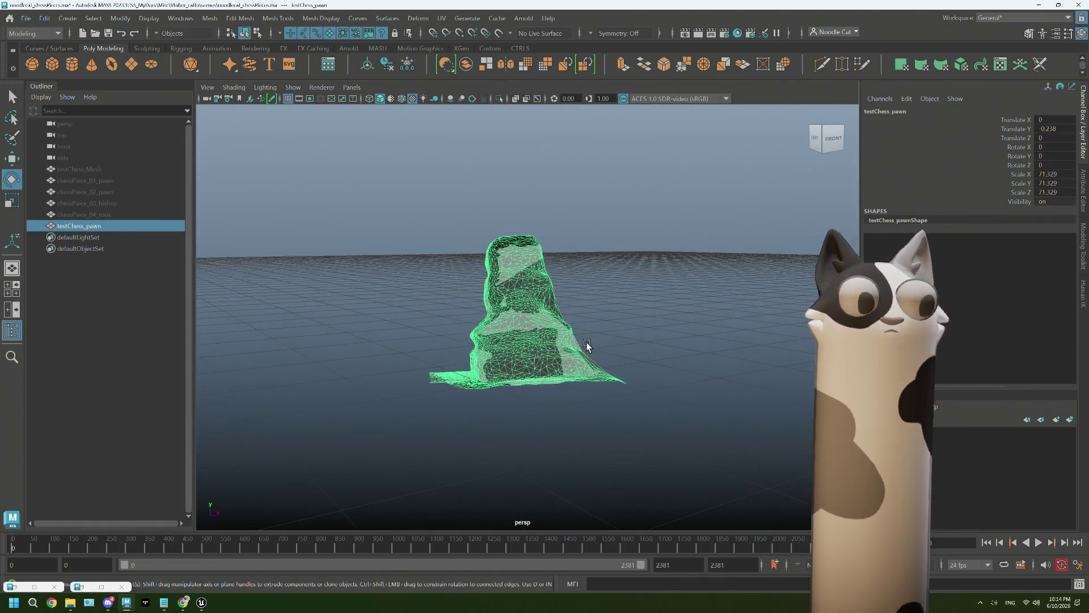
key(q)
mouse_move(588, 195)
alt+mouse_down()
mouse_move(651, 187)
mouse_move(522, 262)
alt+mouse_up()
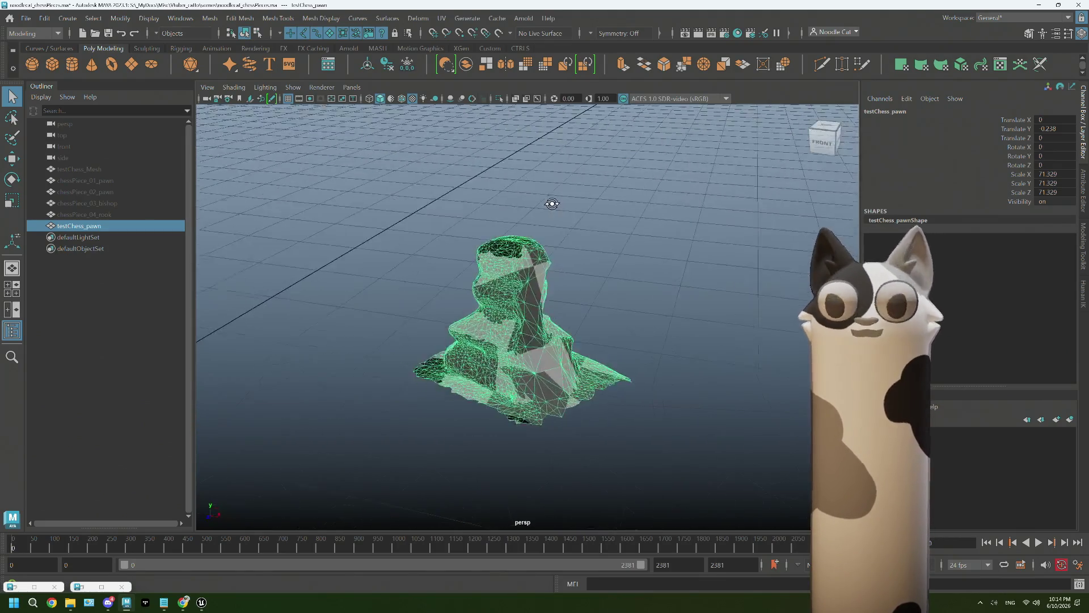
mouse_move(574, 318)
alt+mouse_down()
mouse_move(492, 307)
mouse_move(618, 324)
alt+mouse_up()
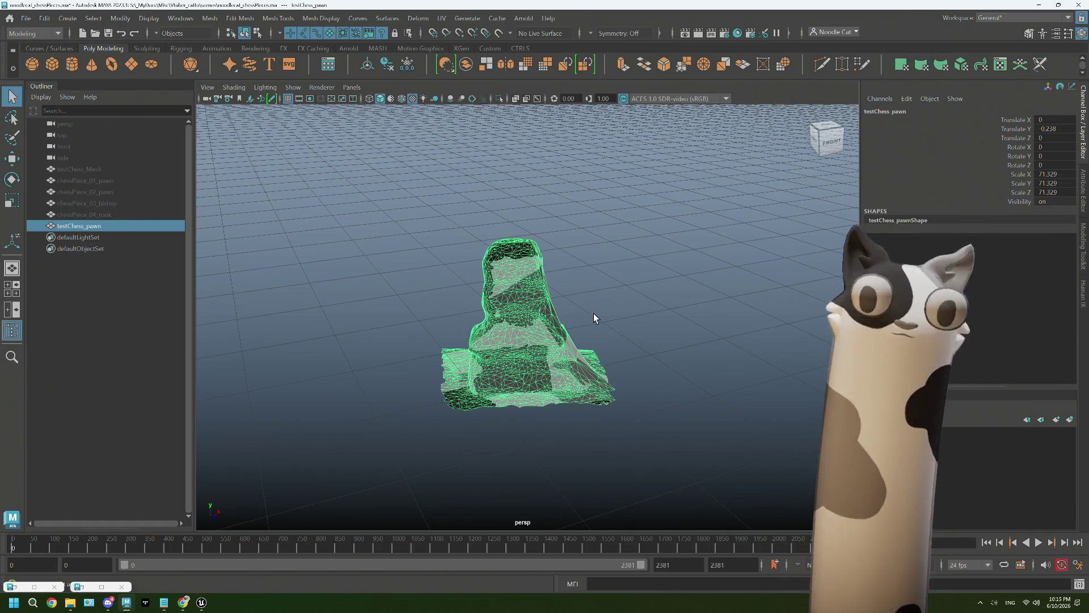
scroll(594, 309, up, 2)
scroll(595, 309, up, 2)
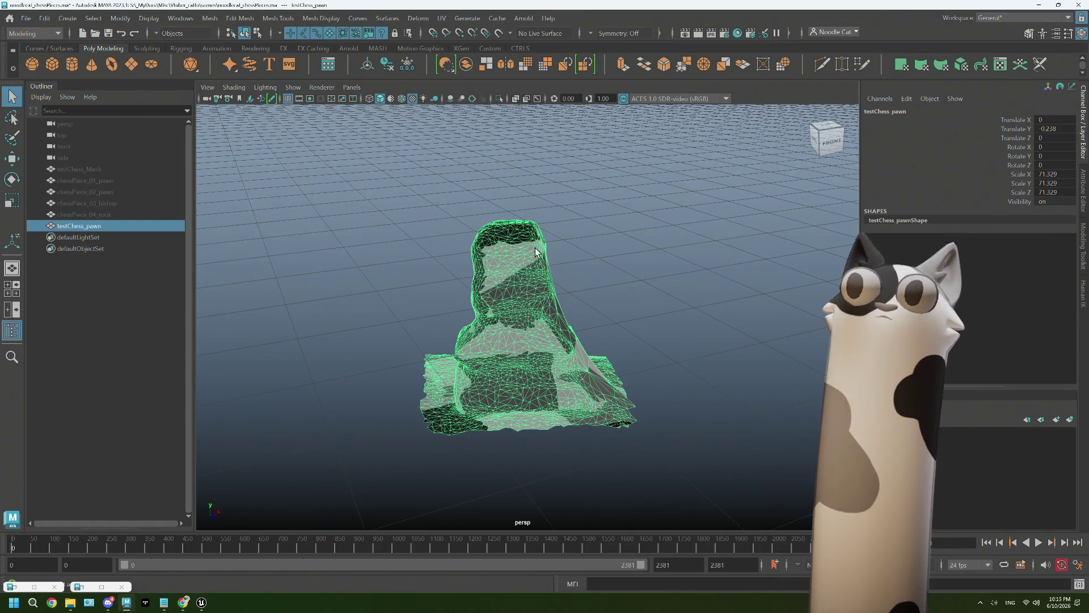
Activate the Quad Draw tool from the Modeling Toolkit shelf
click(845, 69)
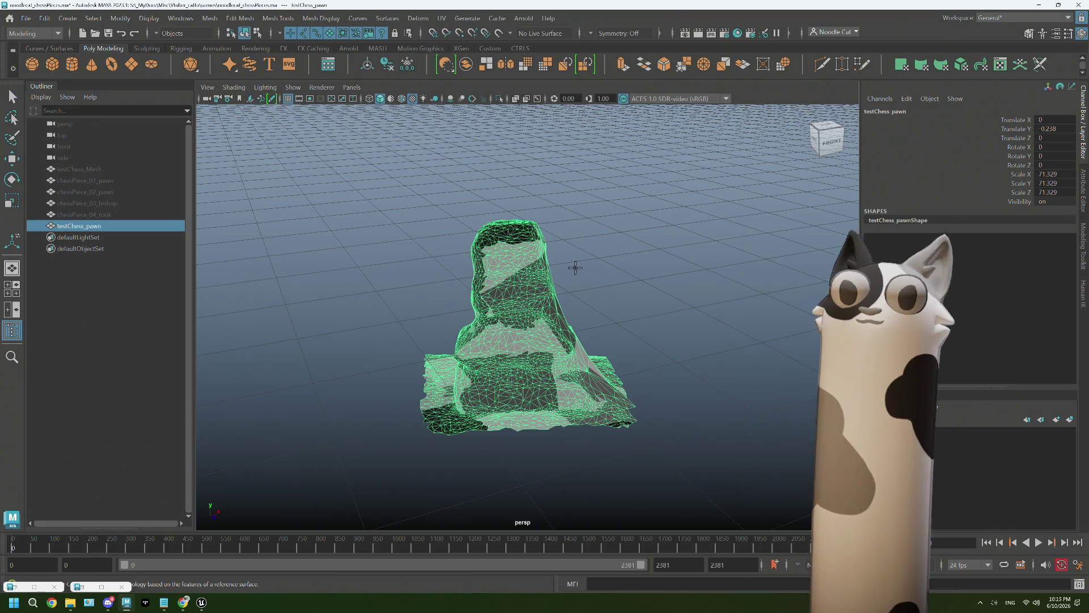
scroll(542, 340, up, 2)
scroll(542, 339, up, 1)
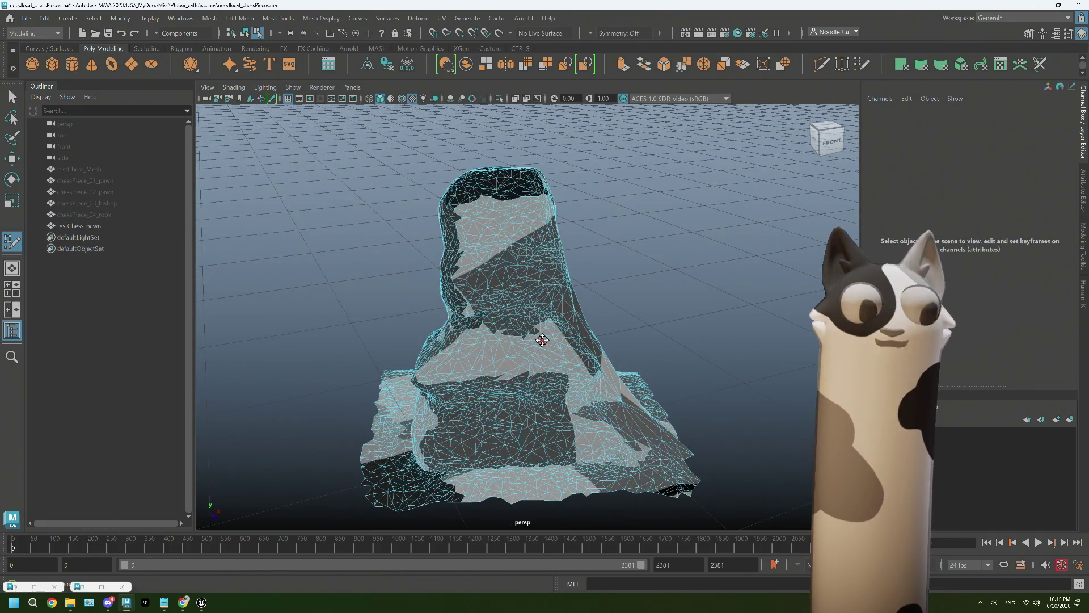
Make testChess_pawn the live surface and draw quads up from its base onto the body
click(81, 227)
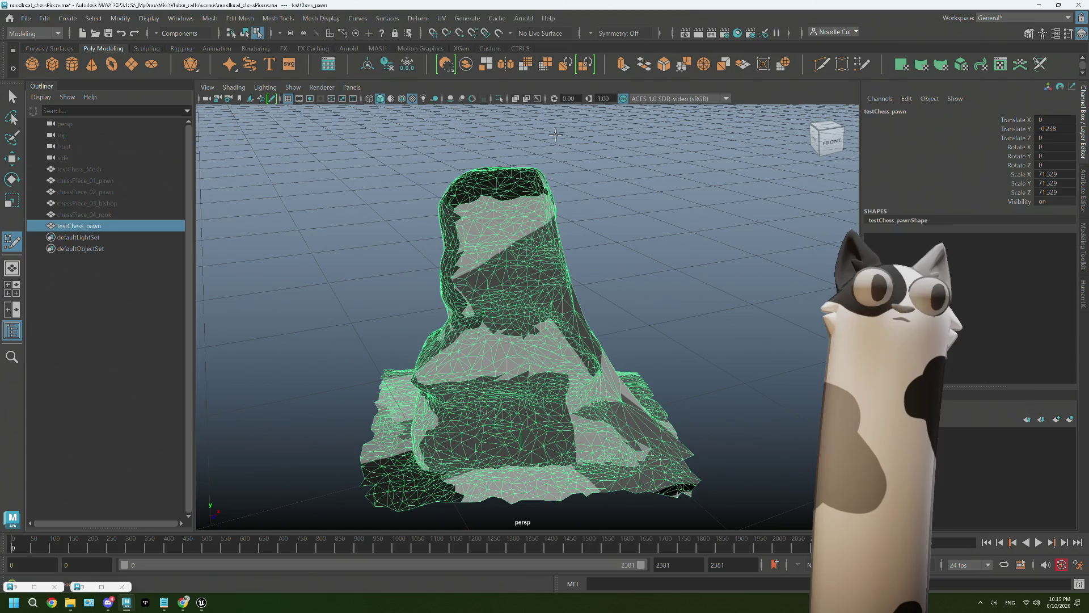
click(506, 37)
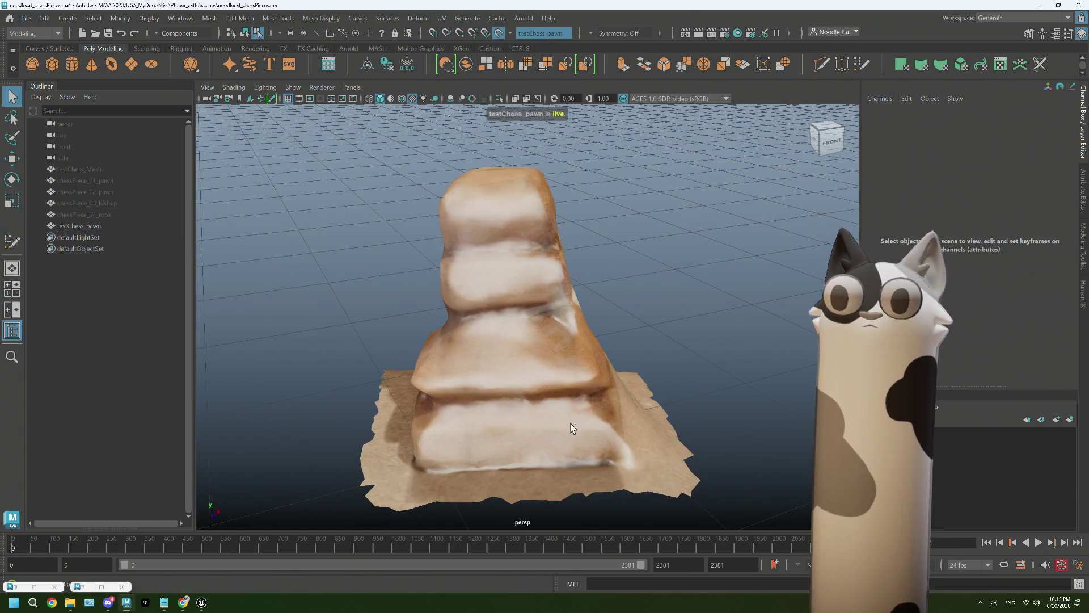
click(93, 227)
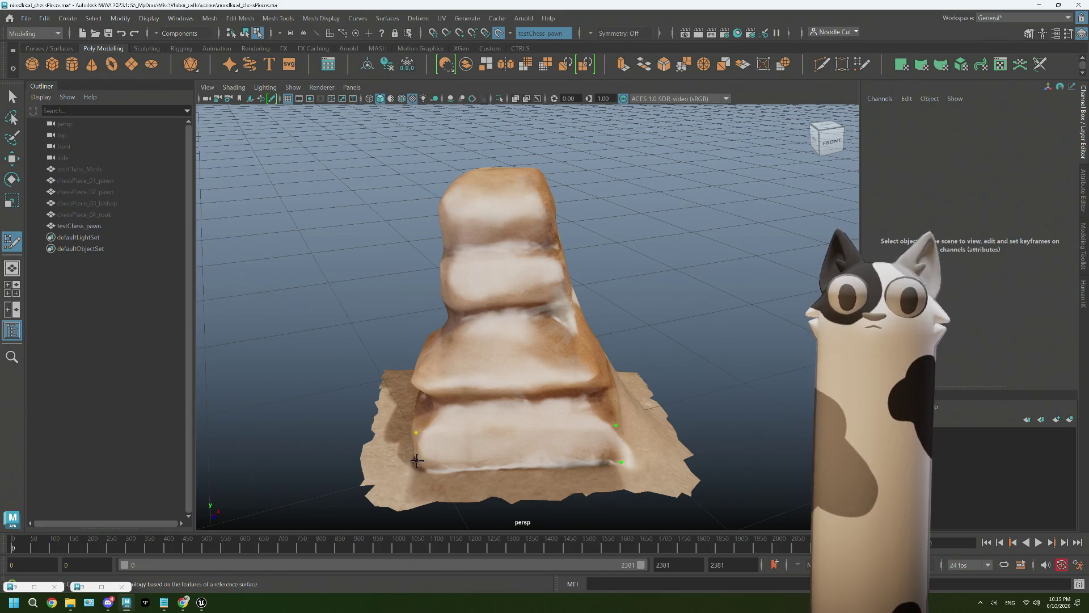
shift+click(508, 450)
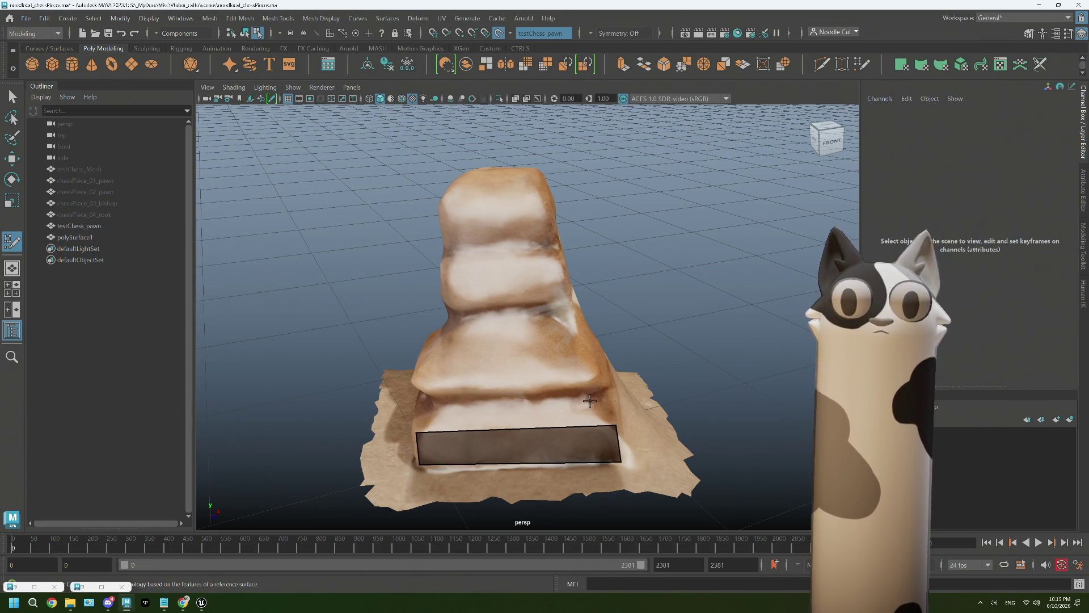
click(589, 400)
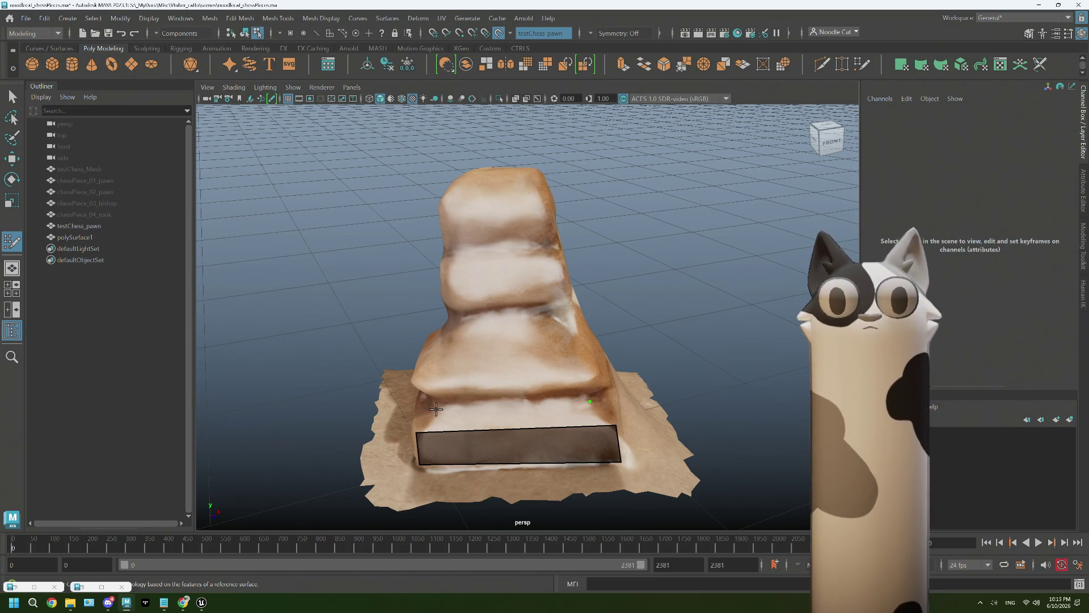
shift+click(493, 413)
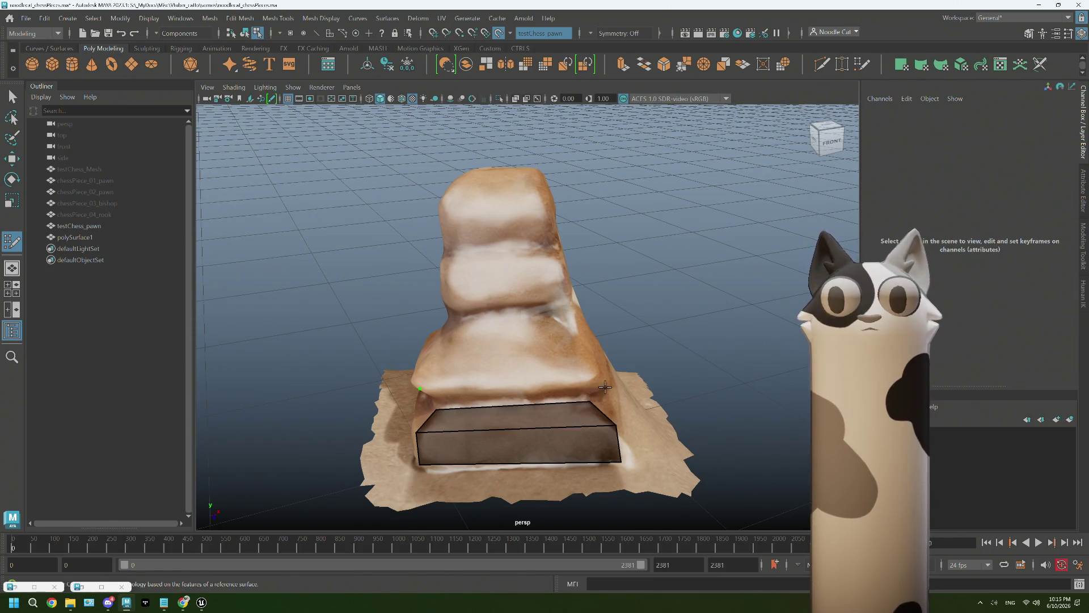
shift+click(534, 398)
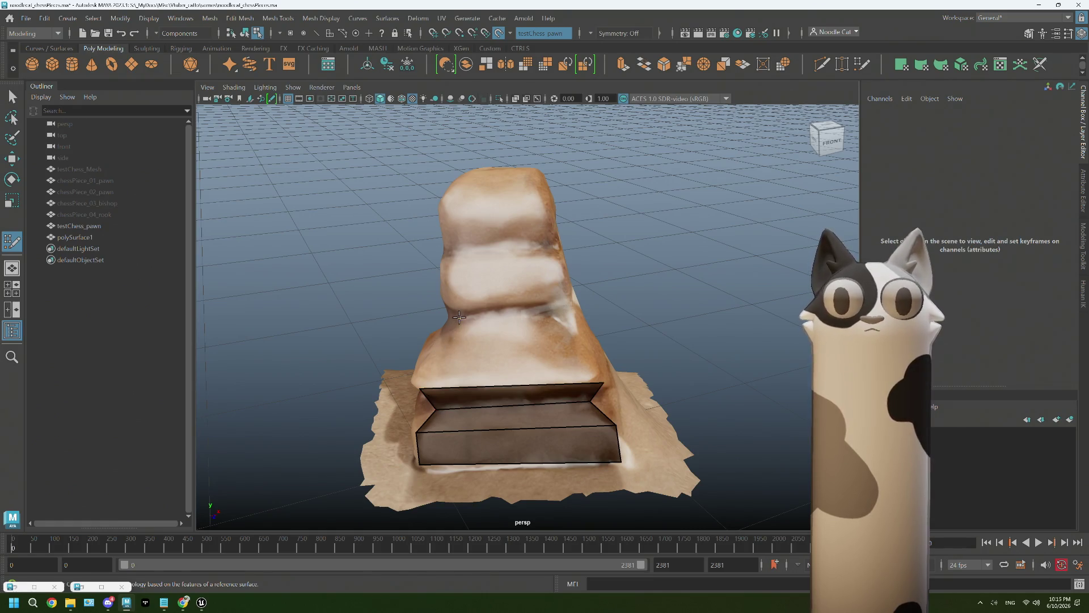
click(554, 309)
shift+click(530, 341)
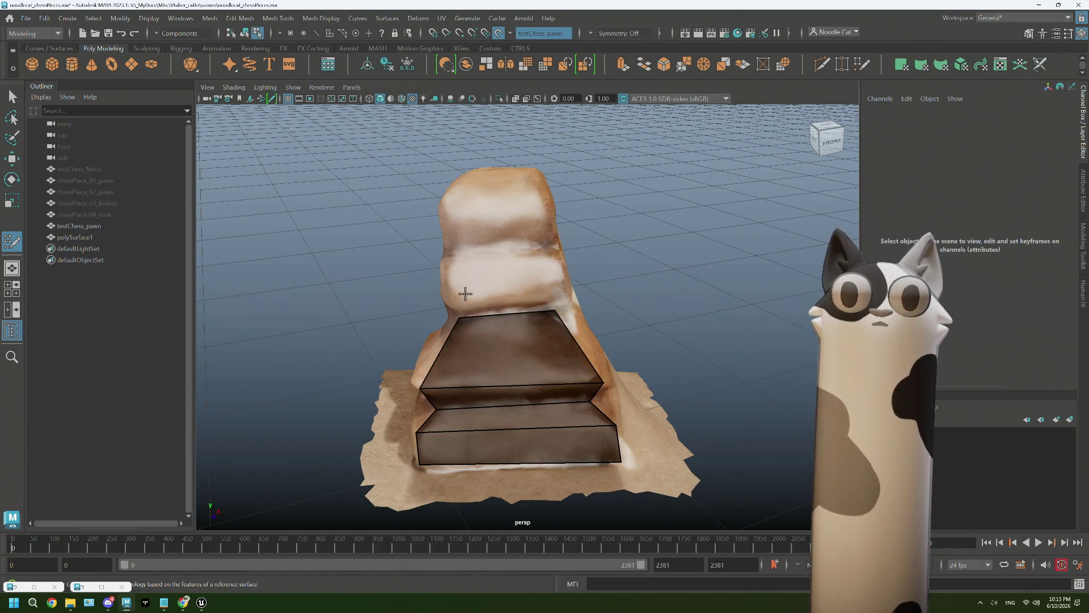
Continue the quad column up the pawn's upper body and over its top
alt+drag(468, 310, 461, 273)
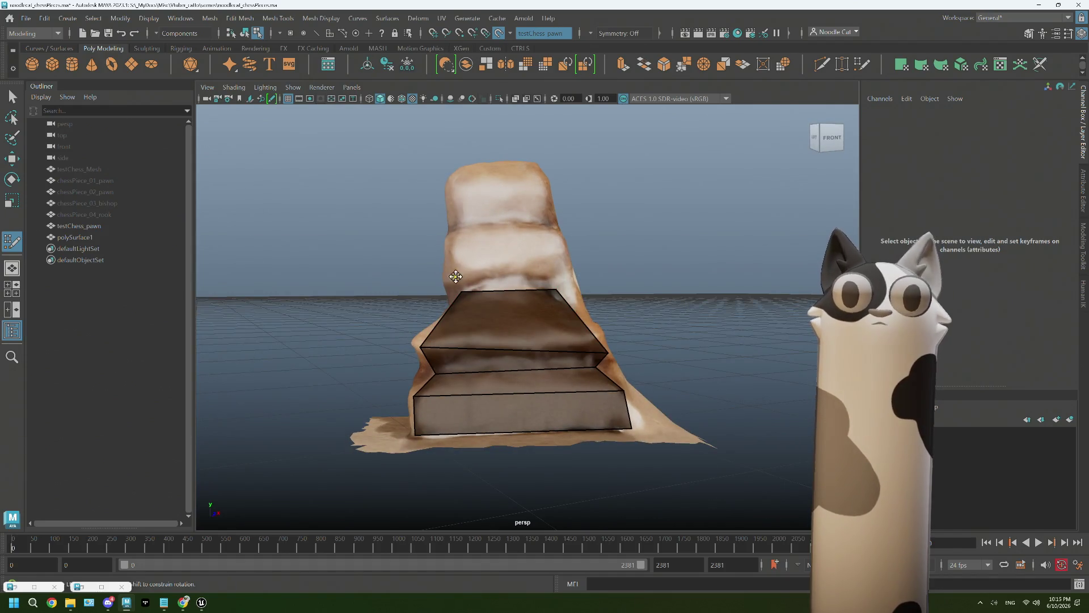
shift+click(527, 279)
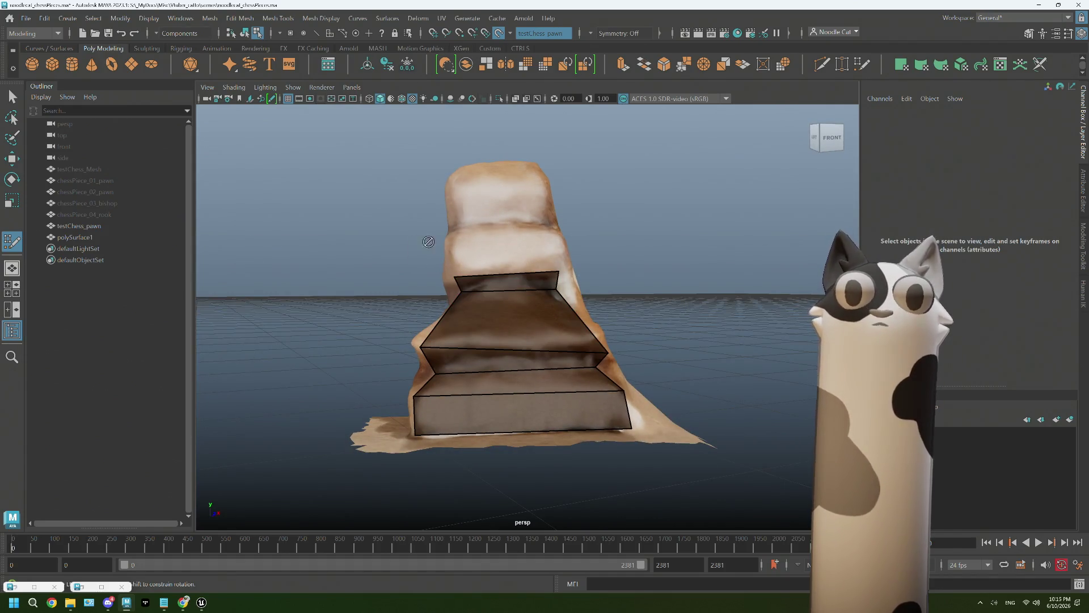
alt+drag(523, 248, 458, 219)
shift+click(521, 285)
click(458, 219)
shift+click(553, 213)
click(552, 187)
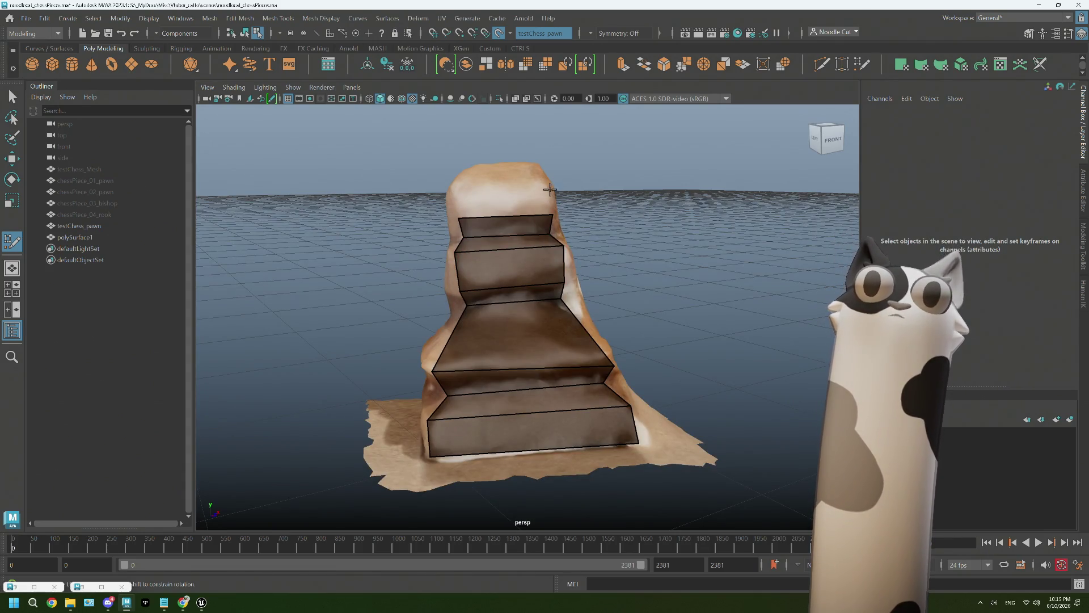
shift+click(493, 202)
alt+drag(494, 202, 513, 231)
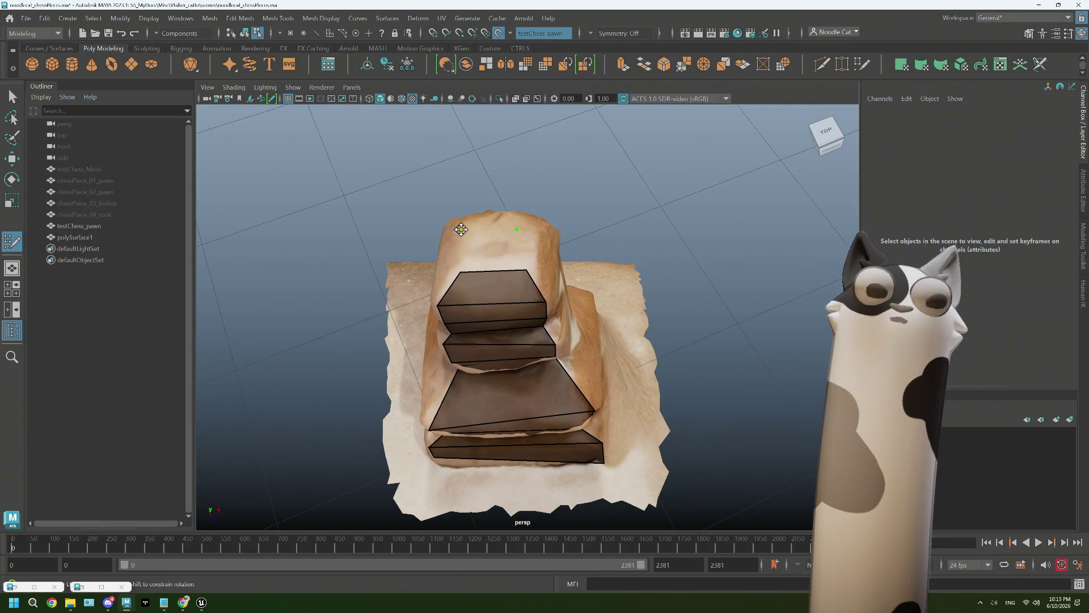
shift+click(500, 245)
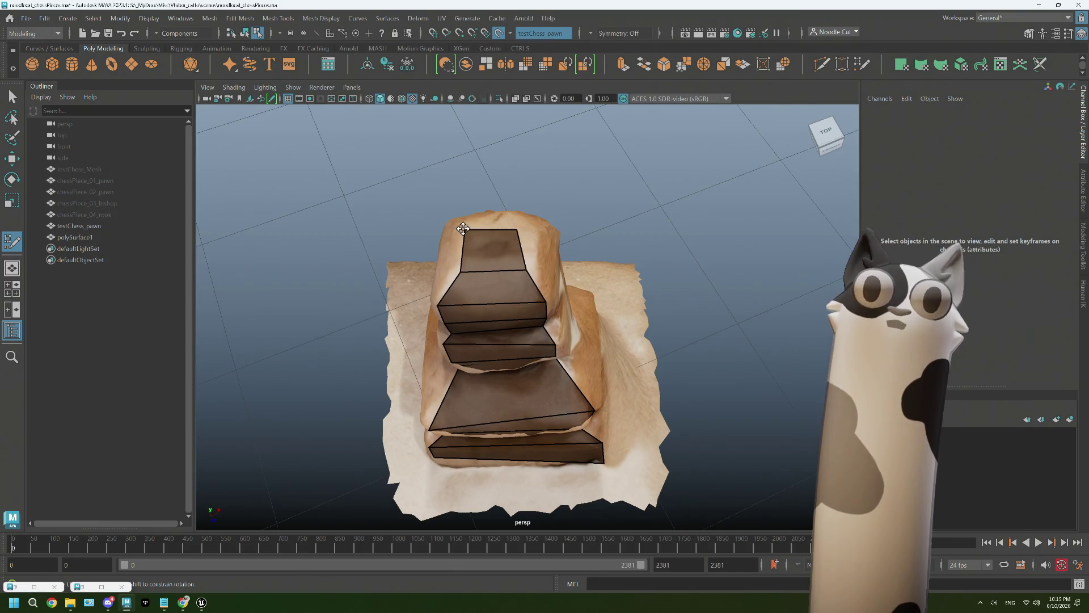
alt+drag(580, 317, 608, 292)
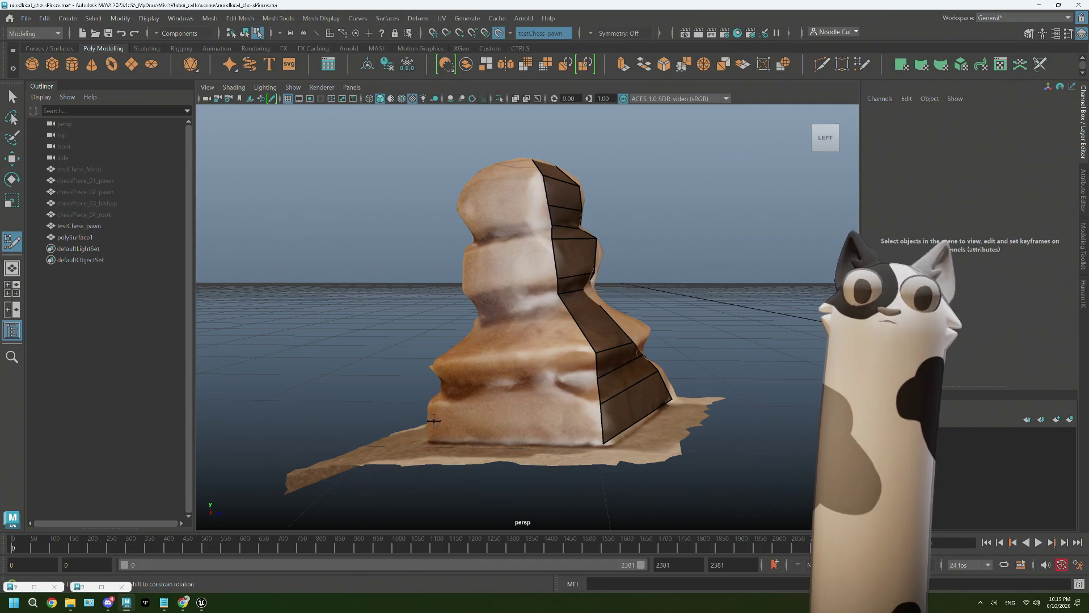
Fill quads across the pawn's base block and the strip above it on the left side
click(430, 439)
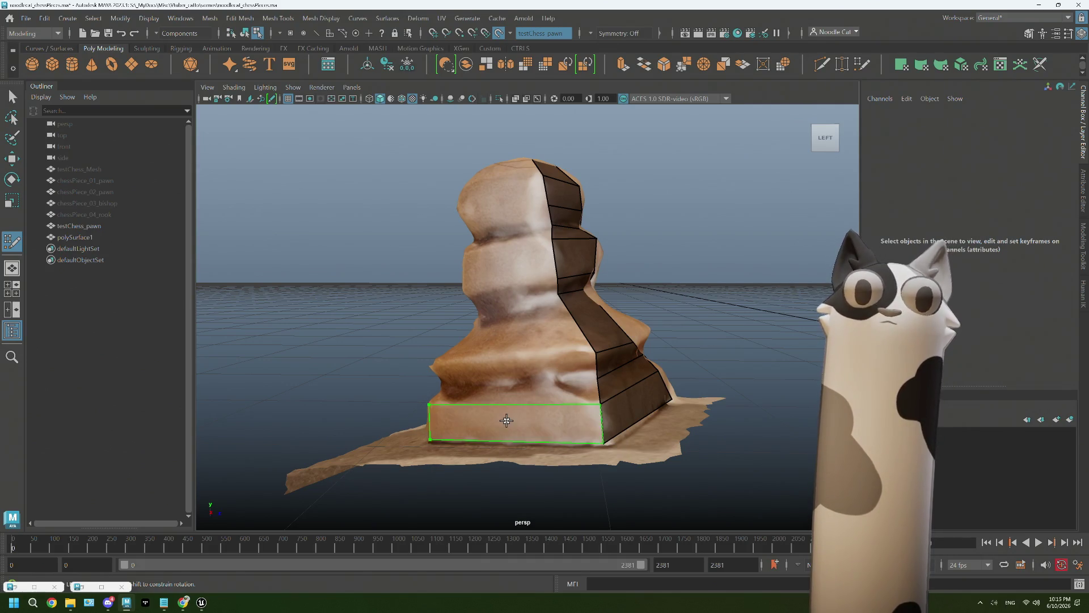
shift+click(503, 414)
shift+click(441, 385)
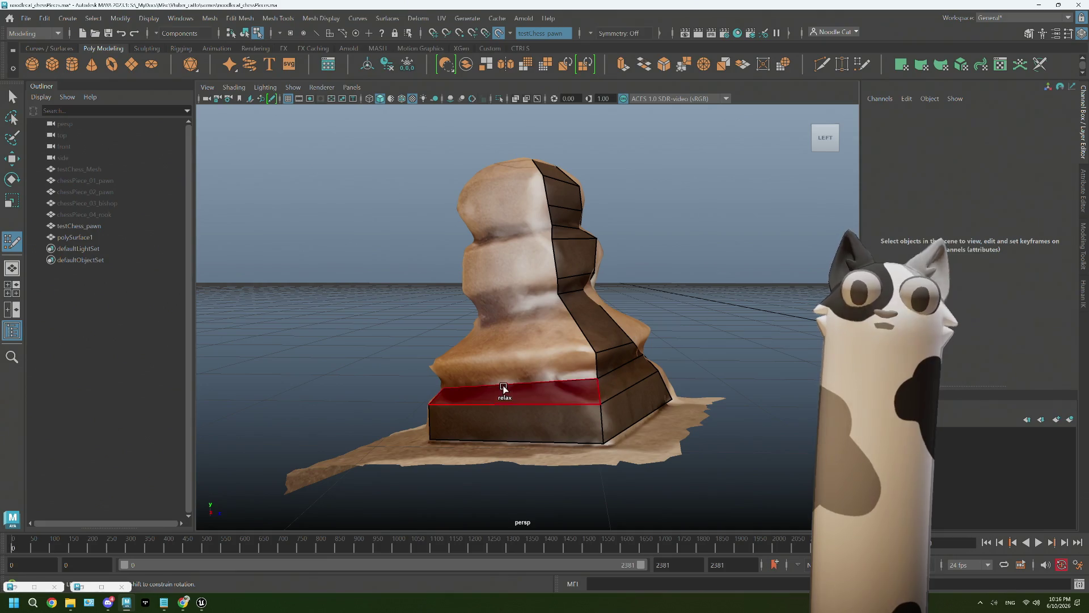
click(433, 364)
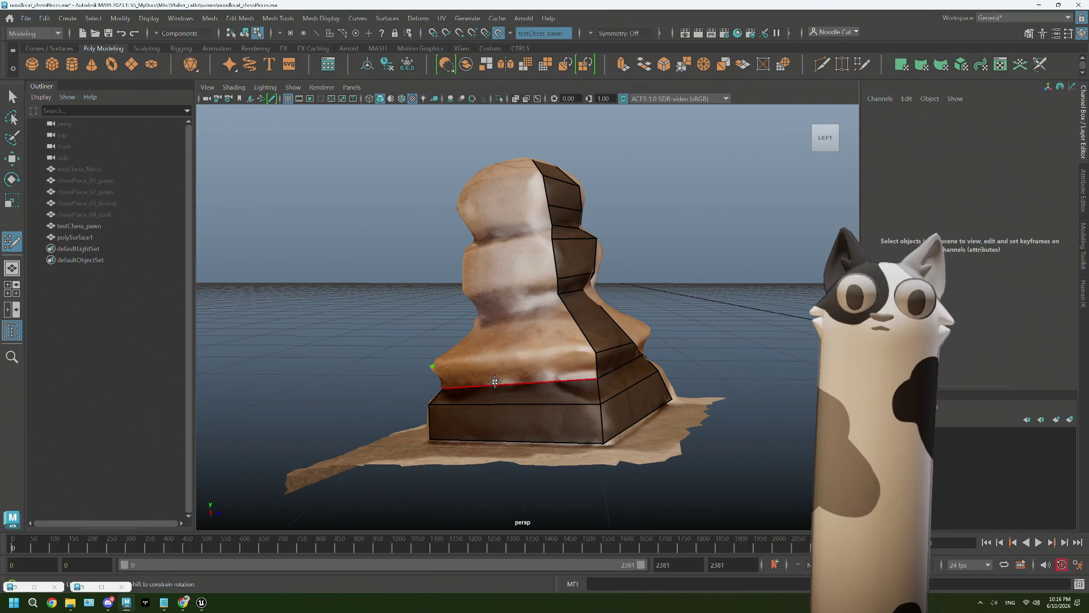
shift+click(497, 381)
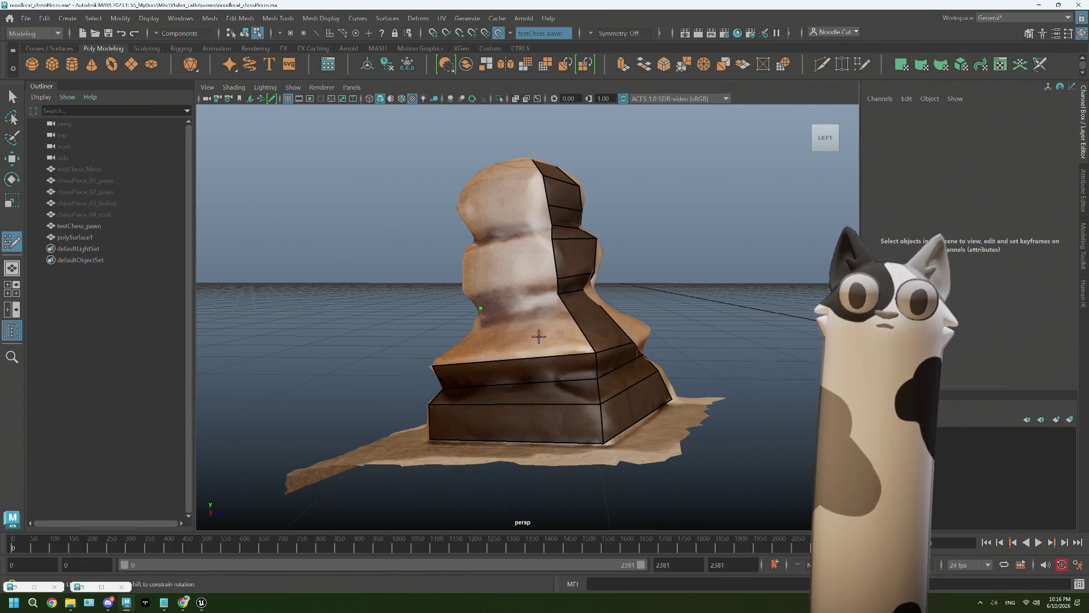
Extend the side quads up through the neck and over the head, then view the back
shift+click(513, 330)
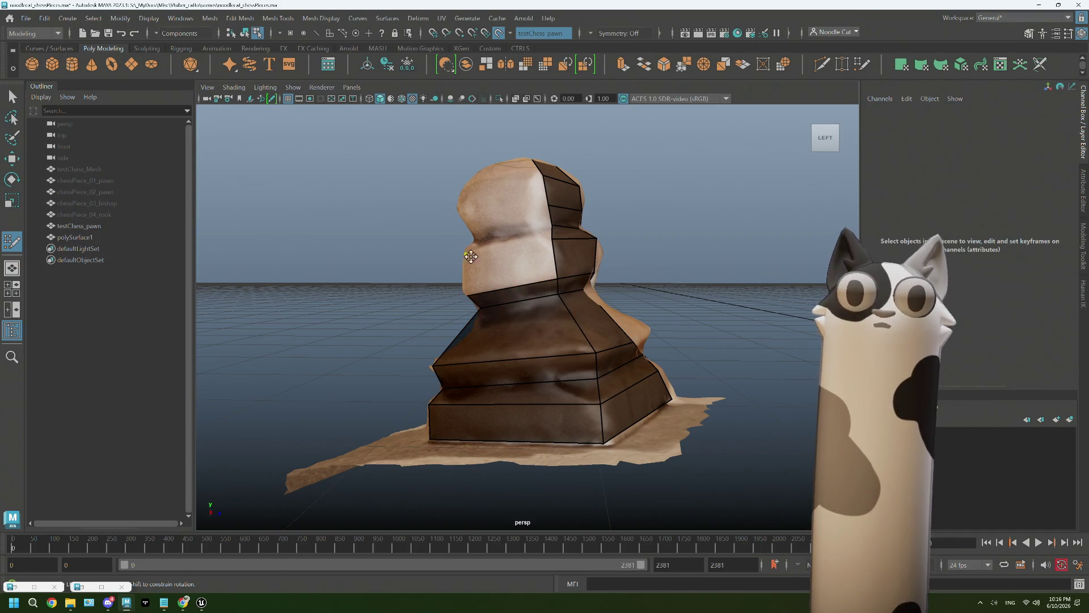
shift+click(500, 270)
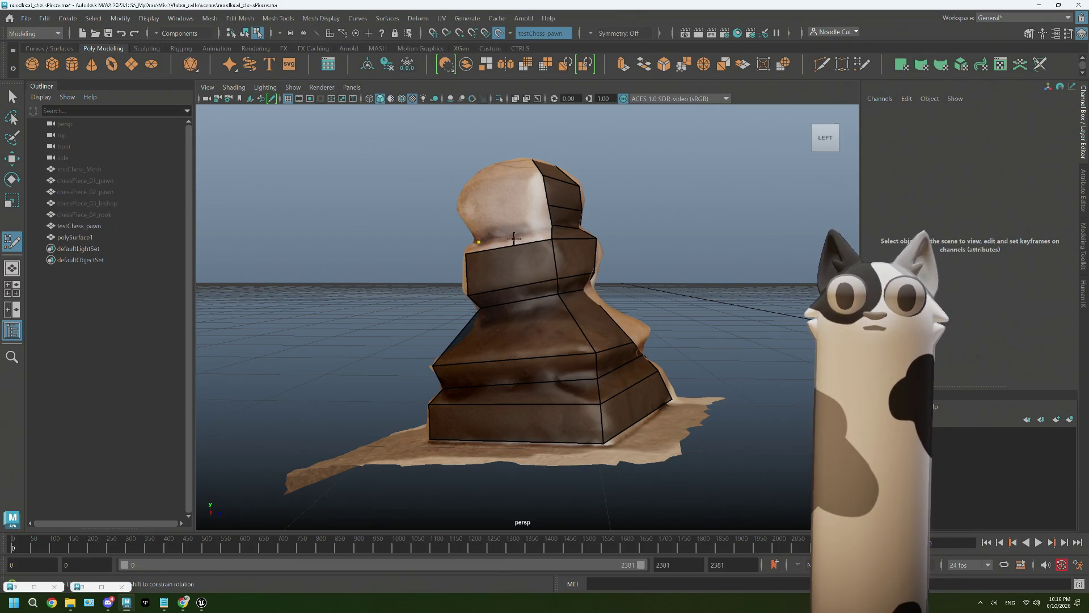
shift+click(507, 242)
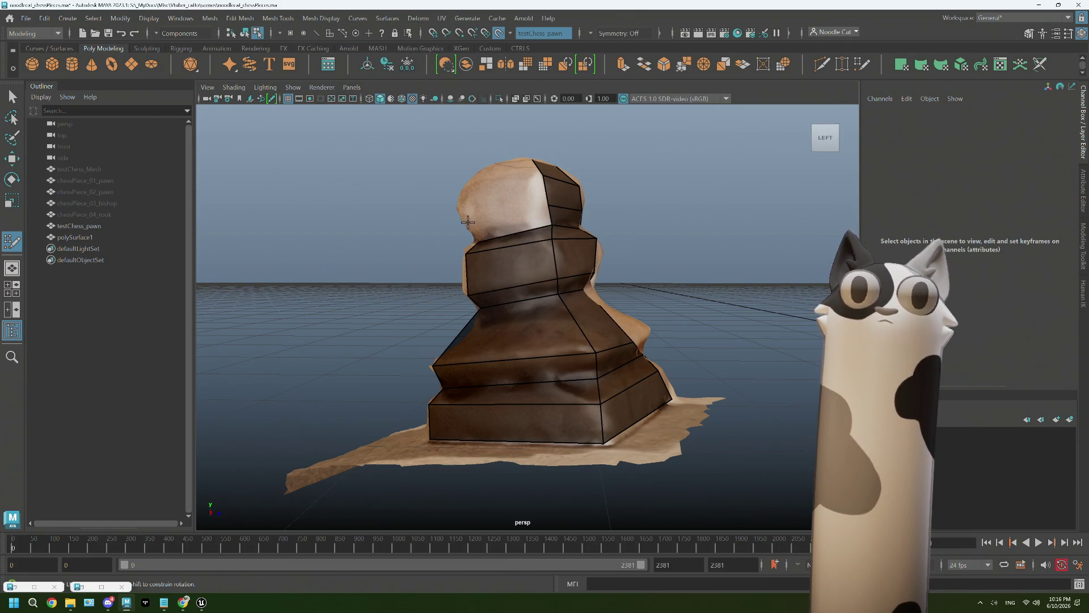
shift+click(505, 227)
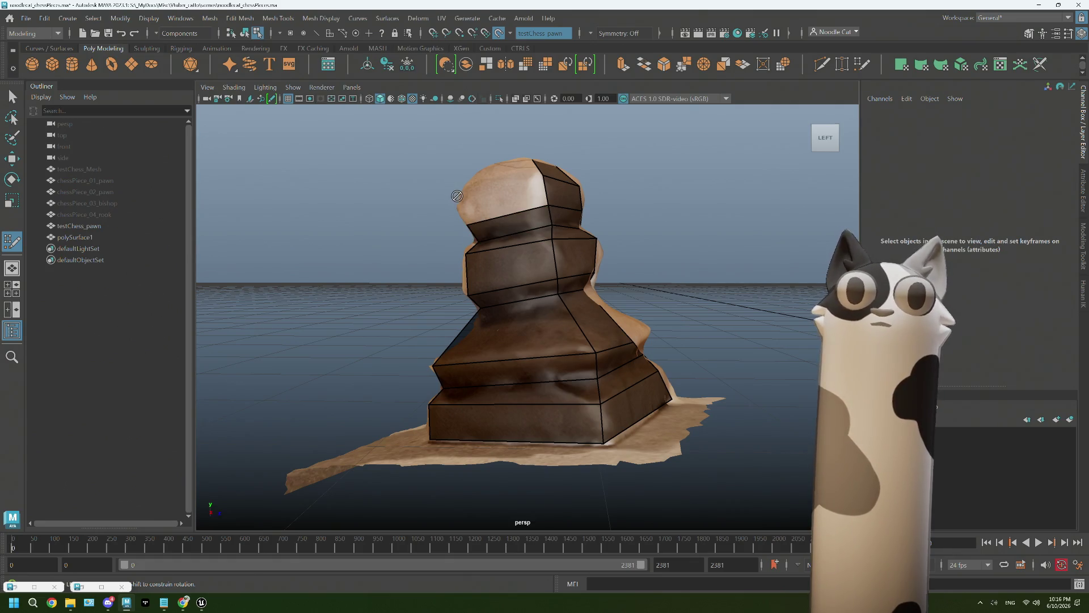
shift+click(500, 206)
mouse_move(499, 207)
alt+mouse_down()
mouse_move(521, 290)
mouse_move(562, 274)
alt+mouse_up()
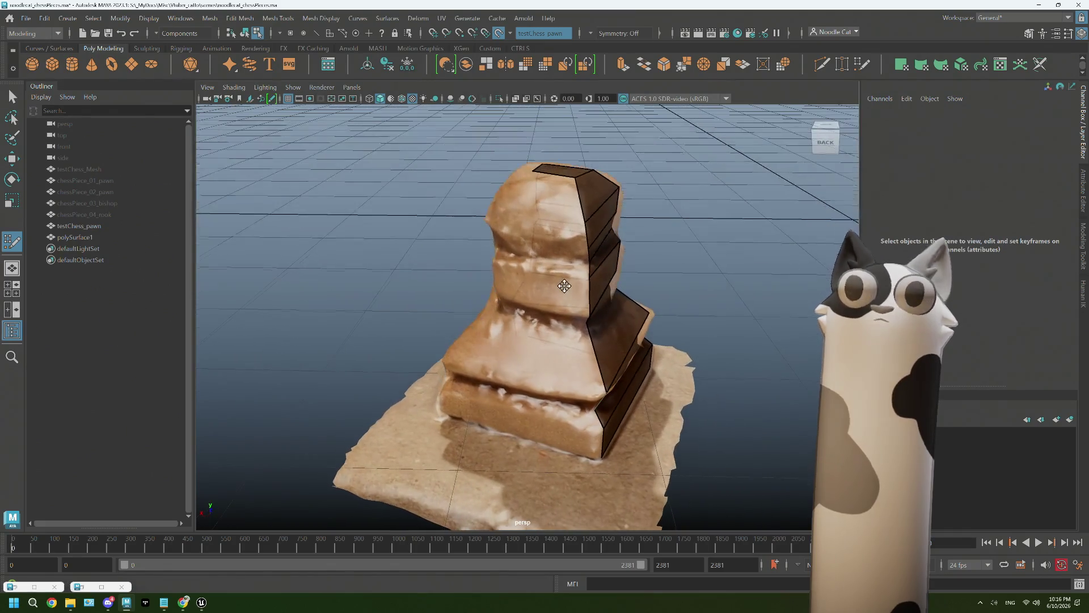
Draw a quad on the back of the base and drag its corners into line with the tier
mouse_move(562, 457)
alt+mouse_down()
mouse_move(574, 443)
mouse_move(543, 445)
alt+mouse_up()
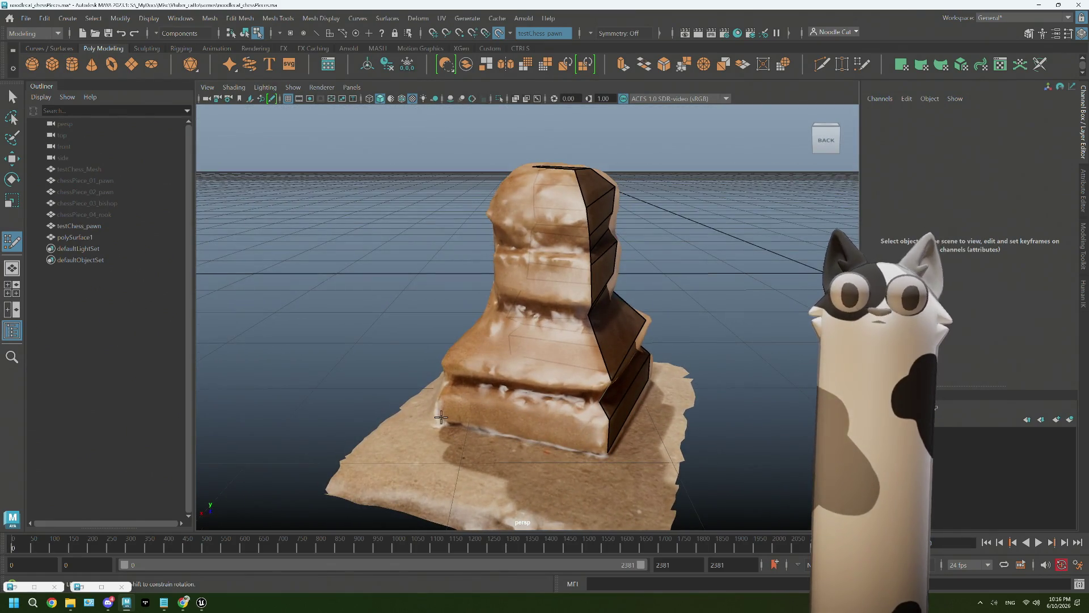
click(442, 397)
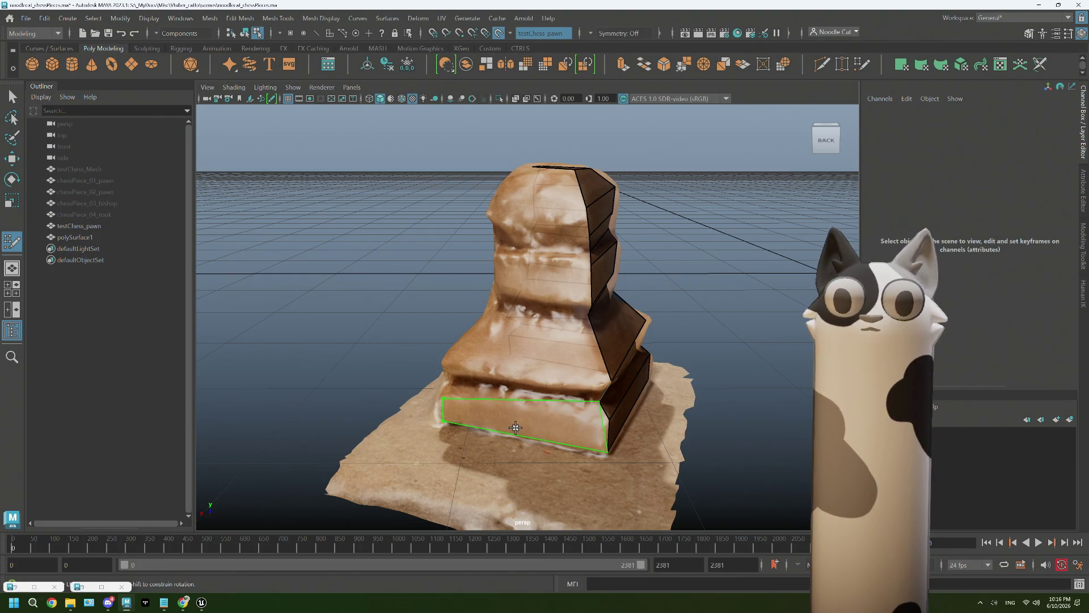
key(f)
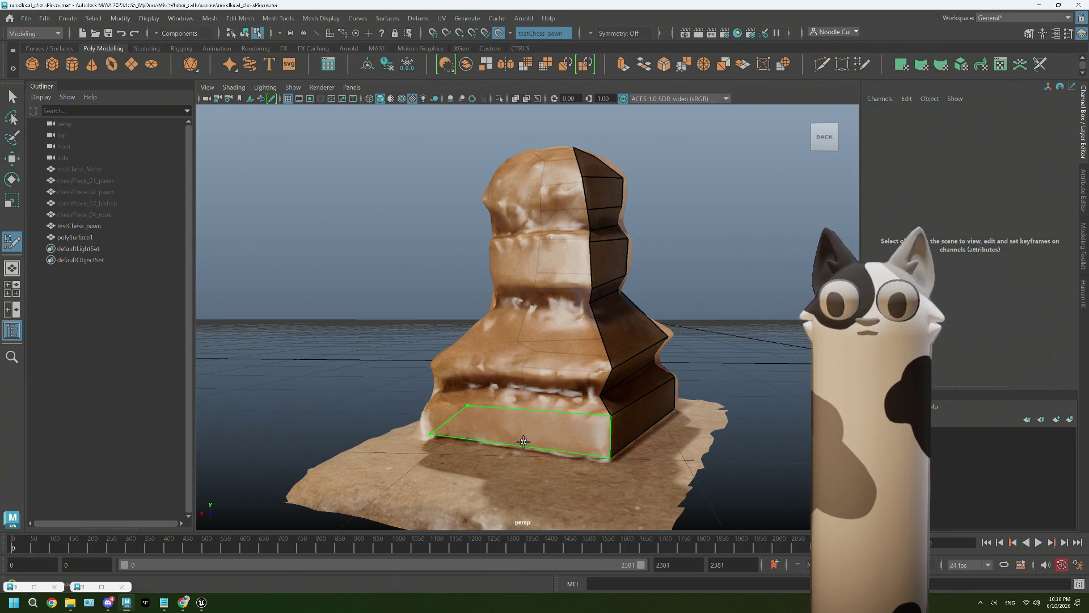
click(490, 440)
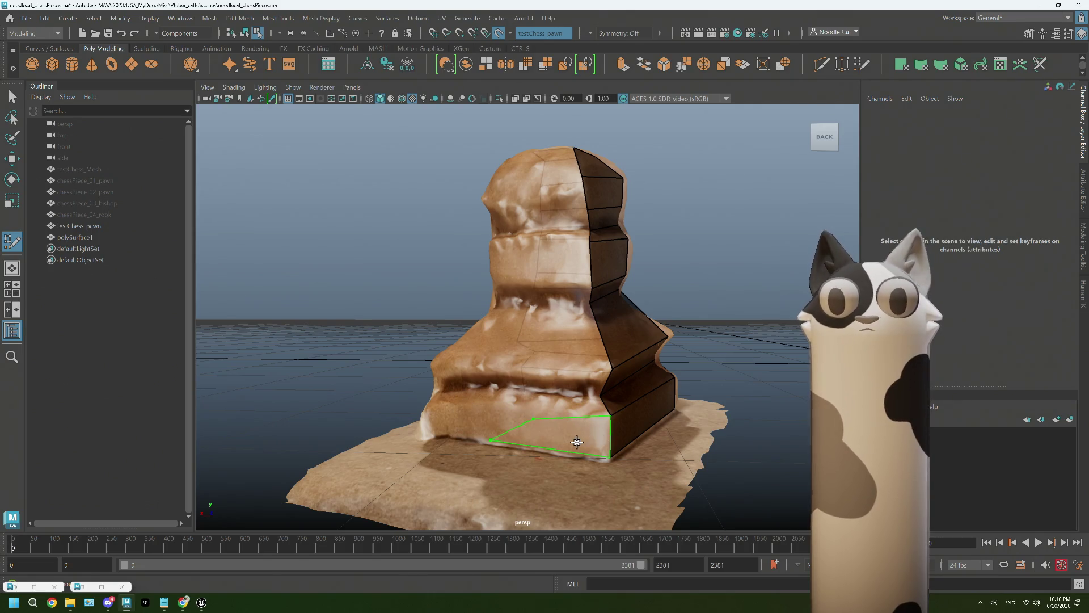
shift+click(527, 432)
drag(490, 441, 433, 413)
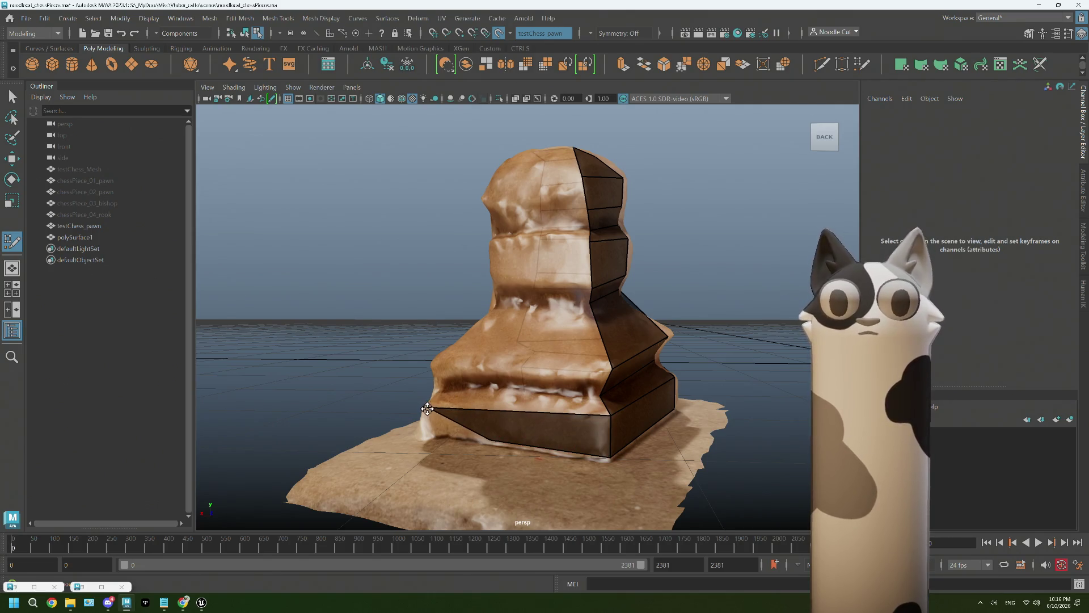
drag(491, 440, 429, 438)
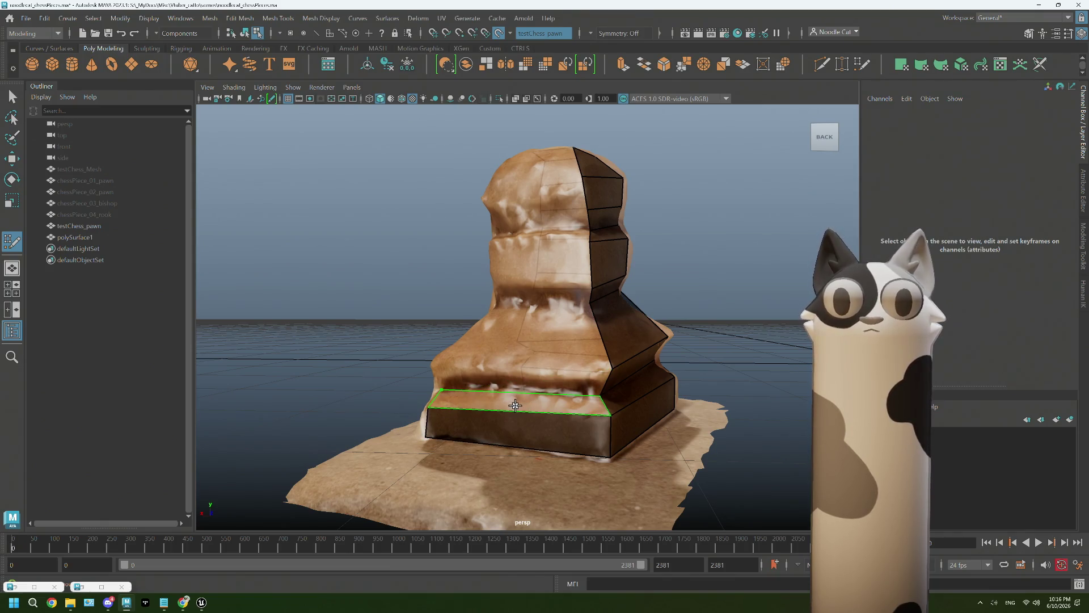
Add quad strips up the back from the upper base to the pawn's neck
mouse_move(459, 408)
alt+mouse_down()
mouse_move(481, 418)
mouse_move(430, 366)
alt+mouse_up()
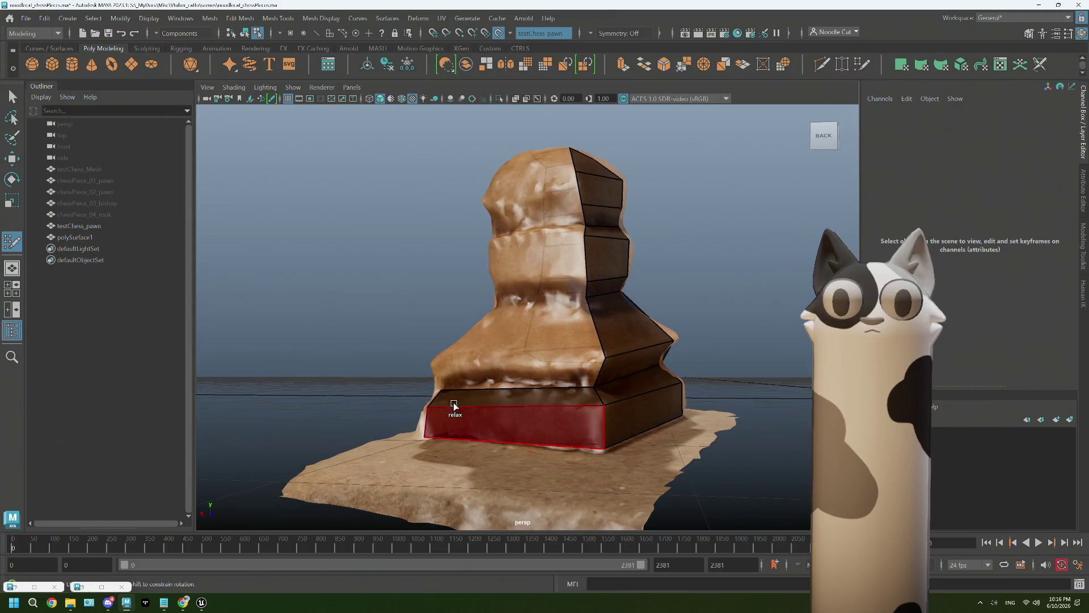
click(432, 365)
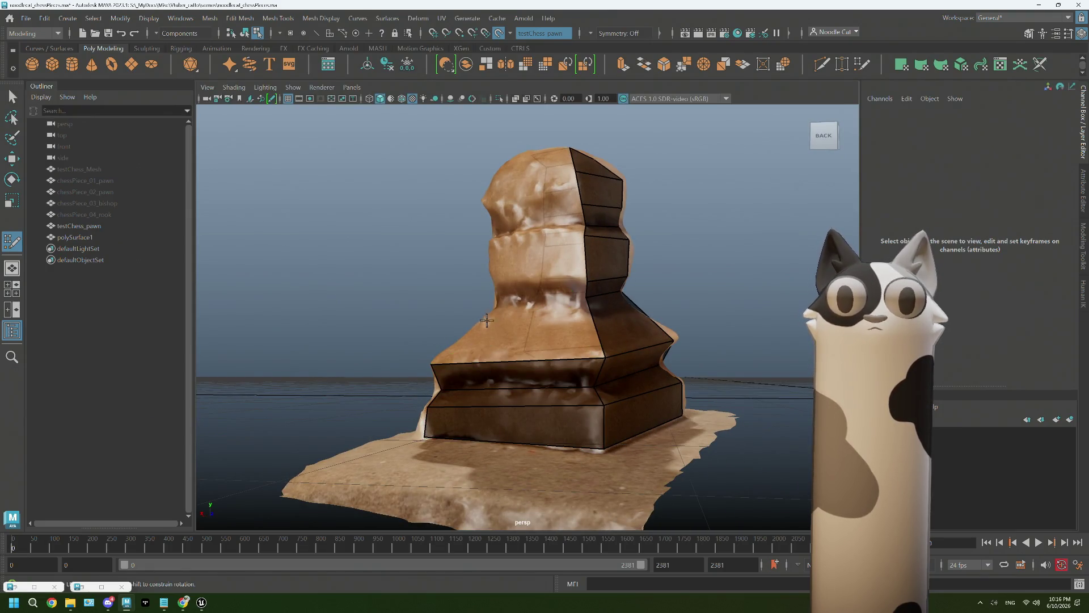
shift+click(521, 340)
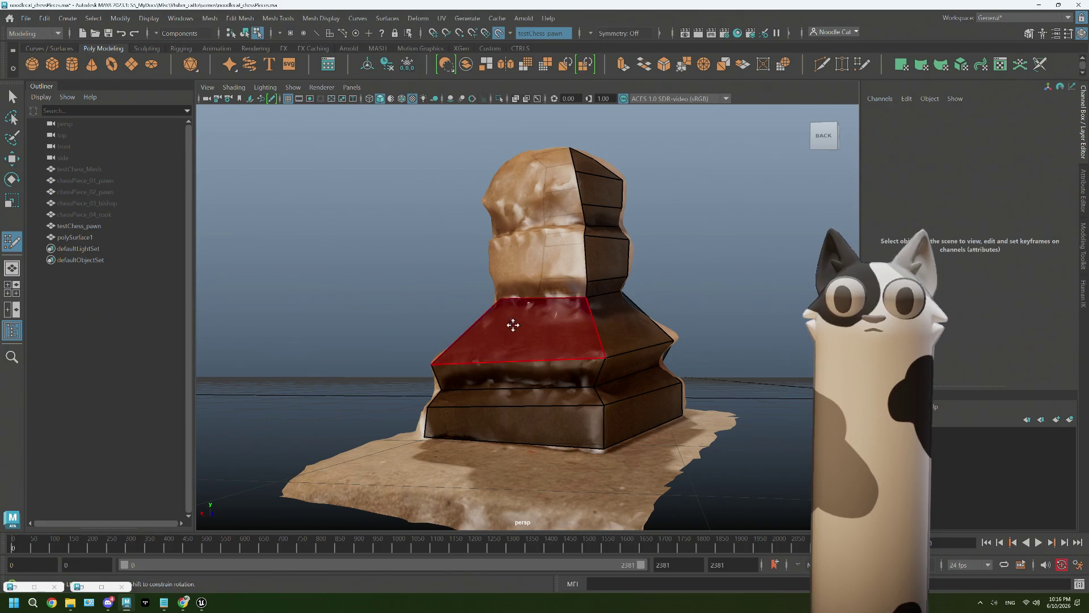
shift+click(536, 292)
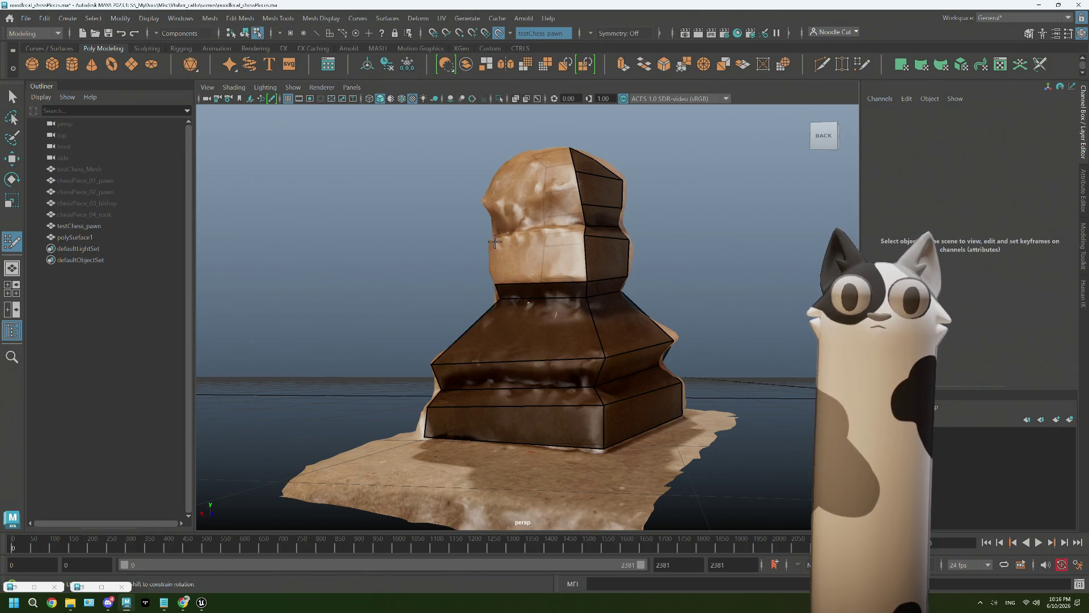
shift+click(541, 260)
alt+drag(542, 260, 502, 236)
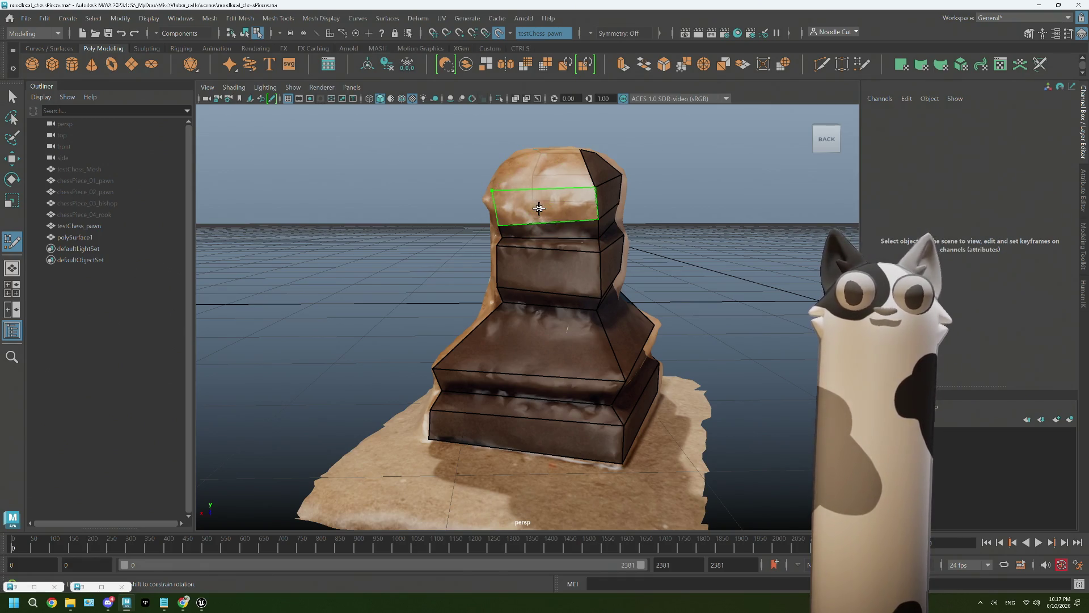
Tumble around the pawn to inspect the quads, then switch to the Unreal Engine level
mouse_move(545, 196)
alt+mouse_down()
mouse_move(559, 190)
mouse_move(611, 220)
mouse_move(599, 214)
mouse_move(595, 241)
alt+mouse_up()
mouse_move(504, 176)
alt+mouse_down()
mouse_move(516, 231)
mouse_move(525, 224)
mouse_move(522, 247)
mouse_move(511, 195)
mouse_move(515, 214)
mouse_move(506, 208)
alt+mouse_up()
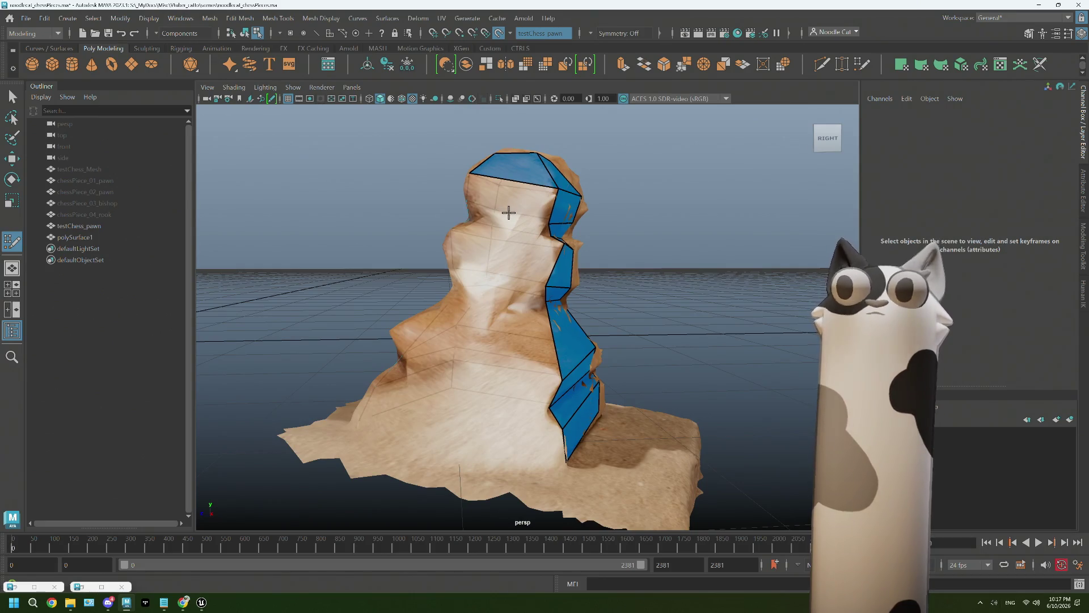
alt+drag(512, 198, 530, 196)
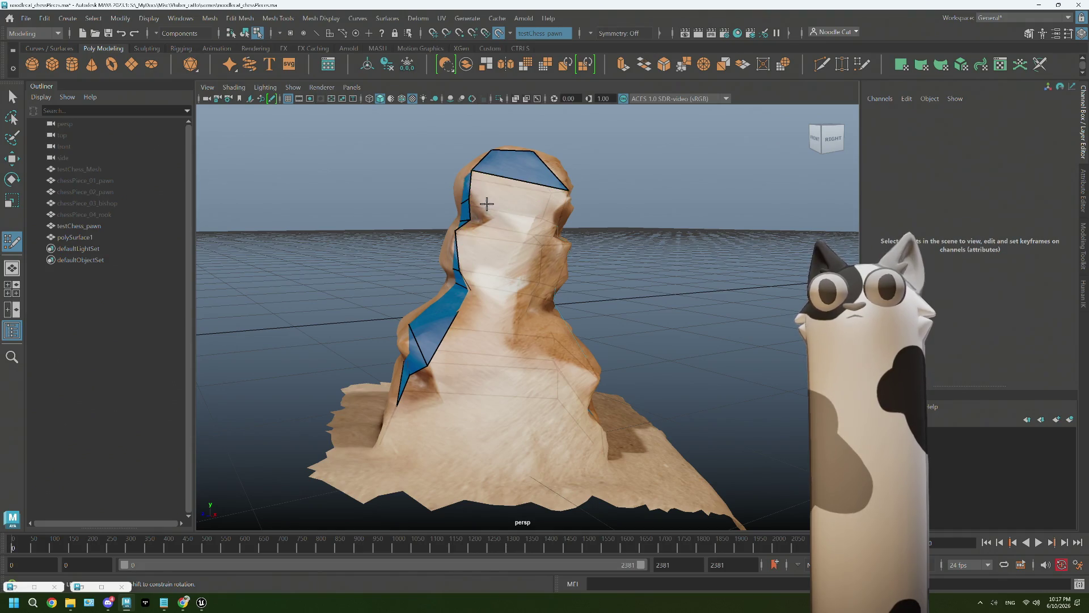
alt+drag(493, 228, 509, 226)
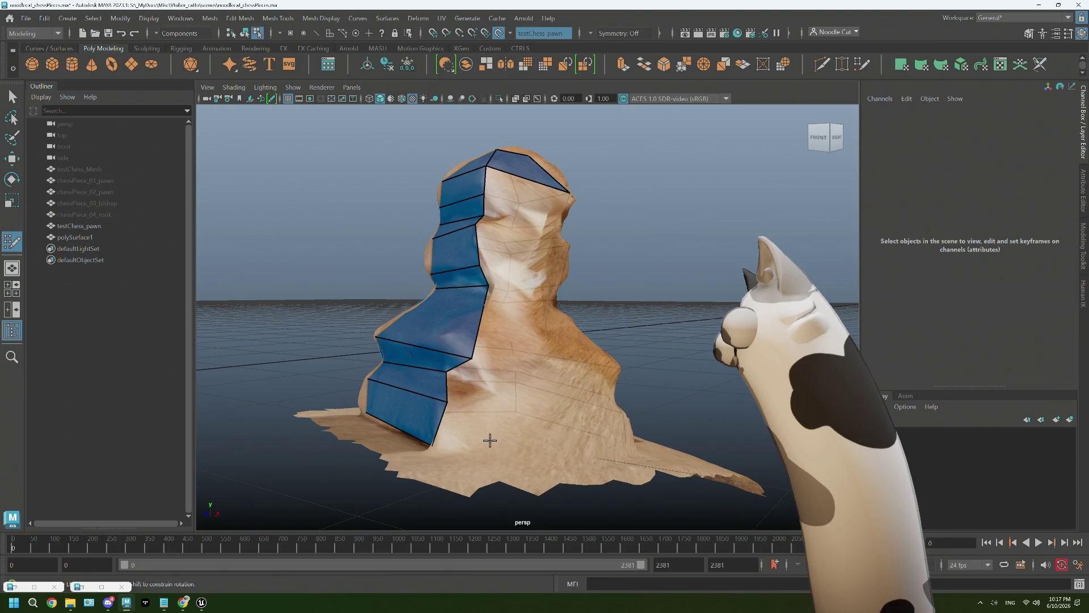
mouse_move(491, 439)
alt+mouse_down()
mouse_move(479, 398)
mouse_move(276, 601)
alt+mouse_up()
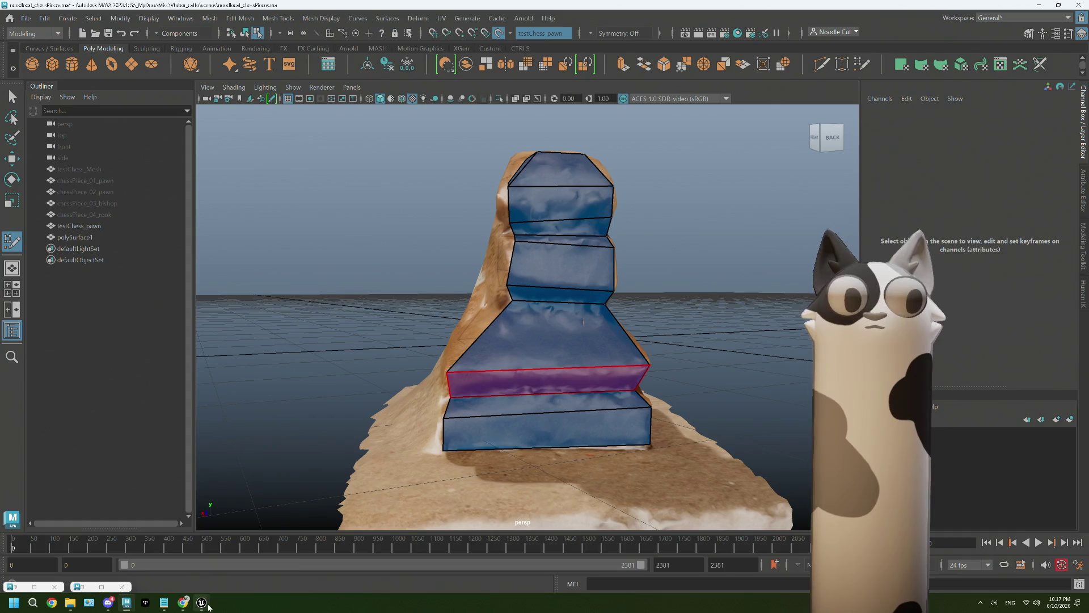
mouse_move(202, 603)
click(164, 554)
alt+drag(370, 334, 371, 290)
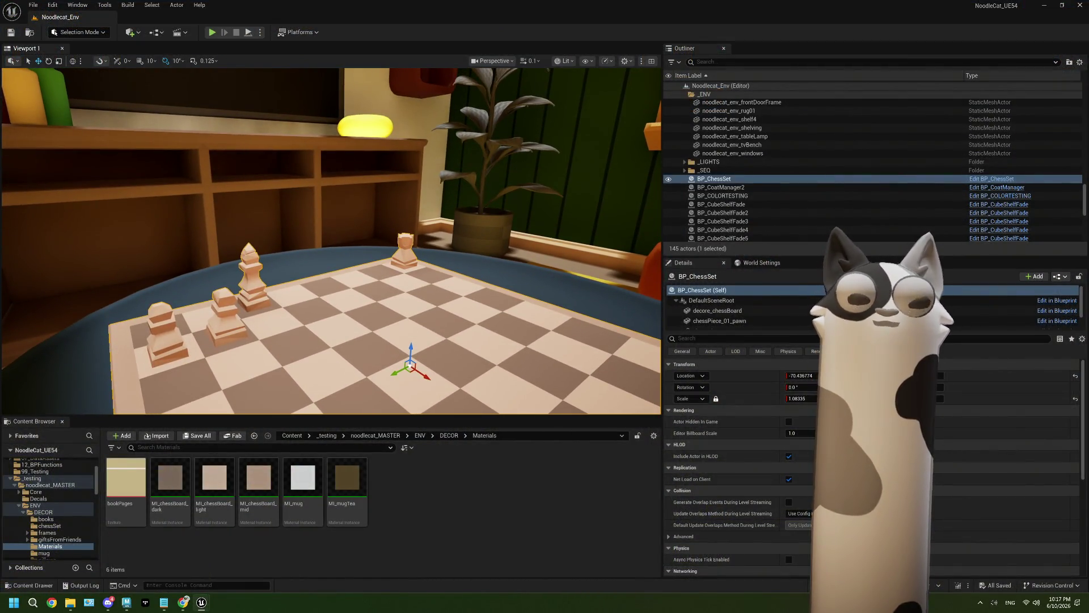
Frame the chess set on the table, deselect BP_ChessSet, and fly the camera around the board
alt+drag(370, 289, 320, 255)
key(f)
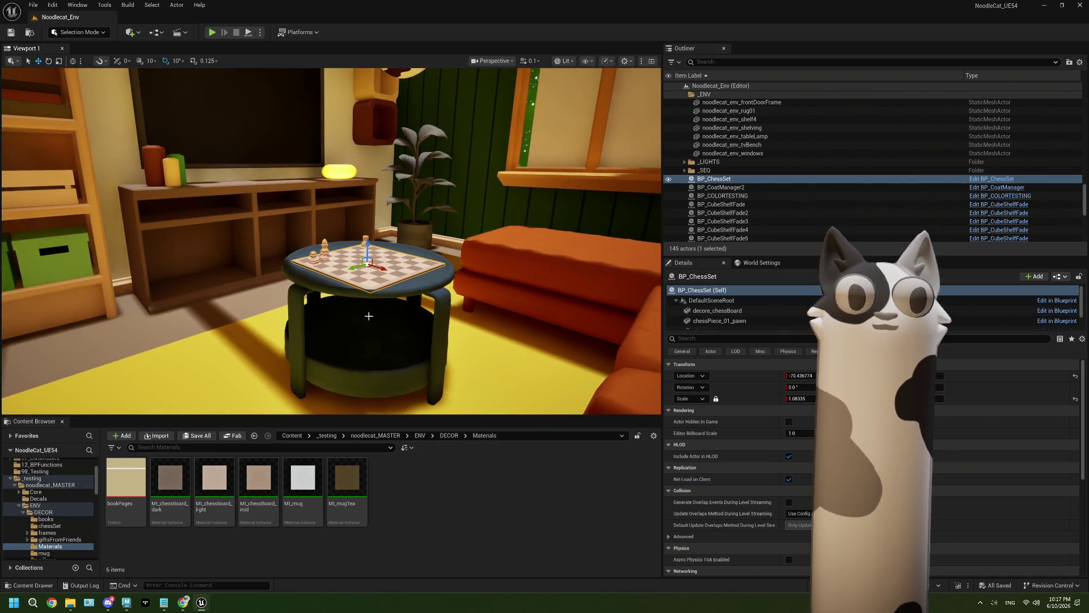
key(Escape)
alt+drag(392, 271, 341, 274)
right_drag(332, 241, 333, 264)
right_drag(407, 293, 407, 293)
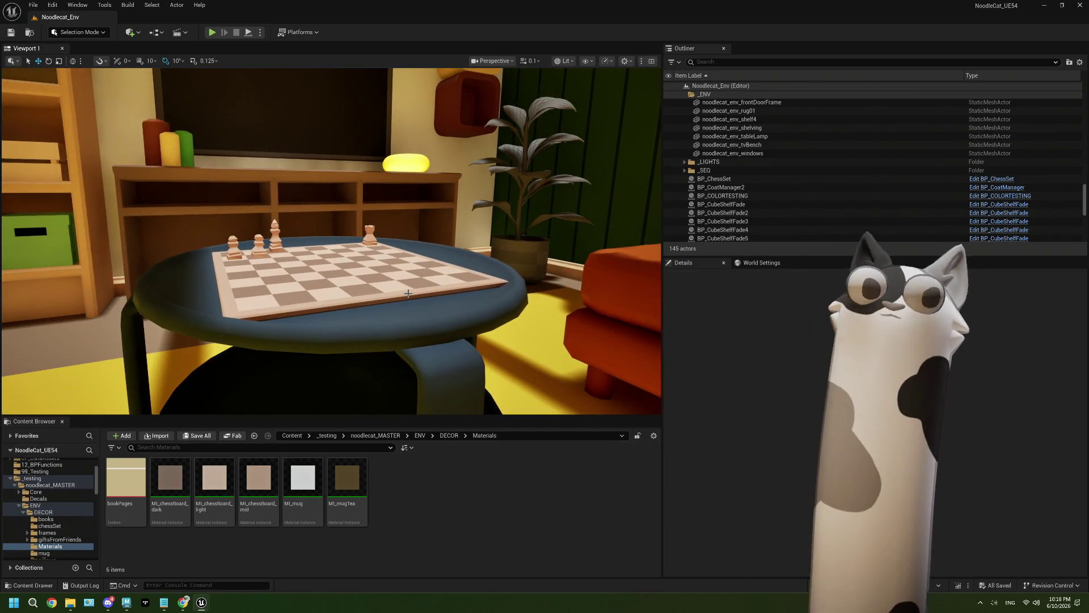
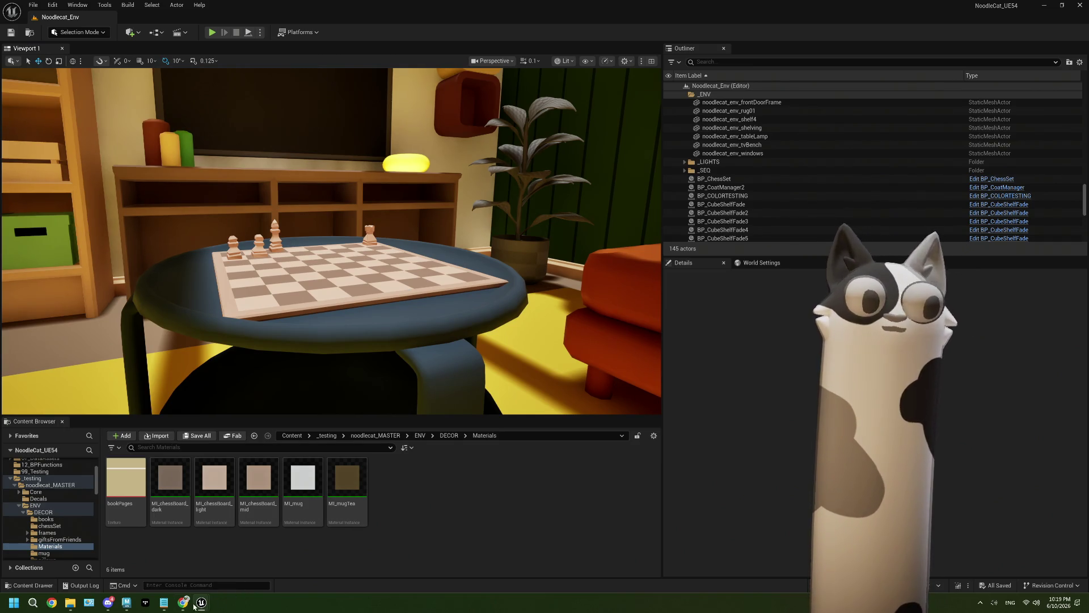
Bring the Maya scene with the pawn retopology to the front from the taskbar
click(124, 603)
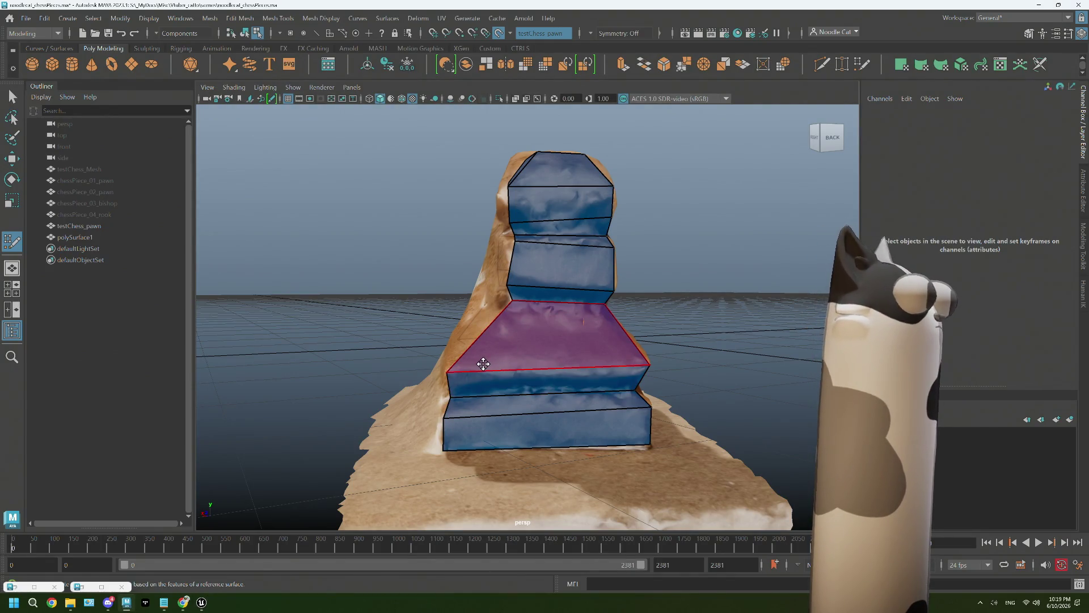
Add Quad Draw faces capping the pawn's head and joining the cap to the side strip
mouse_move(478, 363)
alt+mouse_down()
mouse_move(539, 377)
mouse_move(493, 437)
mouse_move(514, 375)
mouse_move(504, 384)
mouse_move(510, 231)
alt+mouse_up()
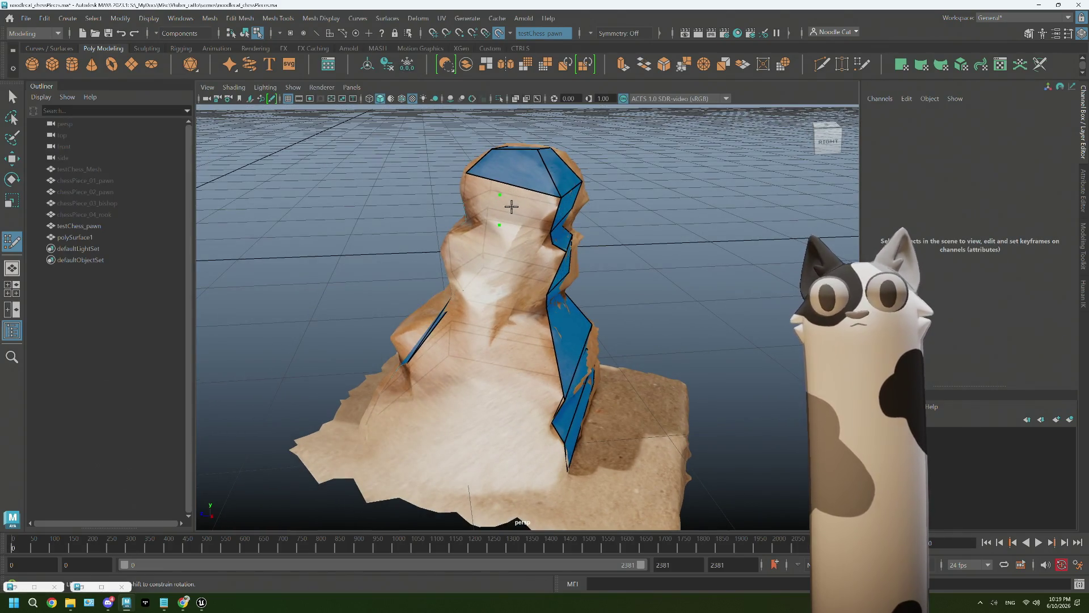
shift+click(514, 209)
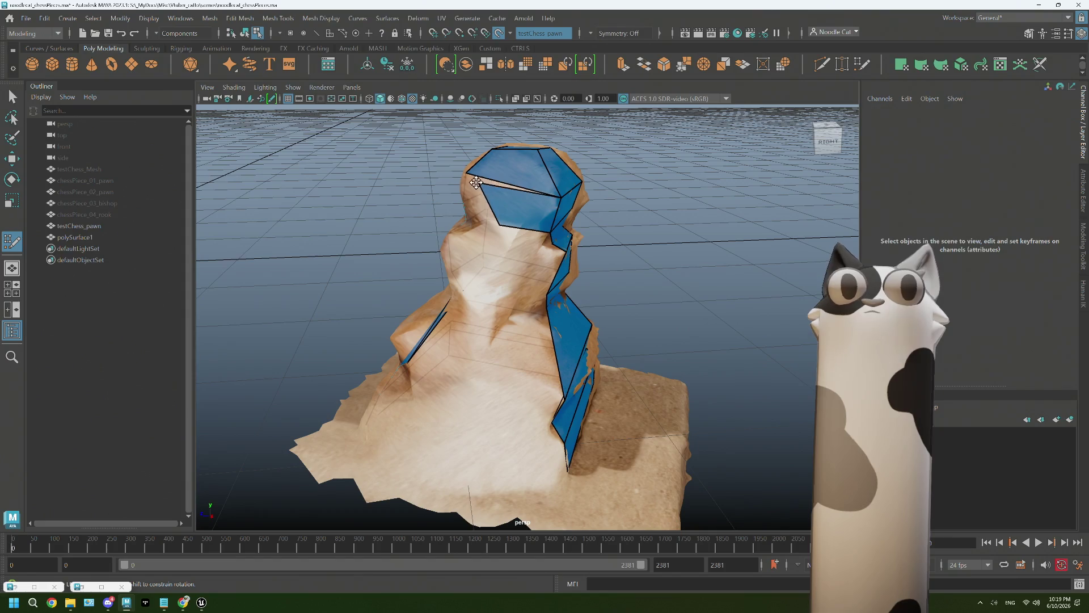
mouse_move(464, 173)
alt+mouse_down()
mouse_move(525, 226)
mouse_move(492, 220)
mouse_move(502, 215)
alt+mouse_up()
shift+click(481, 214)
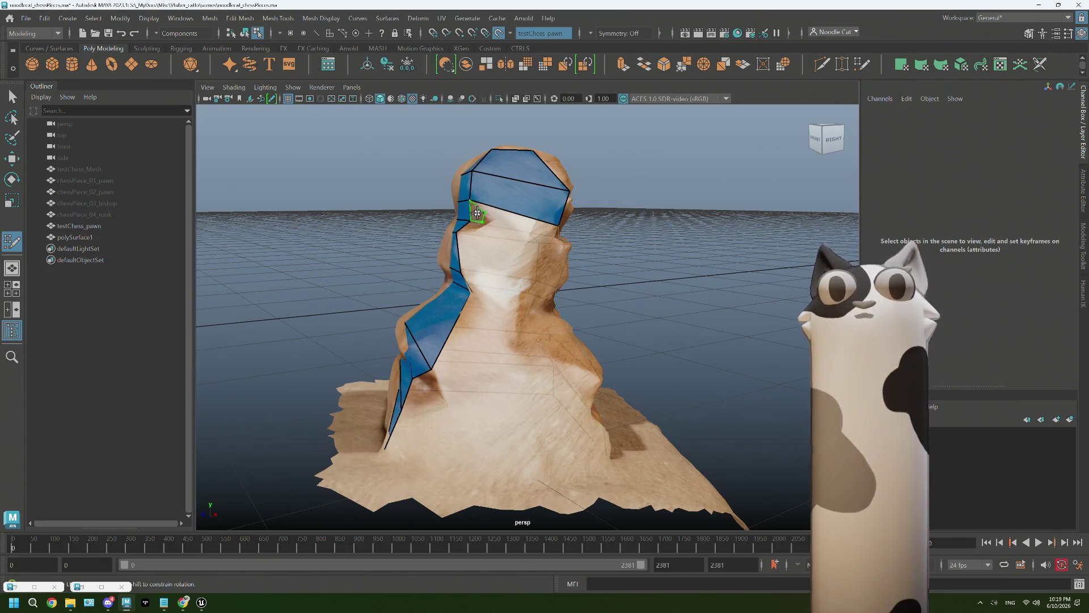
Drag the new faces' corners and edges outward so the quads follow the pawn's neck
mouse_move(490, 215)
mouse_down()
mouse_move(560, 224)
mouse_move(534, 245)
mouse_up()
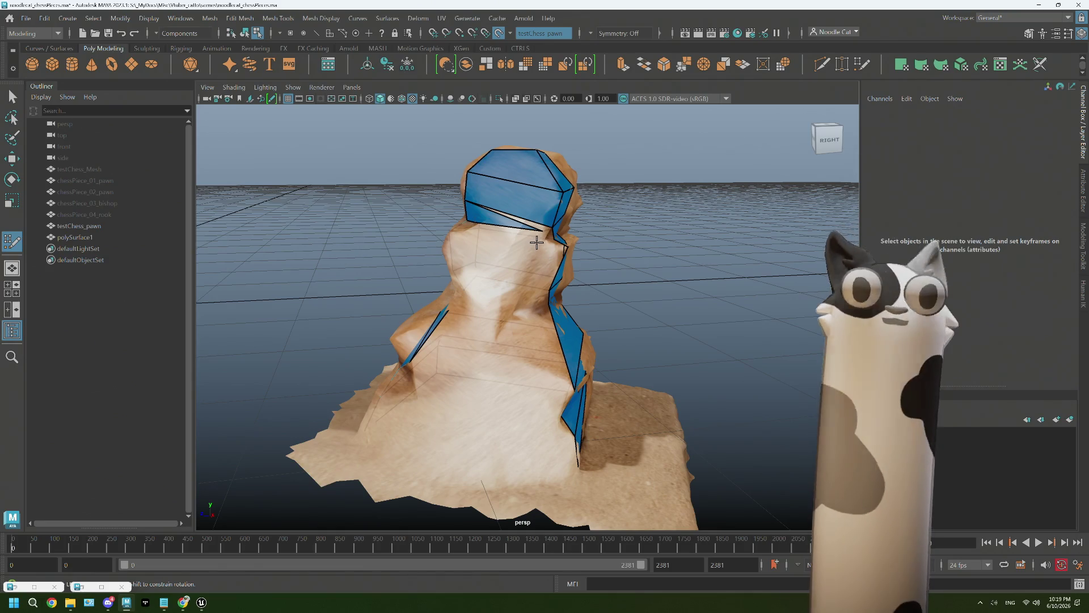
drag(543, 230, 553, 225)
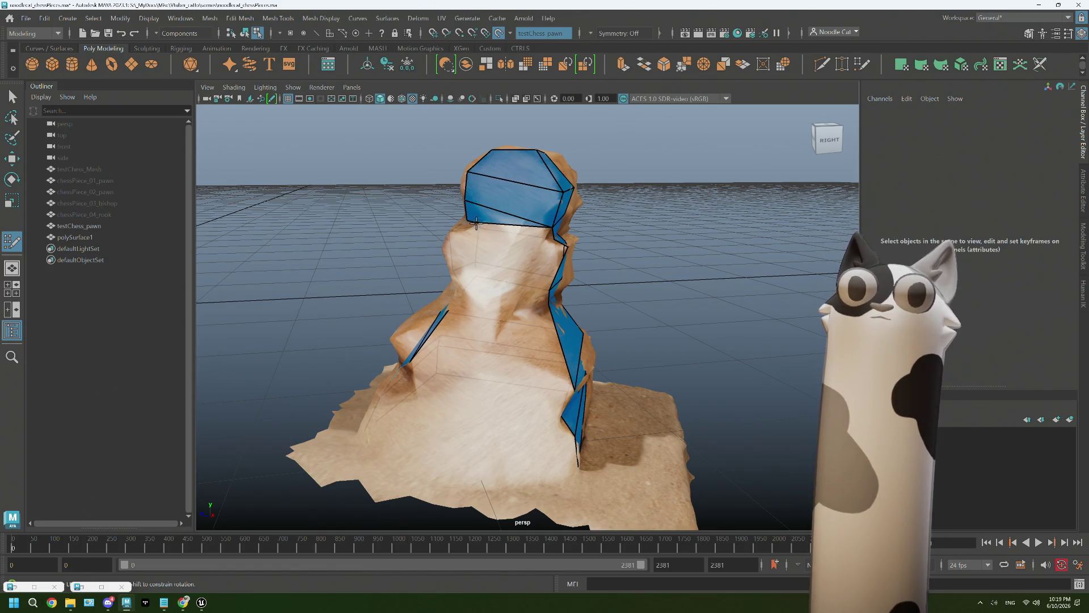
mouse_move(552, 237)
alt+mouse_down()
mouse_move(544, 260)
mouse_move(499, 246)
alt+mouse_up()
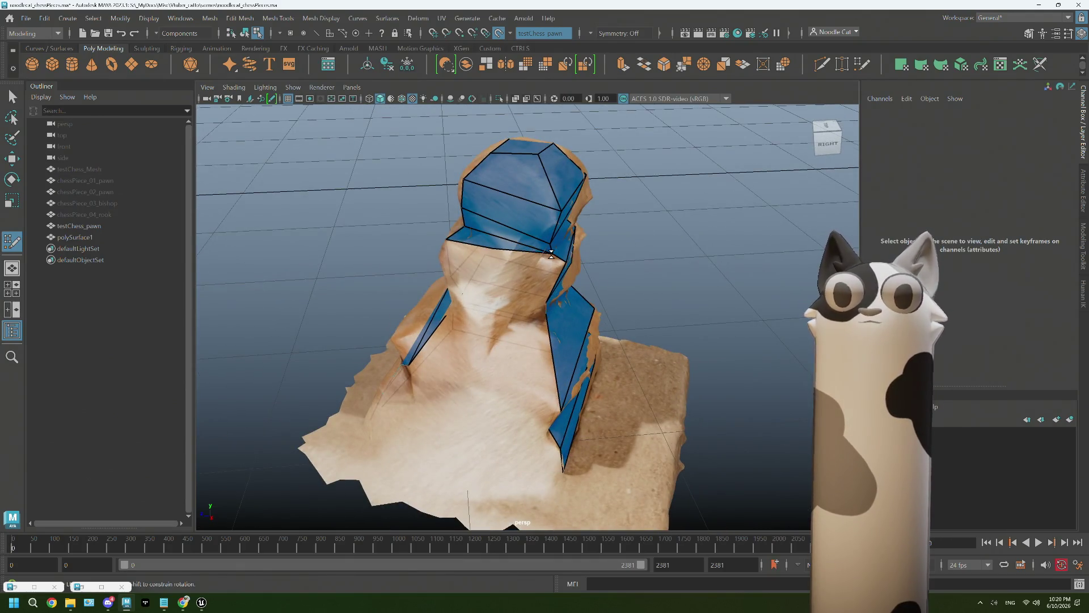
mouse_move(571, 265)
alt+mouse_down()
mouse_move(516, 285)
mouse_move(530, 277)
mouse_move(496, 262)
mouse_move(551, 250)
alt+mouse_up()
mouse_move(478, 269)
mouse_down()
mouse_move(530, 288)
mouse_move(481, 296)
mouse_move(540, 292)
mouse_up()
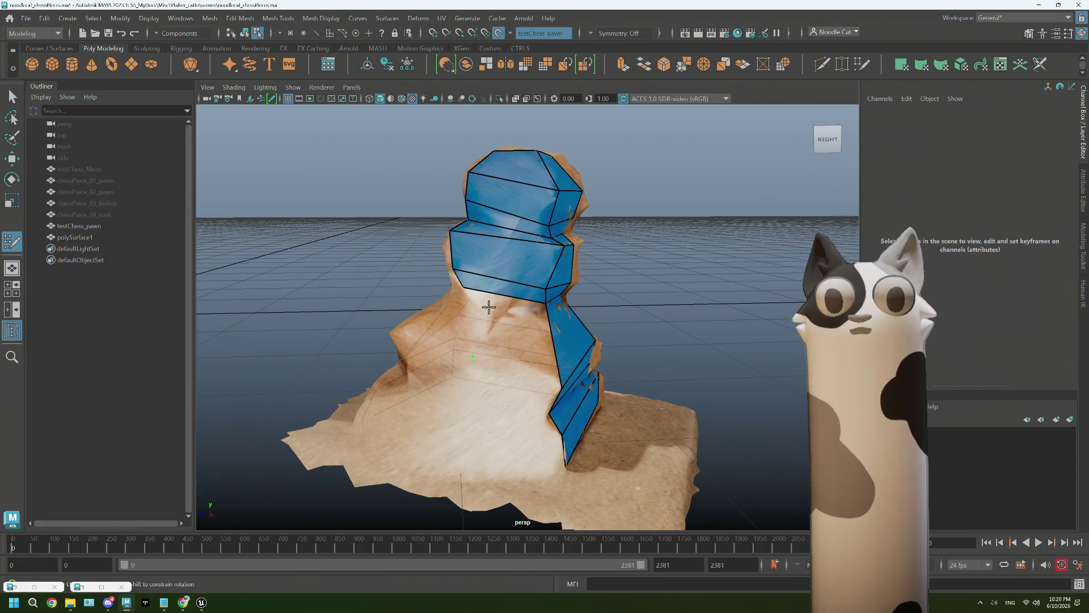
Pull the lower-body vertices onto the scan and push the protruding vertex back onto the base
mouse_move(486, 333)
alt+mouse_down()
mouse_move(499, 341)
mouse_move(526, 321)
mouse_move(490, 314)
alt+mouse_up()
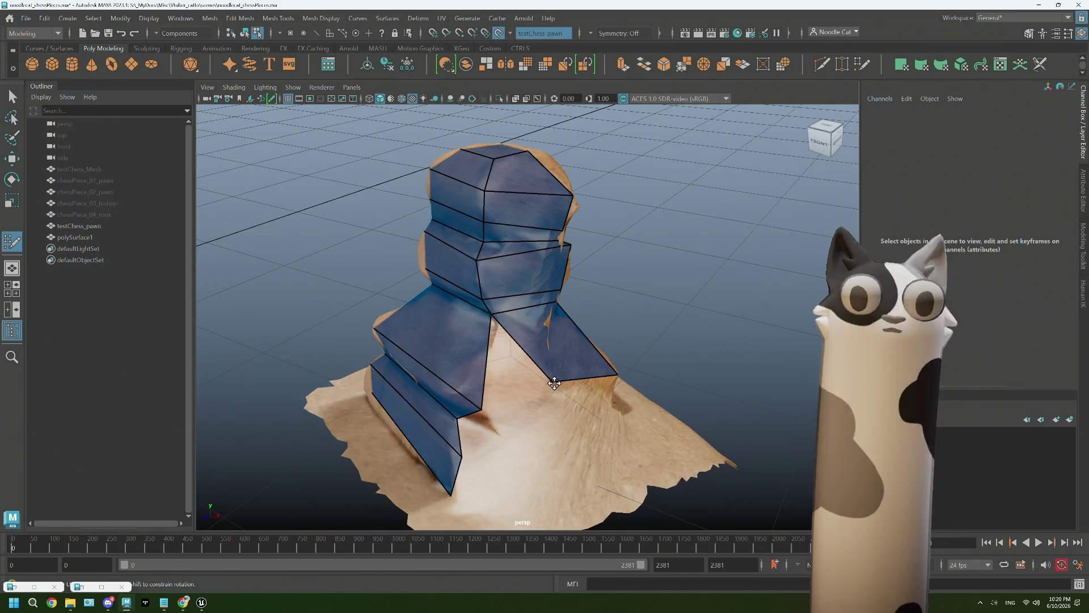
mouse_move(551, 384)
mouse_down()
mouse_move(487, 397)
mouse_move(495, 412)
mouse_move(560, 380)
mouse_move(537, 391)
mouse_move(523, 383)
mouse_move(550, 381)
mouse_up()
drag(483, 390, 536, 401)
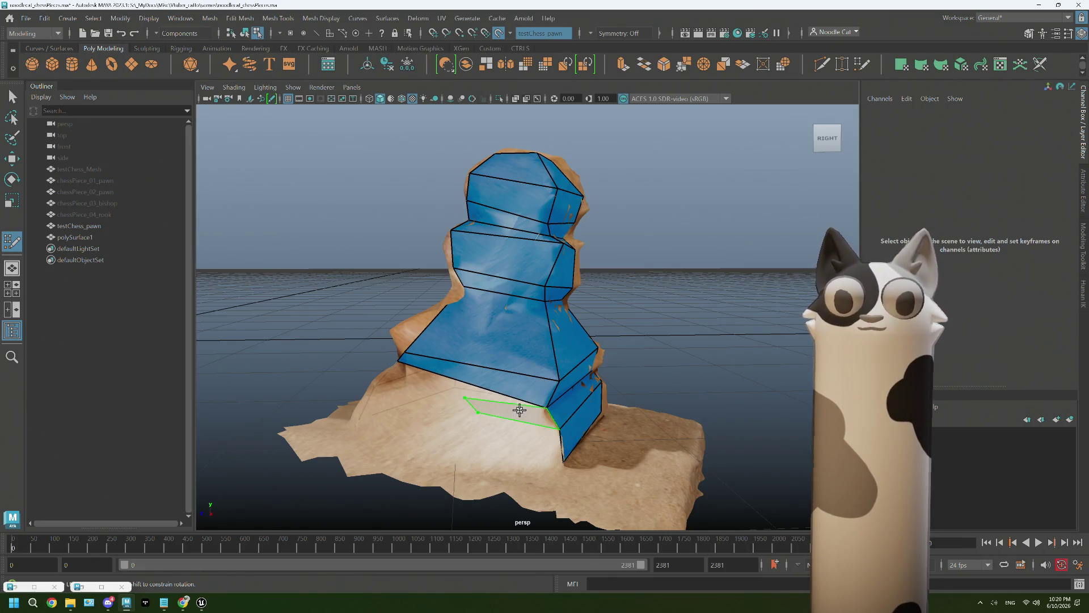
alt+drag(462, 421, 456, 422)
mouse_move(562, 405)
mouse_down()
mouse_move(456, 393)
mouse_move(463, 416)
mouse_move(448, 402)
mouse_move(447, 435)
mouse_up()
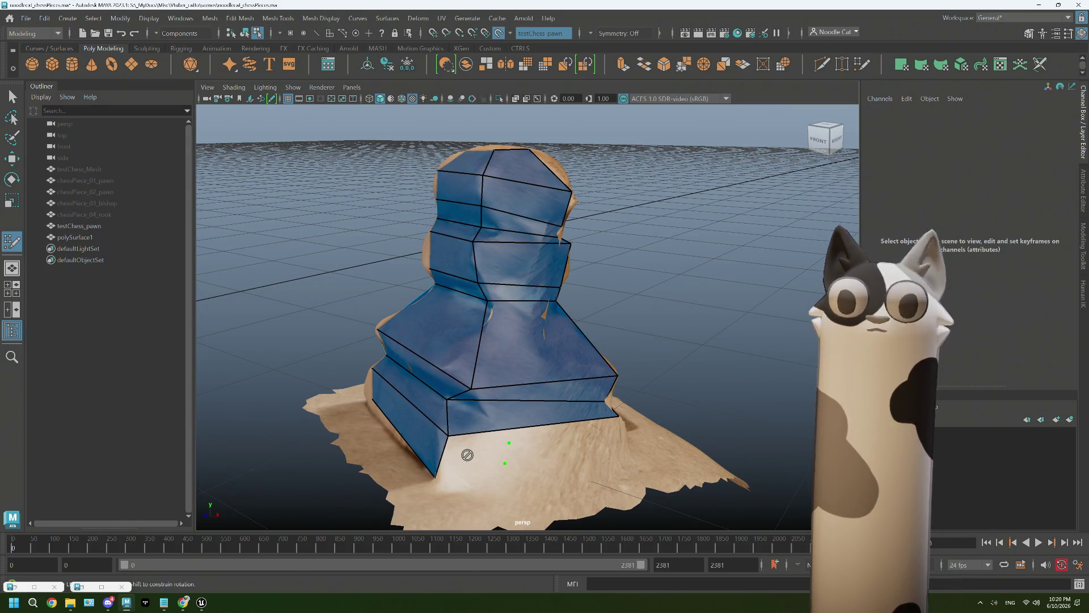
Draw a new quad along the pawn's base, check coverage all around, and return to object selection
mouse_move(439, 452)
alt+mouse_down()
mouse_move(486, 462)
mouse_move(520, 440)
alt+mouse_up()
shift+click(489, 472)
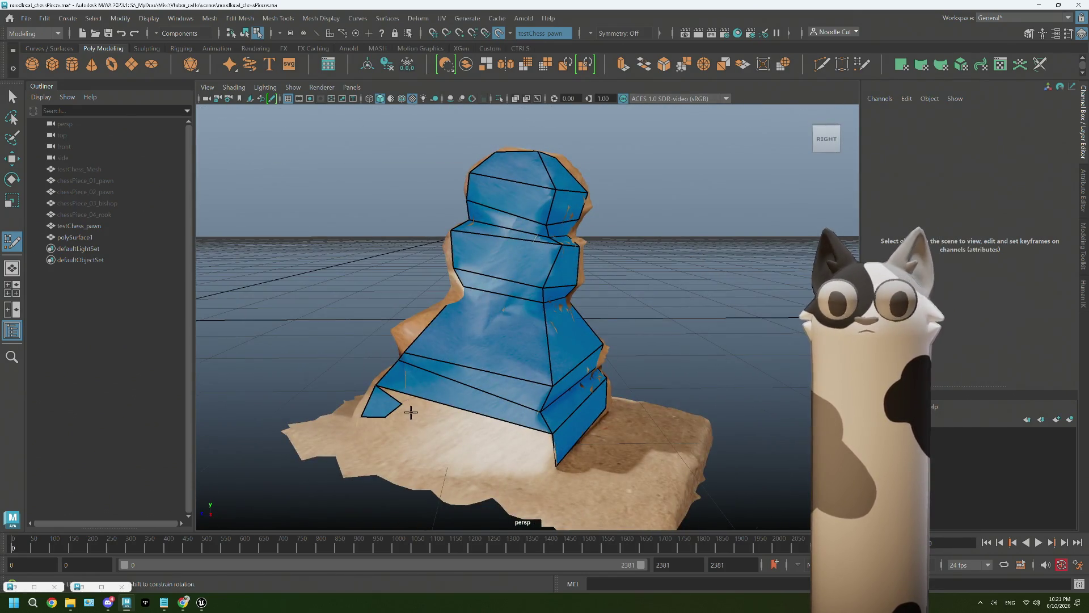
shift+click(552, 435)
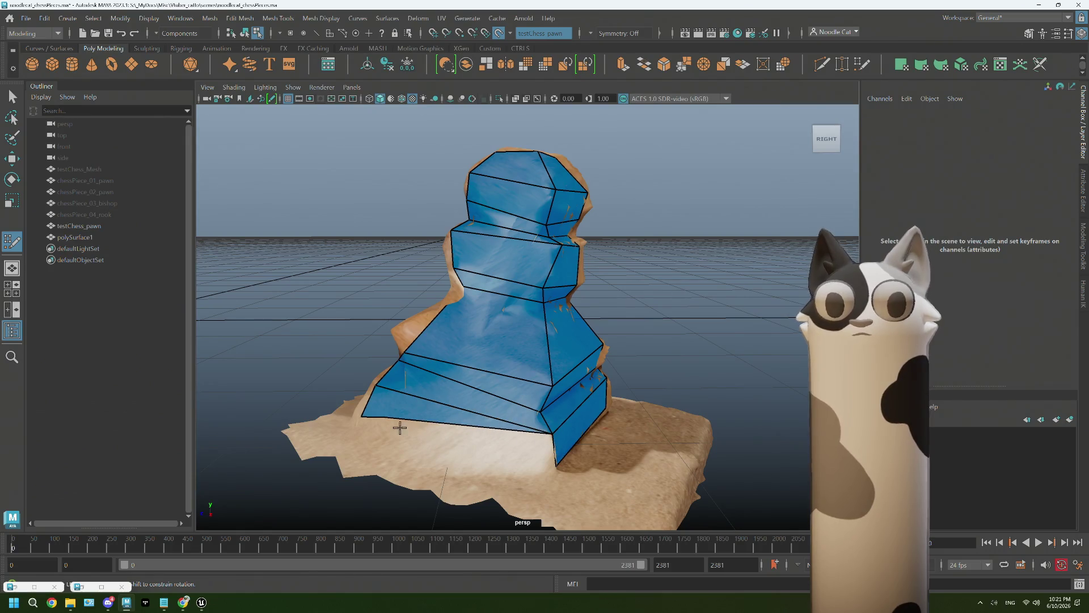
shift+click(559, 469)
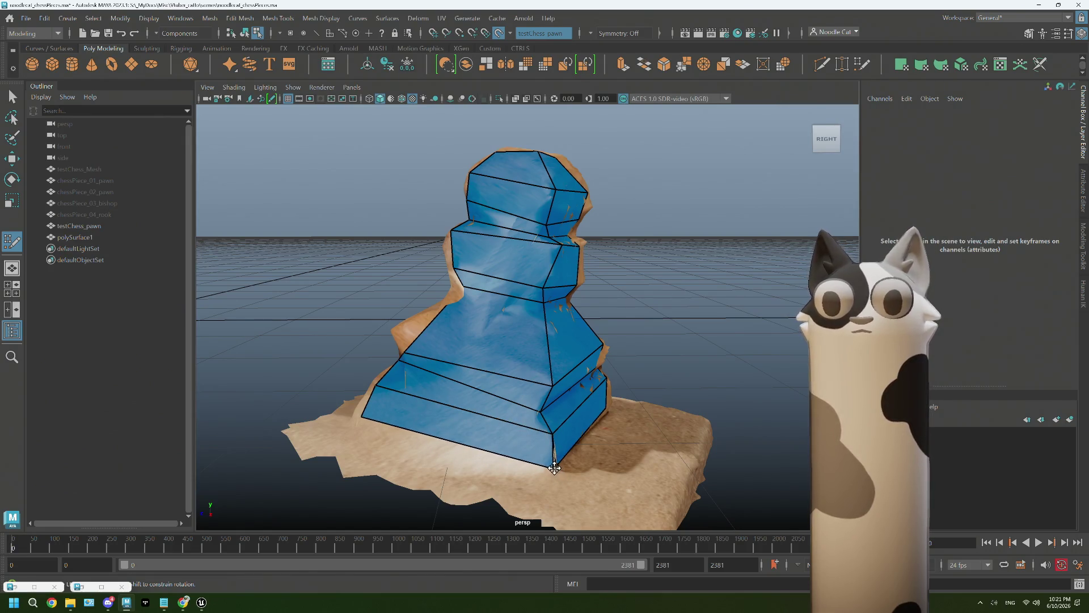
alt+drag(547, 465, 557, 475)
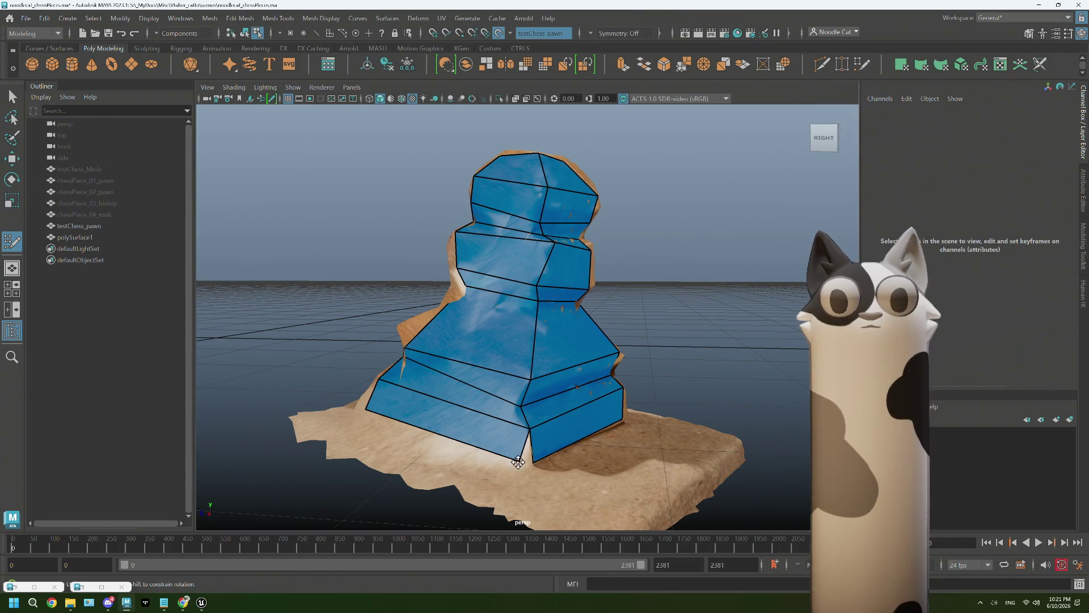
mouse_move(519, 387)
alt+mouse_down()
mouse_move(484, 386)
mouse_move(599, 358)
alt+mouse_up()
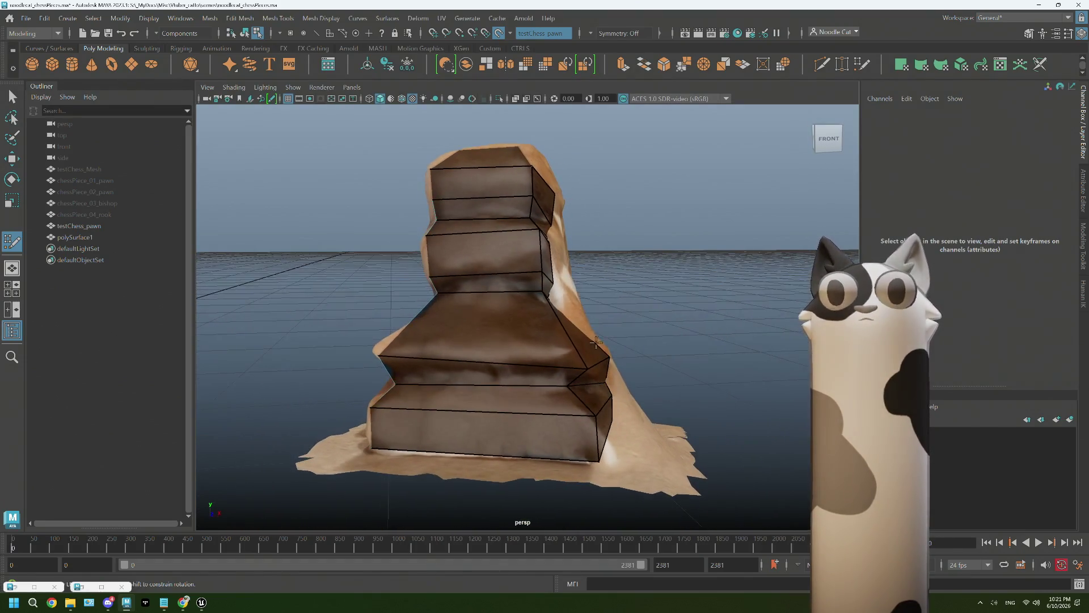
mouse_move(585, 416)
alt+mouse_down()
mouse_move(569, 362)
mouse_move(546, 348)
mouse_move(558, 351)
alt+mouse_up()
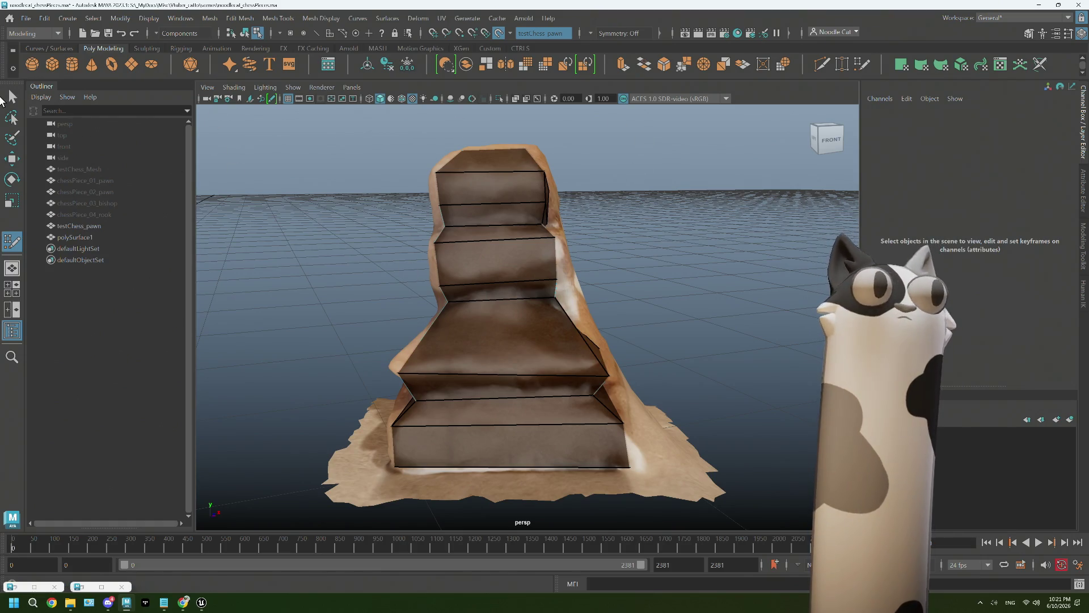
key(q)
Hide the testChess_pawn scan and turn off Make Live on the scan surface
click(113, 225)
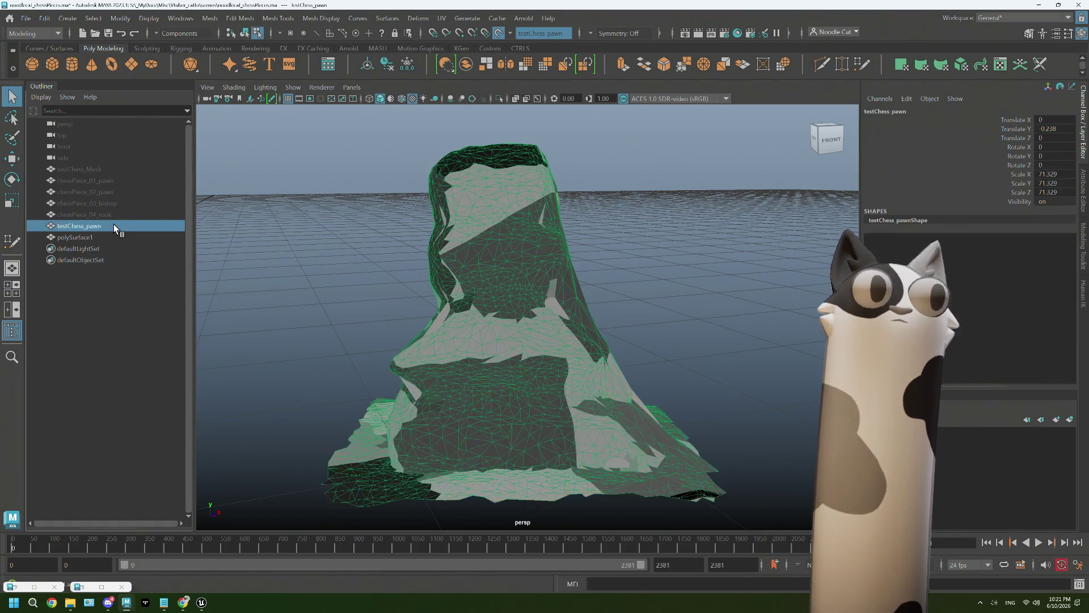
key(h)
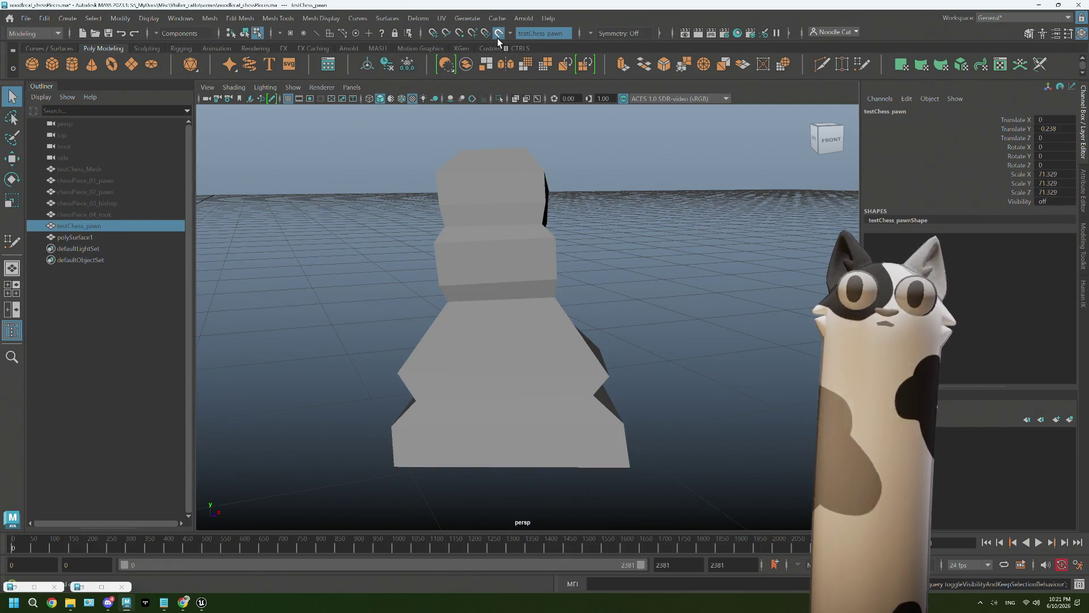
click(467, 56)
alt+drag(560, 369, 462, 372)
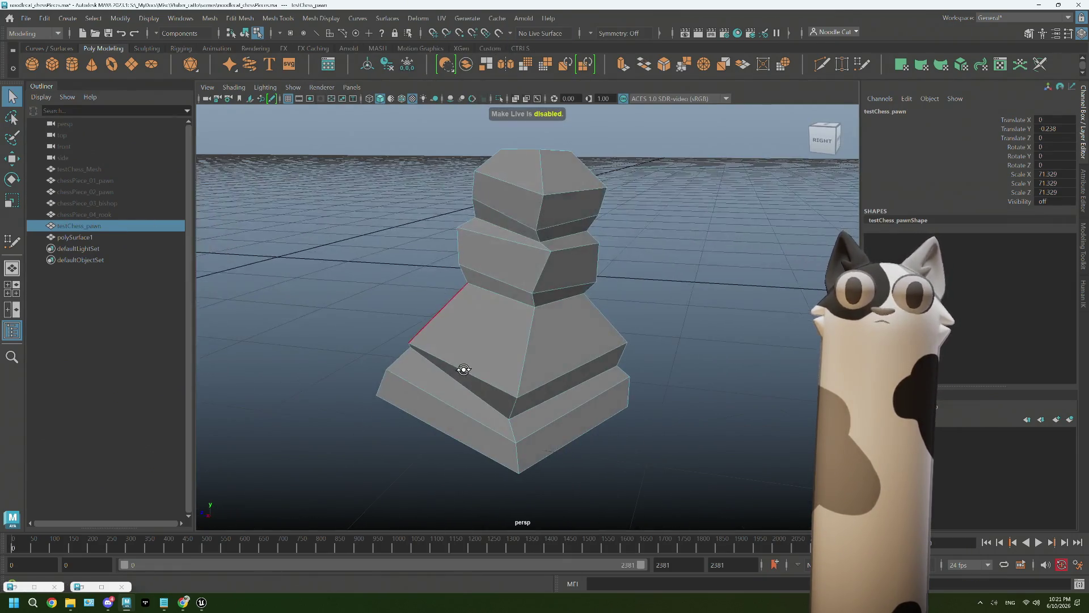
right_click(462, 372)
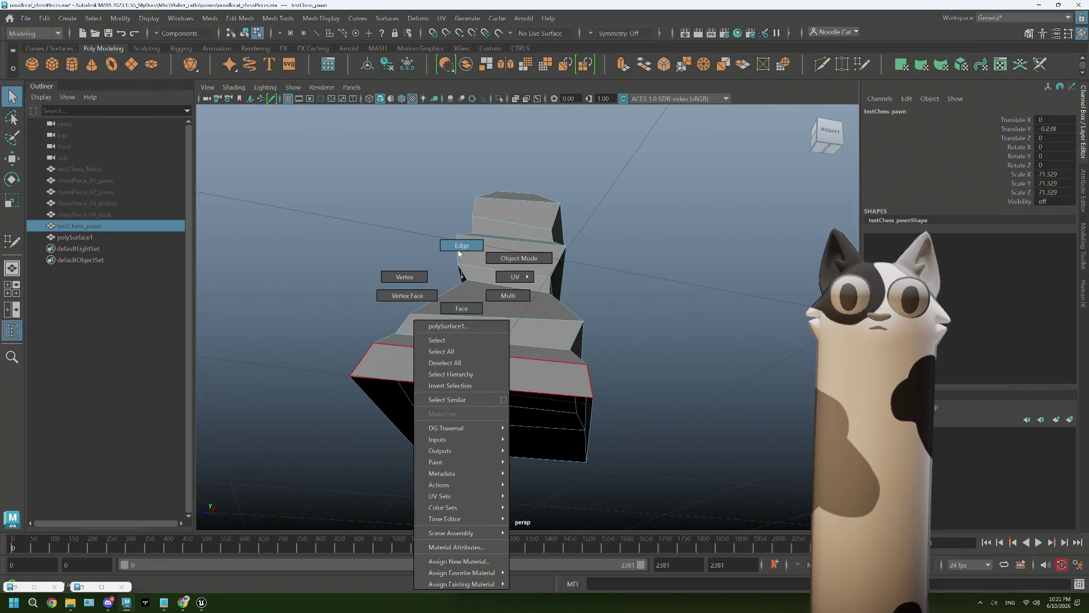
key(ctrl+z)
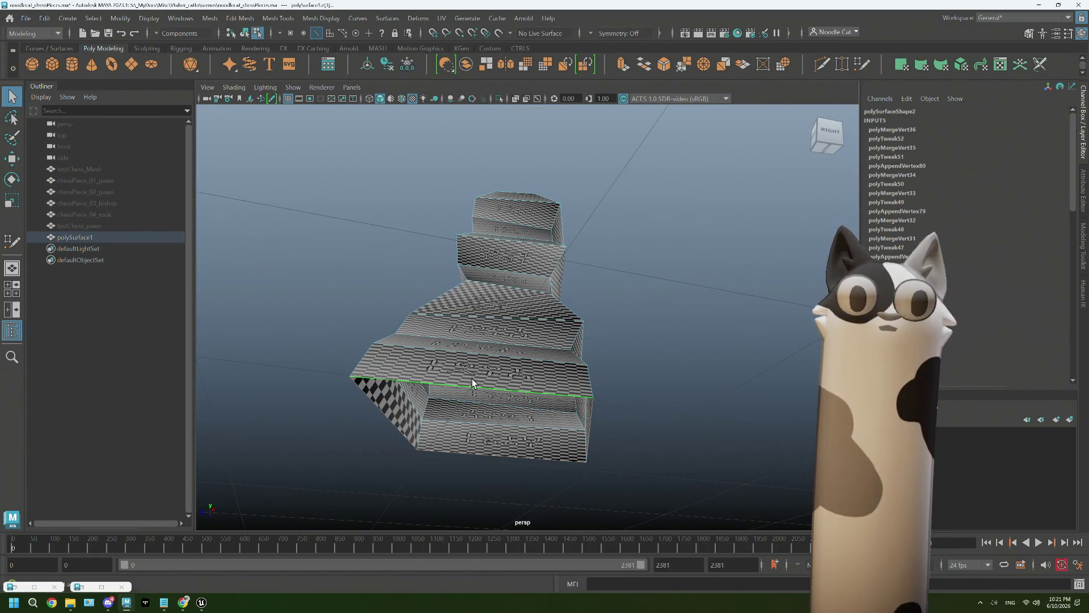
Fill the hole in the retopology mesh's bottom with Mesh > Fill Hole and open the UV Editor
click(212, 25)
click(338, 204)
right_drag(489, 247, 540, 241)
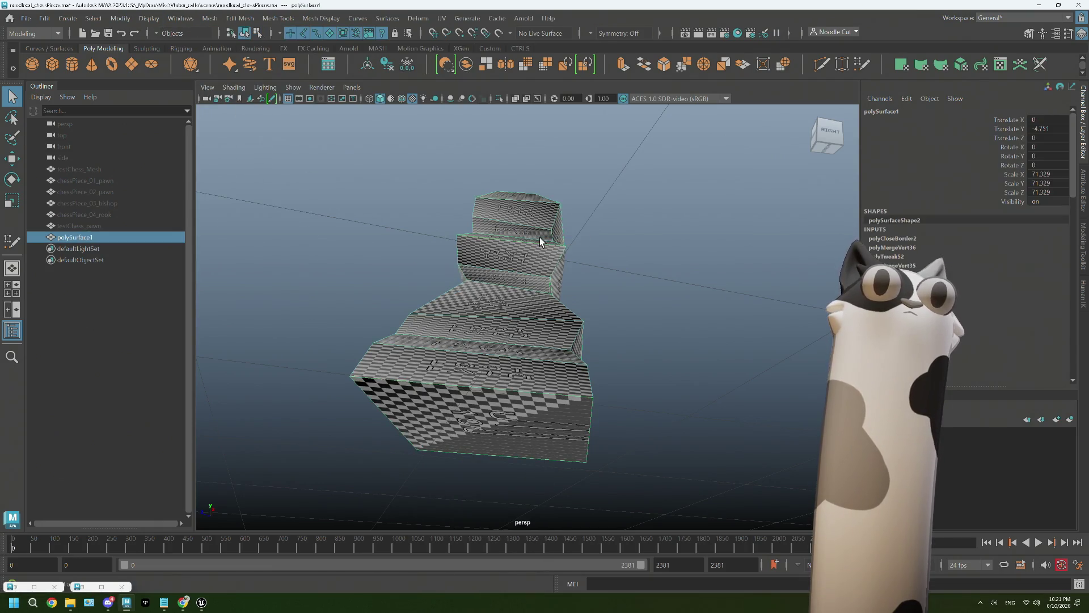
alt+drag(540, 242, 535, 12)
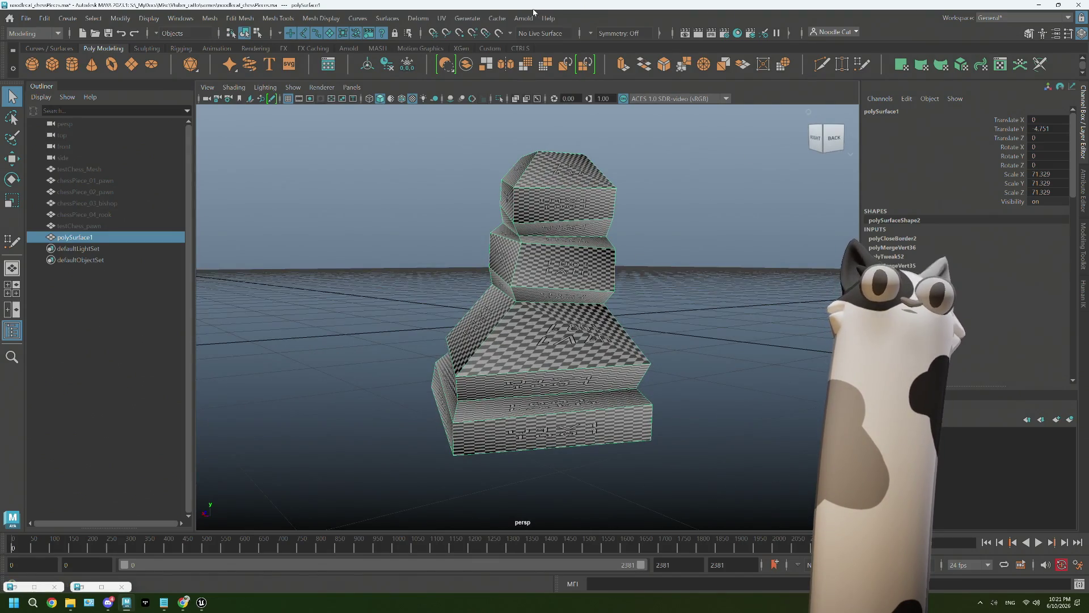
click(442, 18)
click(476, 40)
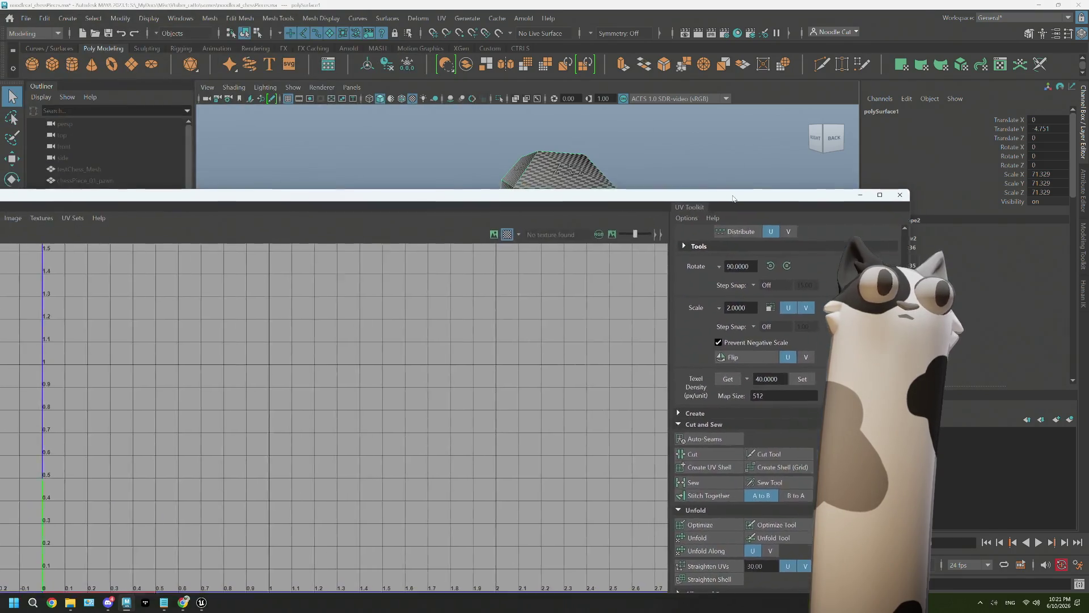
Apply a cylindrical UV projection to the pawn mesh and unfold the shell into a new layout
click(68, 220)
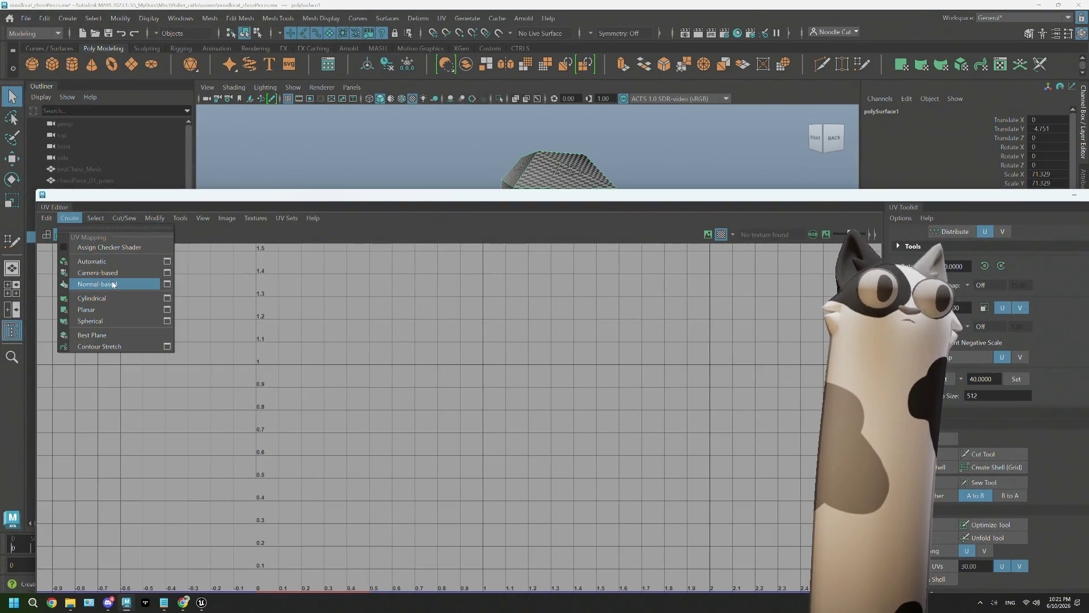
click(106, 298)
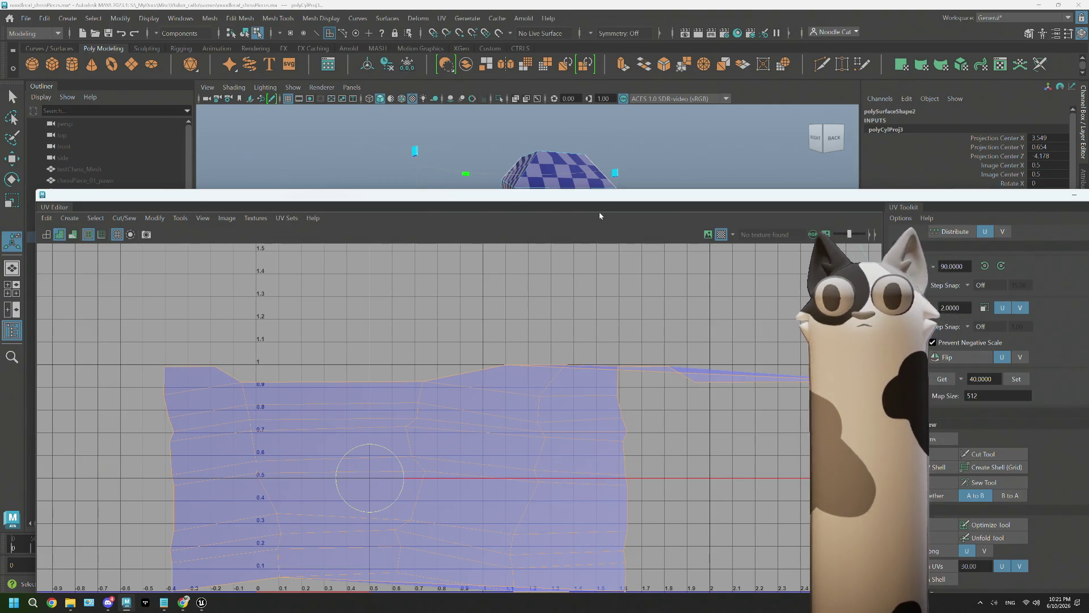
drag(552, 194, 532, 266)
alt+drag(532, 190, 690, 186)
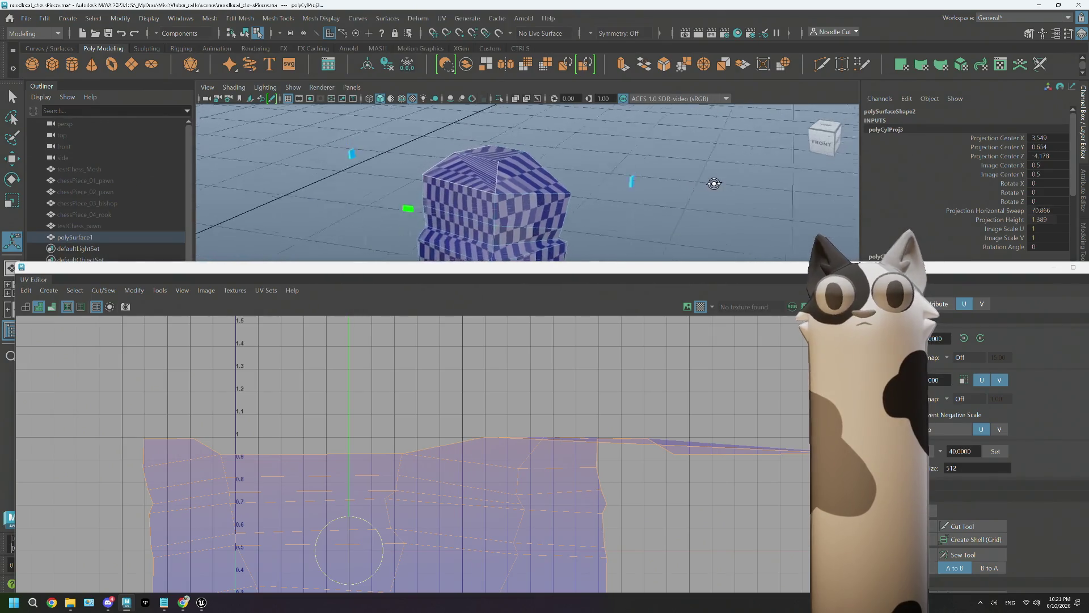
mouse_move(691, 187)
alt+mouse_down()
mouse_move(731, 239)
mouse_move(512, 195)
alt+mouse_up()
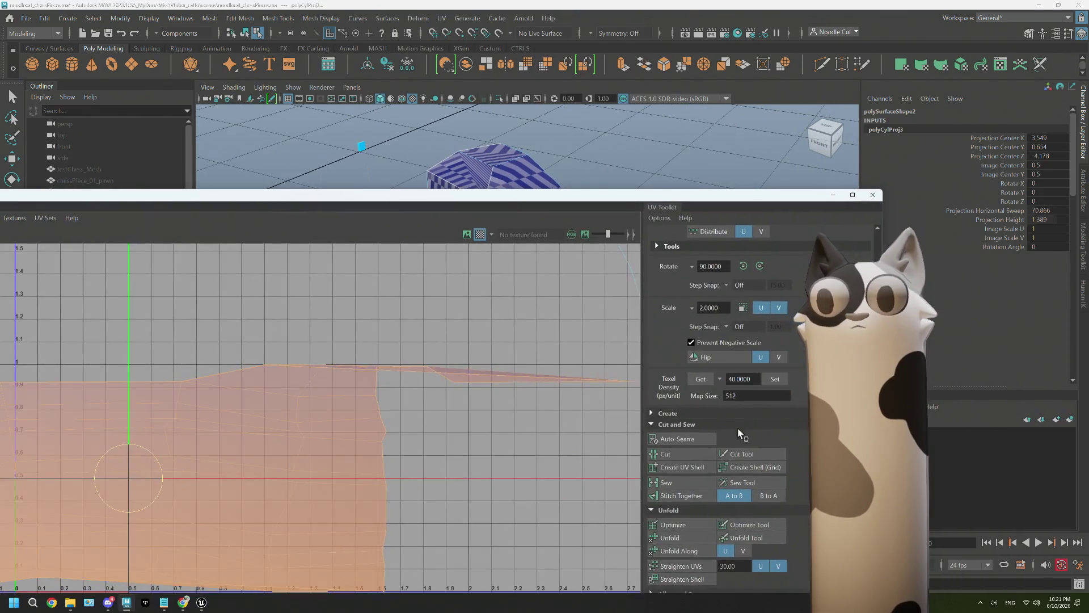
click(670, 536)
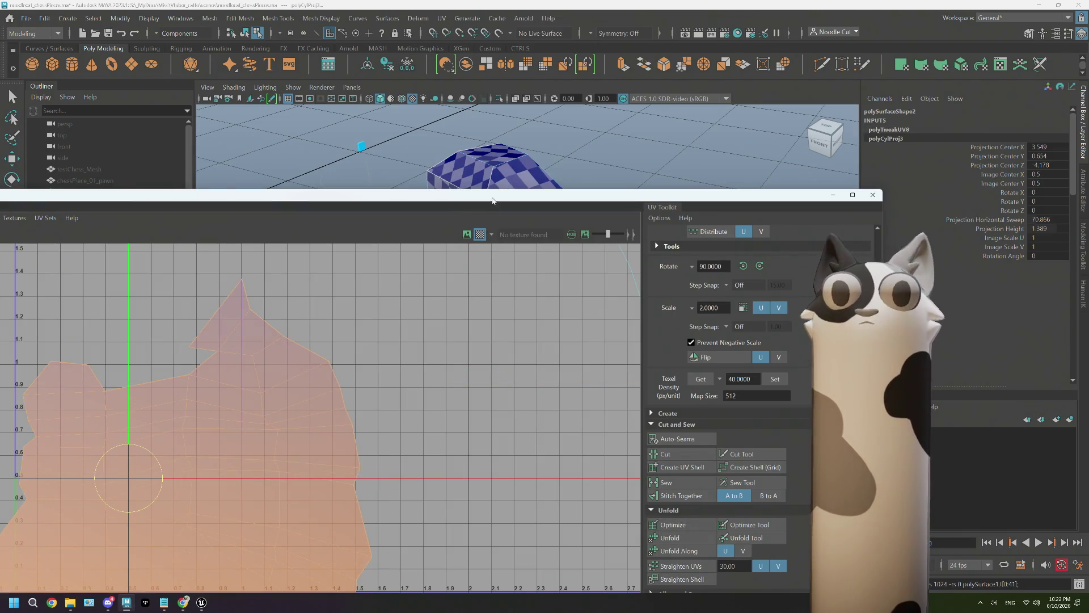
In edge mode, sew the selected UV edges and cut a seam on the pawn's top blocks
drag(494, 197, 1, 36)
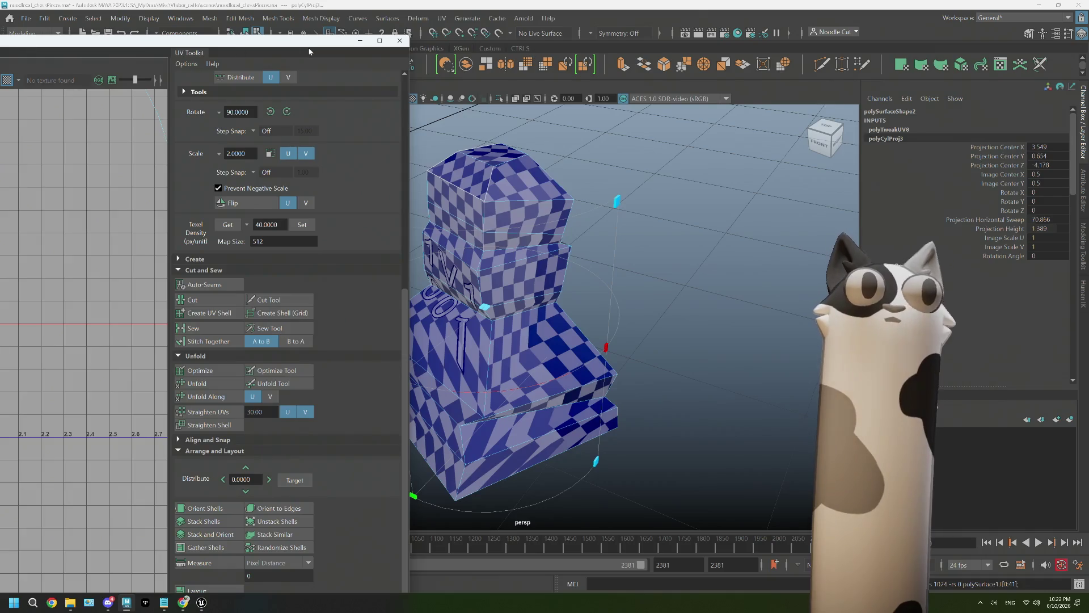
drag(214, 32, 176, 22)
right_drag(496, 290, 463, 129)
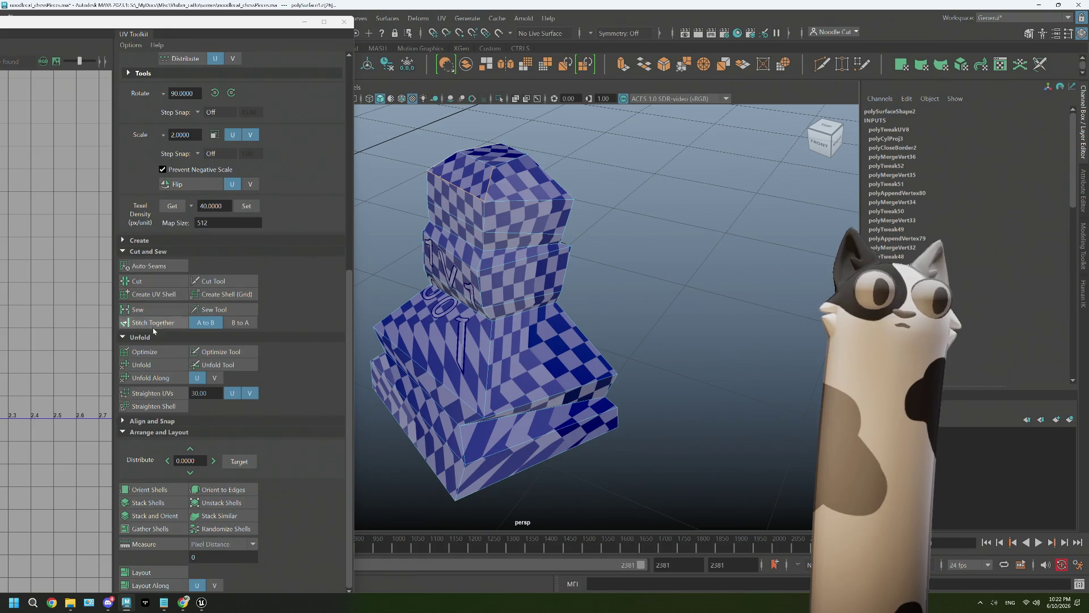
click(141, 307)
alt+drag(503, 370, 512, 294)
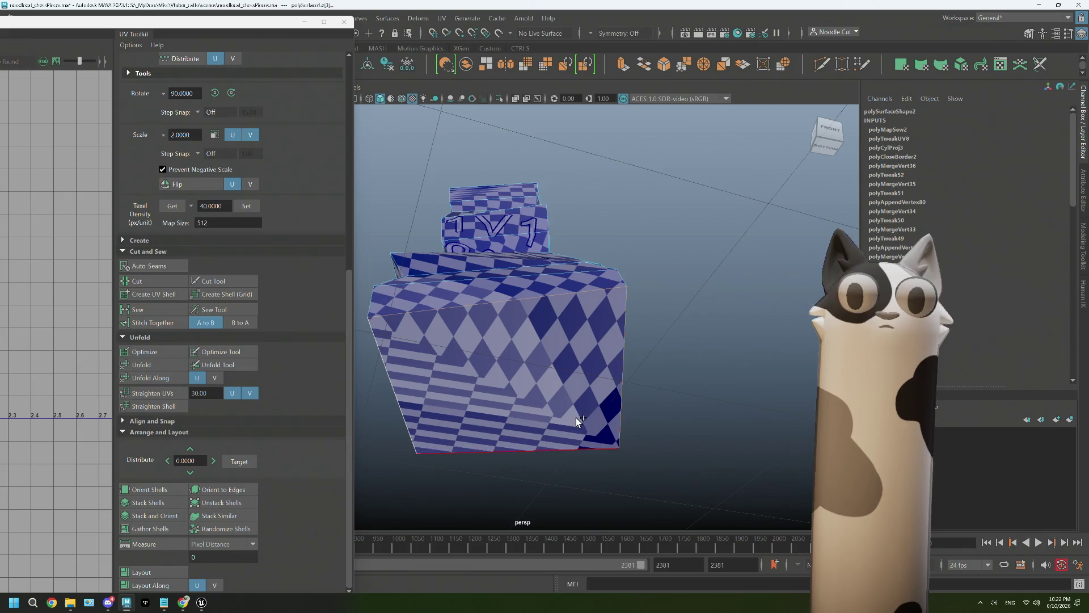
click(148, 285)
Cut the UVs along the top block edge, then sew the chosen edges back together
mouse_move(486, 377)
alt+mouse_down()
mouse_move(574, 394)
mouse_move(542, 416)
alt+mouse_up()
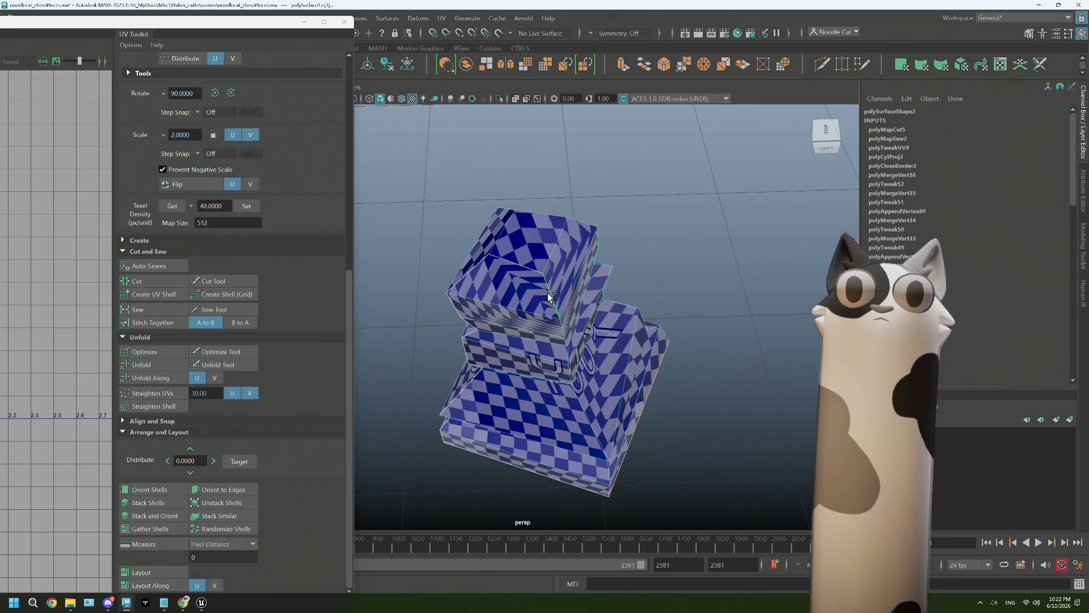
click(136, 281)
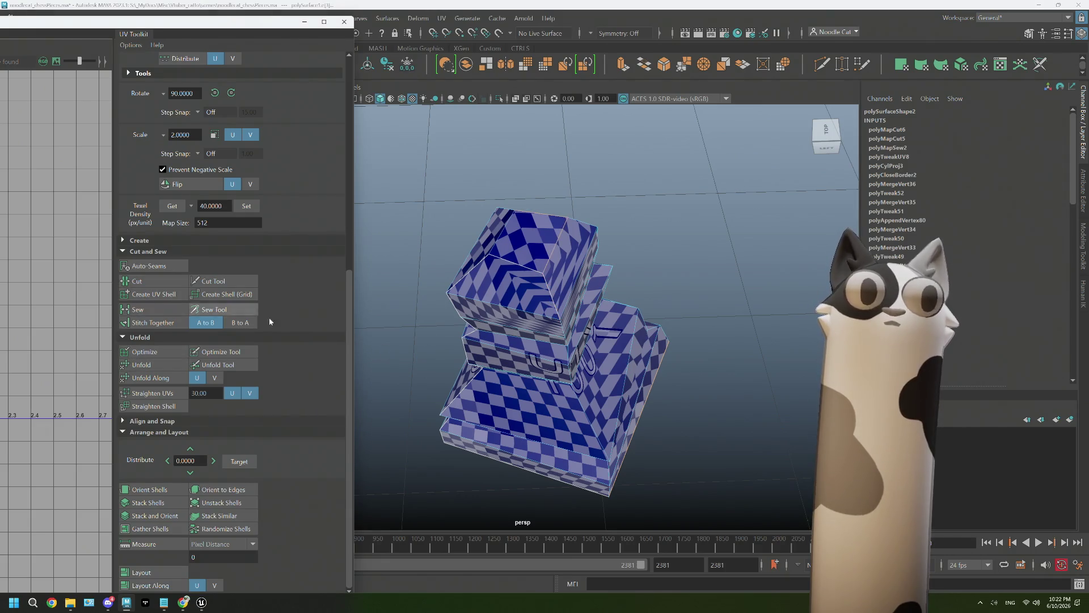
right_click(551, 296)
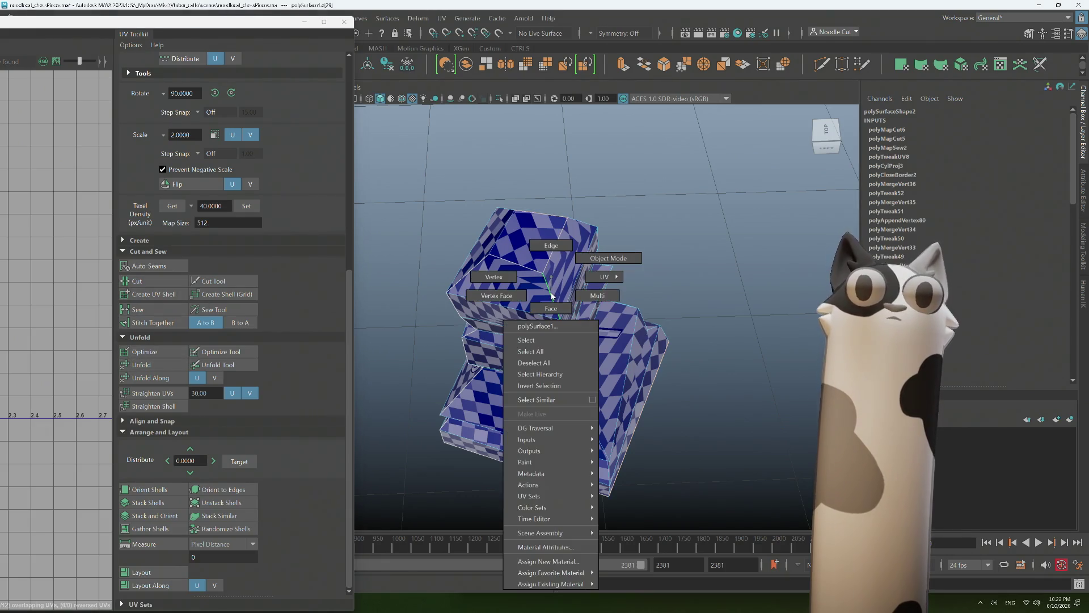
click(545, 254)
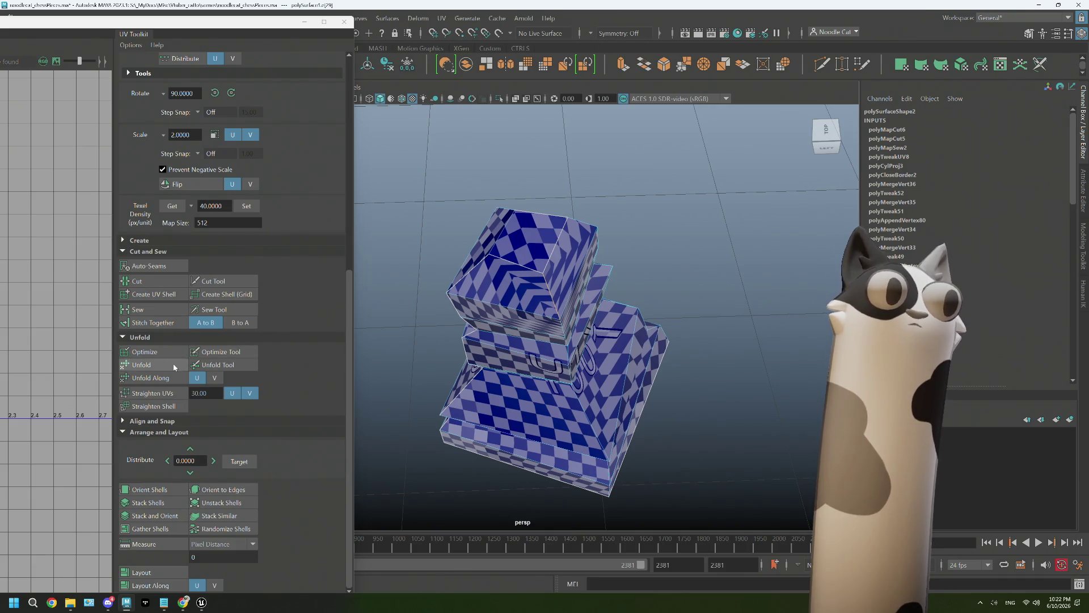
click(138, 309)
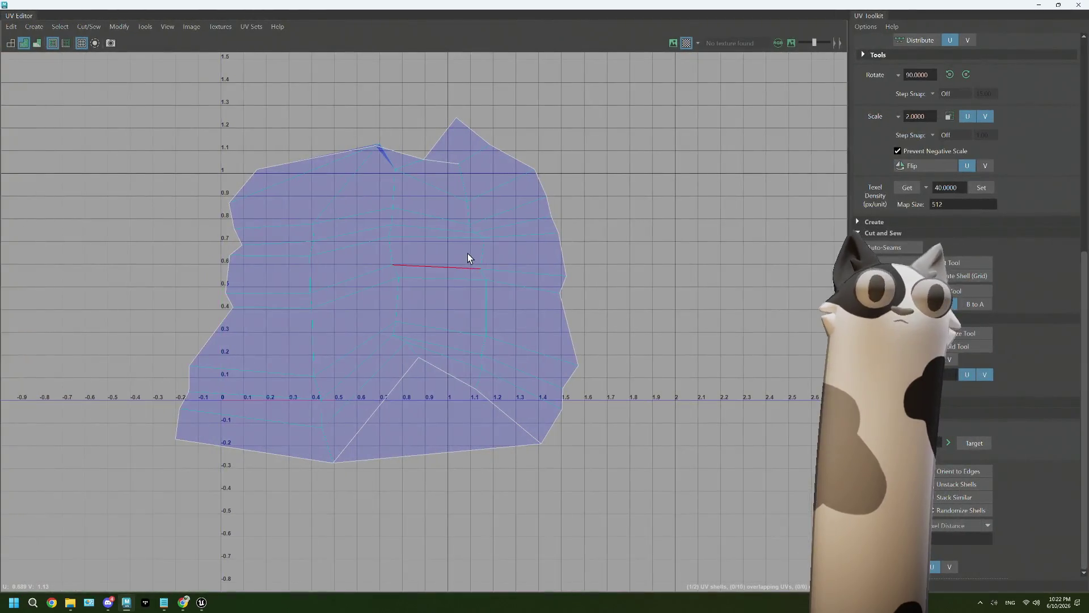
Select the UV shells, unfold the large one, and straighten and move the small square up-left
right_click(467, 253)
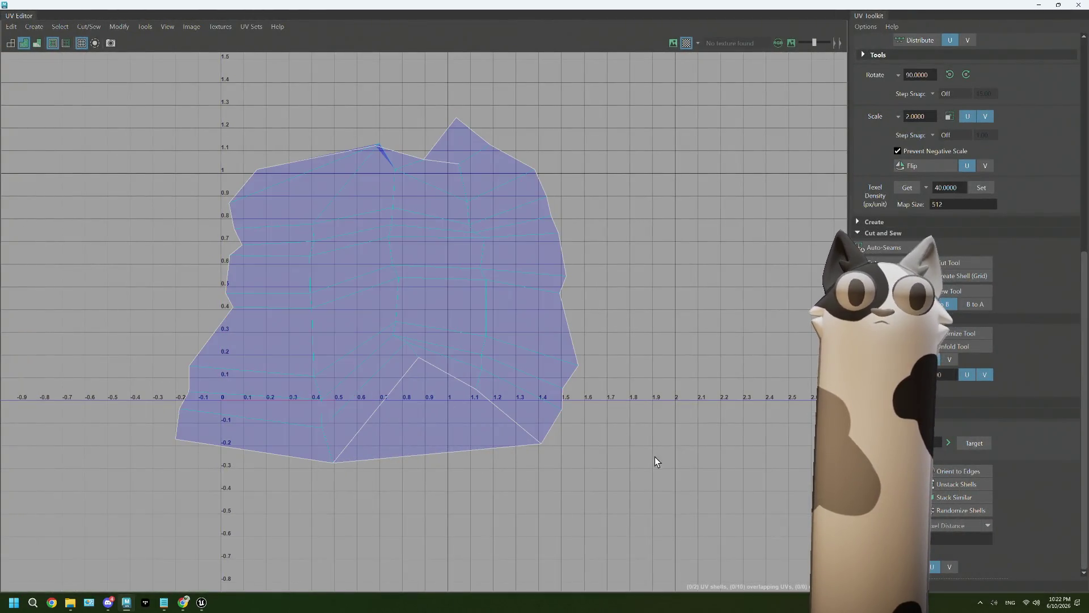
drag(654, 461, 162, 102)
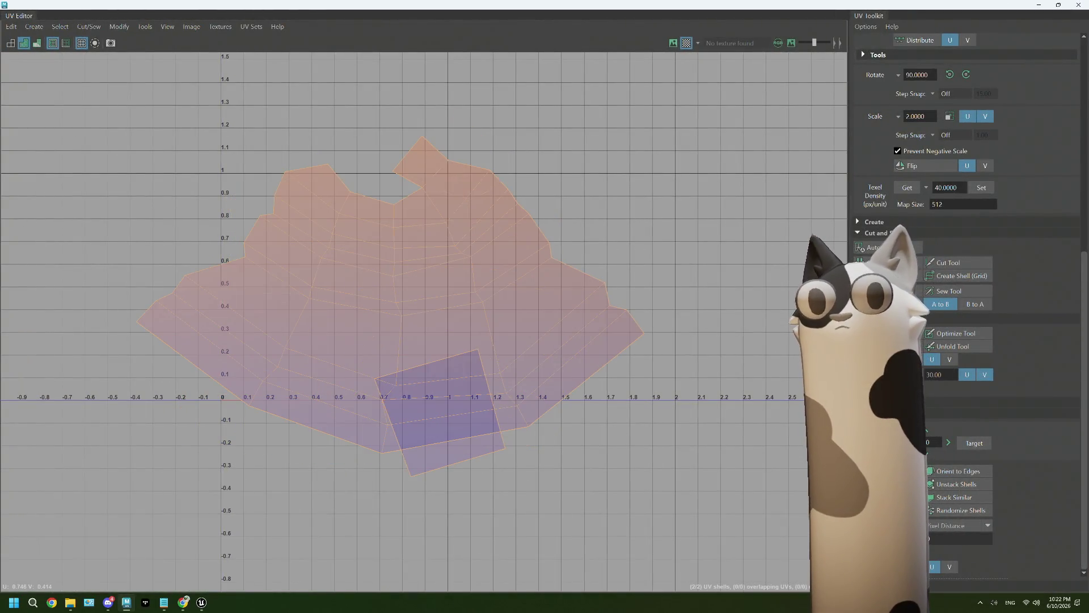
click(370, 309)
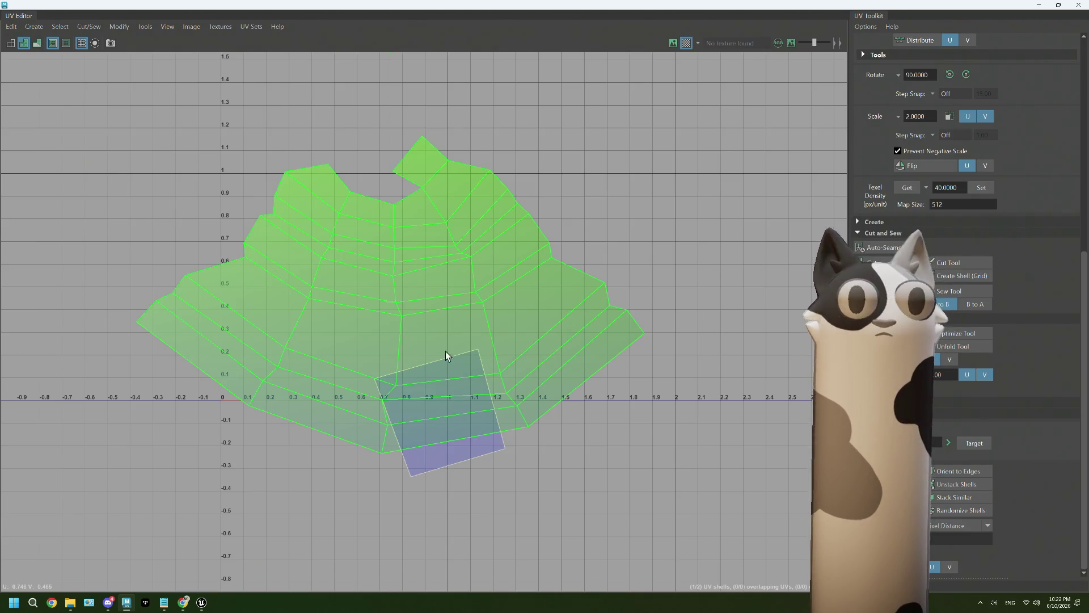
key(ctrl+z)
key(ctrl+z)
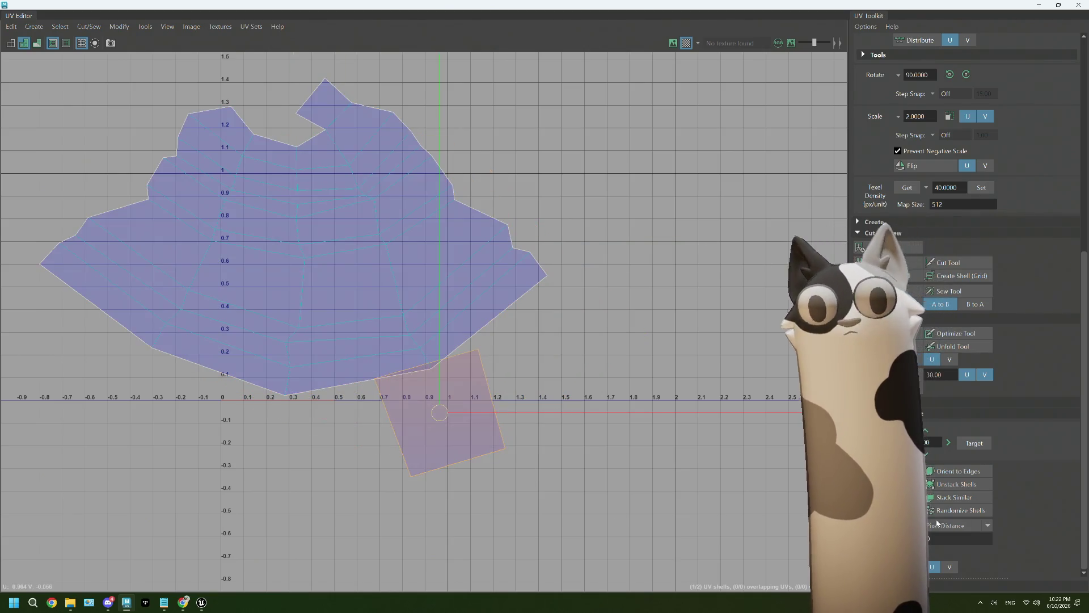
key(ctrl+z)
click(453, 379)
drag(452, 379, 190, 378)
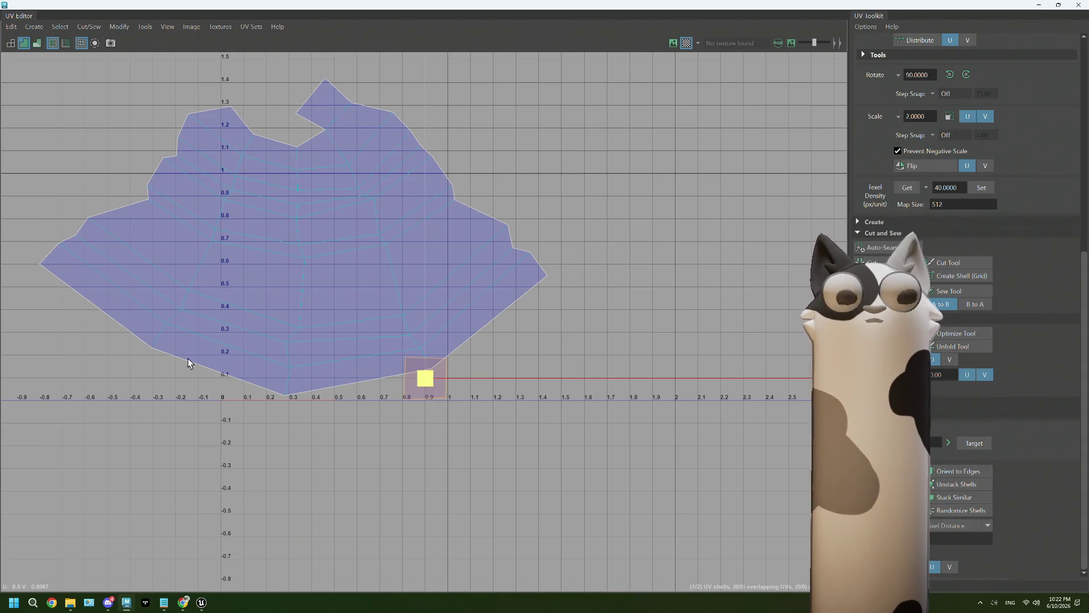
Shrink the large UV shell, place it beside the small square inside 0–1, and save the scene
click(290, 253)
middle_drag(1038, 281, 421, 295)
key(w)
drag(292, 240, 312, 352)
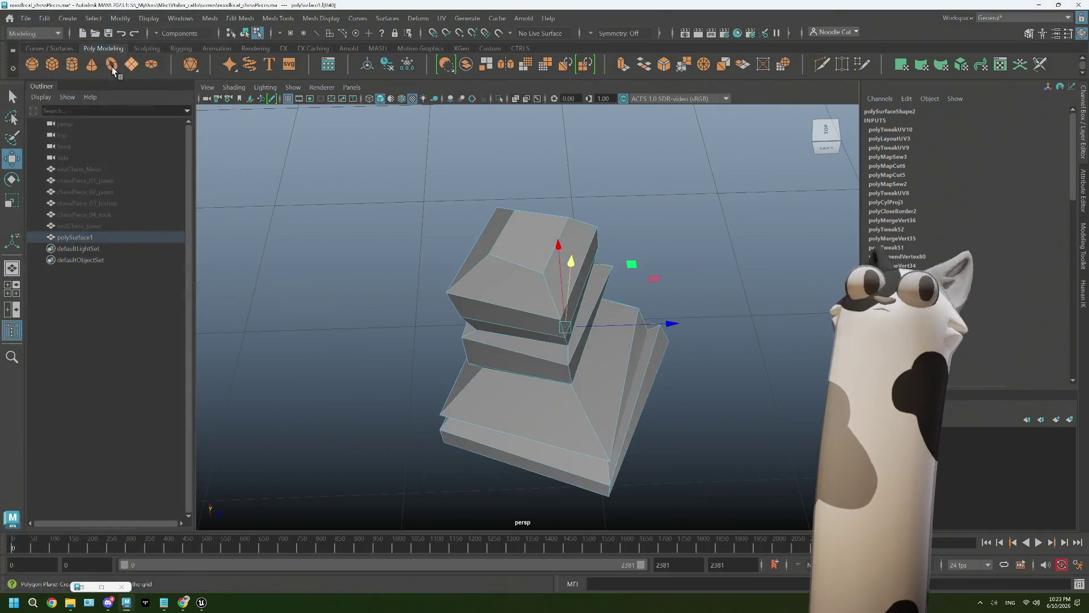
key(ctrl+s)
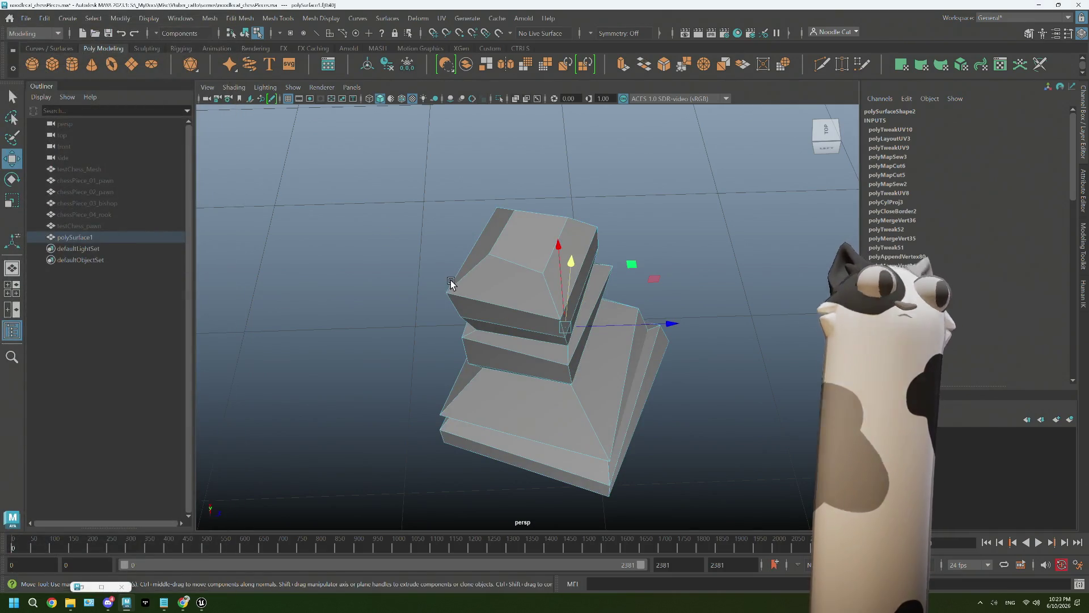
mouse_move(672, 273)
alt+mouse_down()
mouse_move(640, 348)
mouse_move(601, 341)
alt+mouse_up()
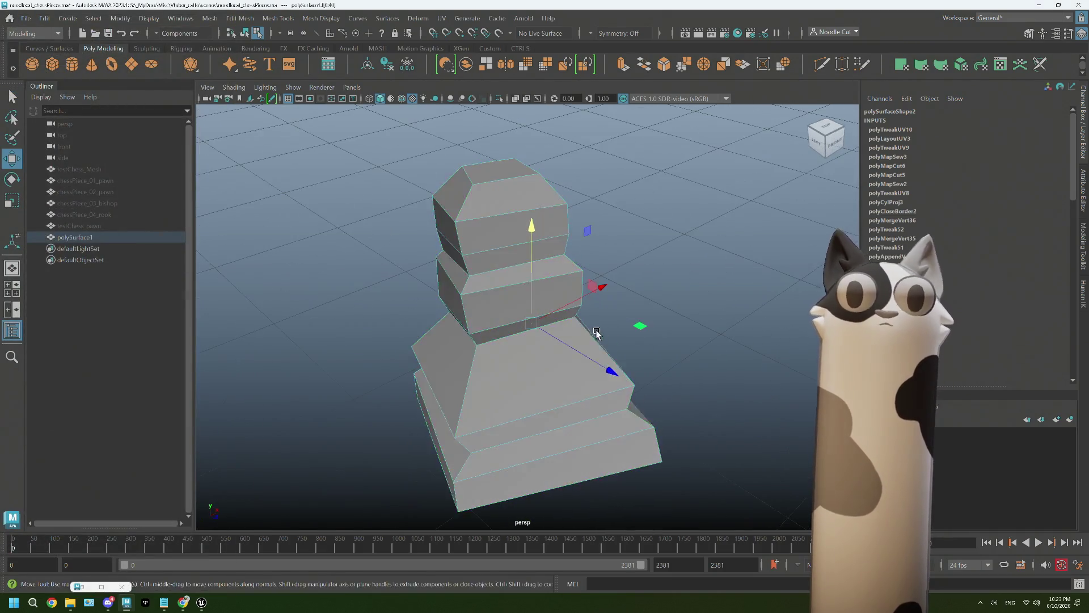
click(121, 235)
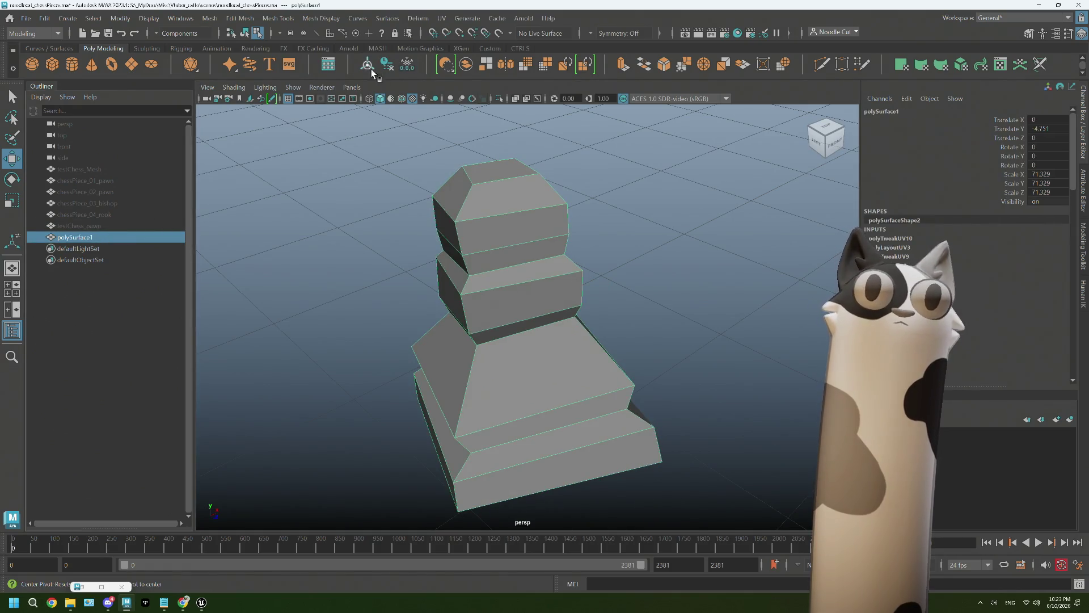
Edit the mesh's pivot orientation from an underside view, then leave pivot editing
key(Insert)
mouse_move(644, 348)
alt+mouse_down()
mouse_move(603, 304)
mouse_move(518, 381)
mouse_move(511, 433)
mouse_move(518, 413)
alt+mouse_up()
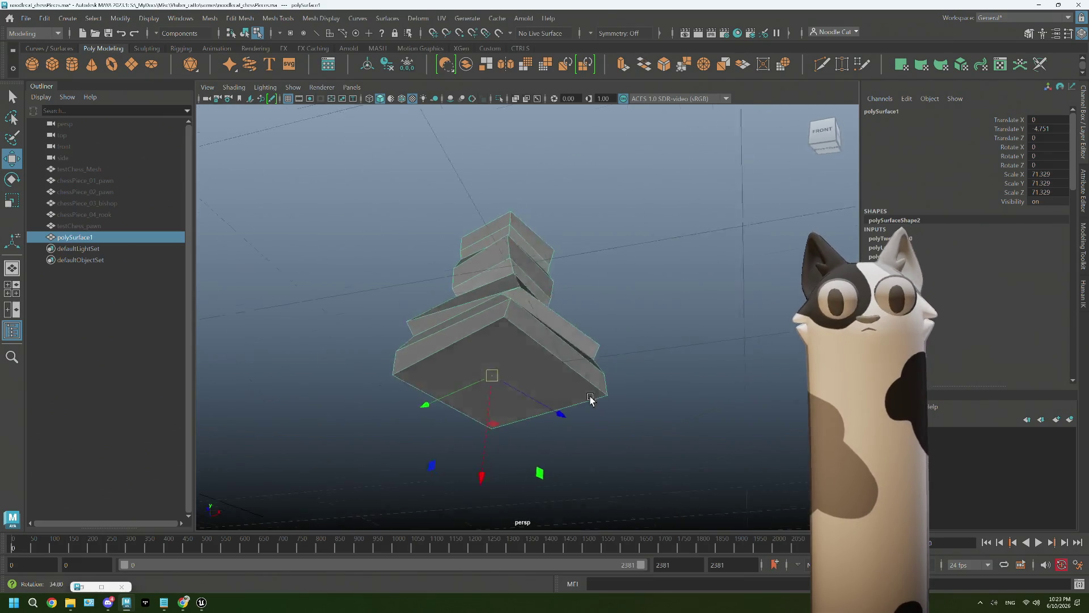
key(d)
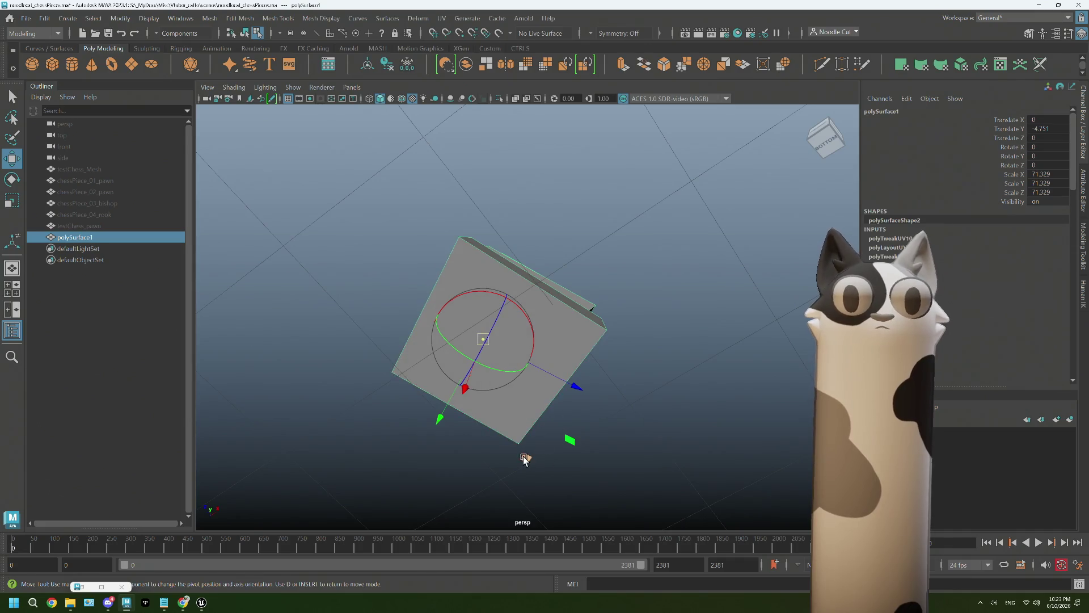
key(Insert)
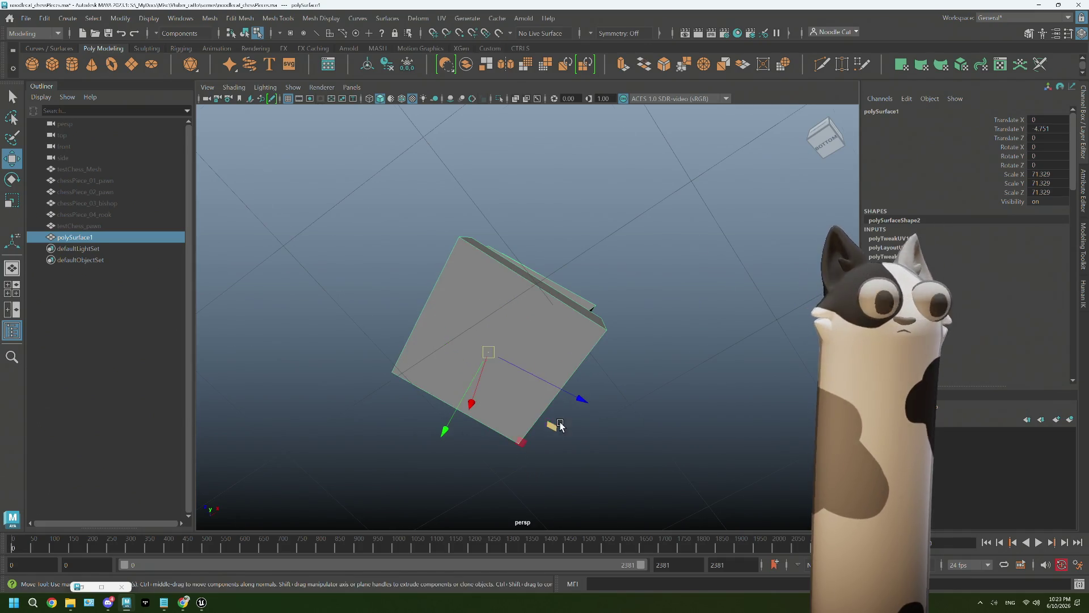
alt+drag(559, 425, 449, 347)
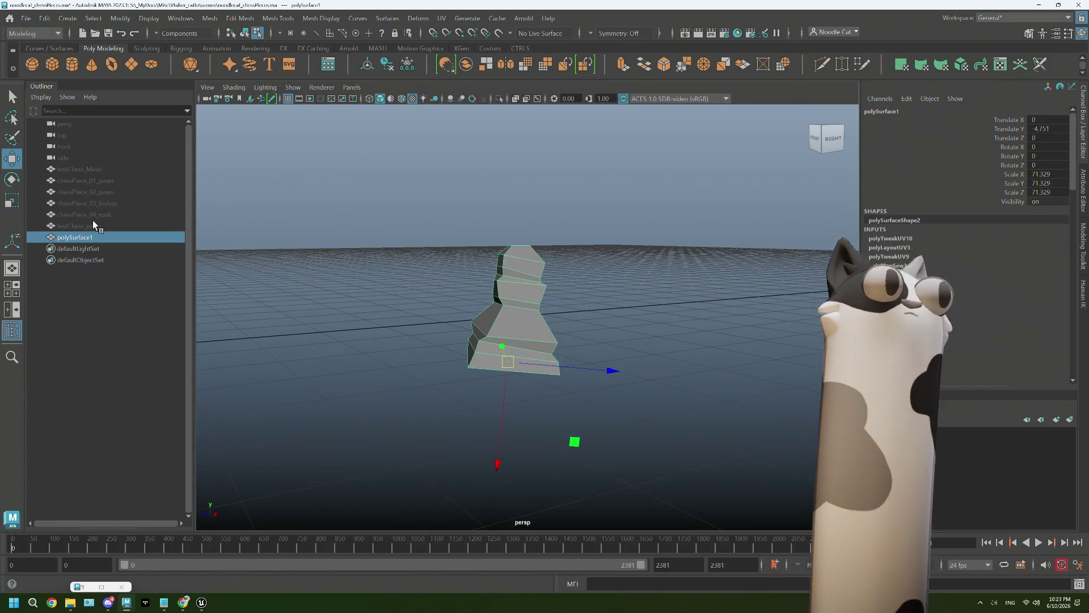
Set the Move tool's Axis Orientation to World and switch to the front view
double_click(13, 158)
click(137, 101)
click(146, 120)
click(247, 58)
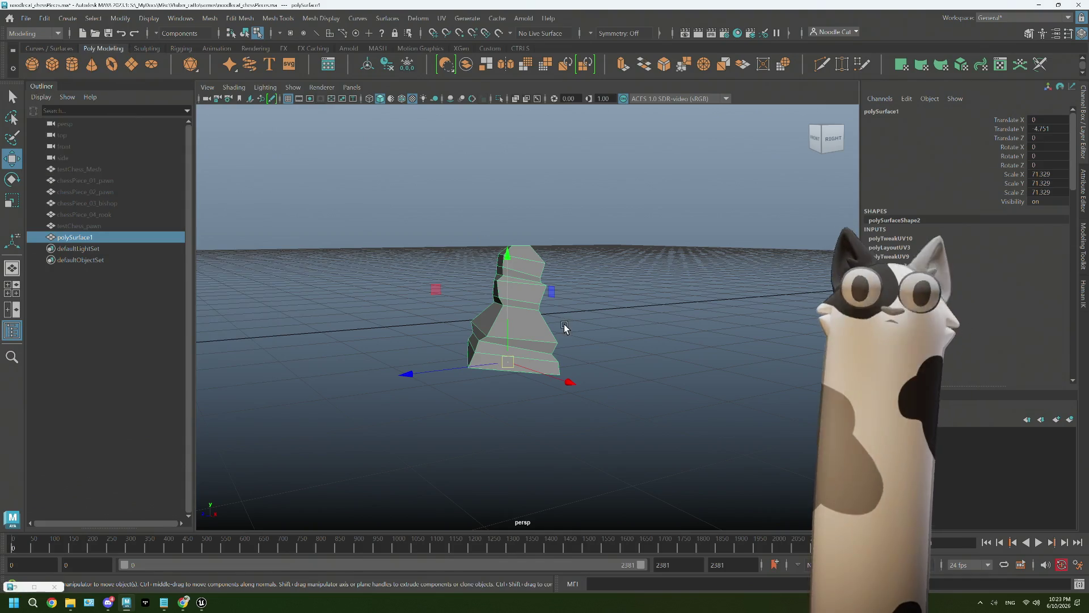
mouse_move(499, 390)
alt+mouse_down()
mouse_move(515, 343)
mouse_move(317, 332)
alt+mouse_up()
key(space)
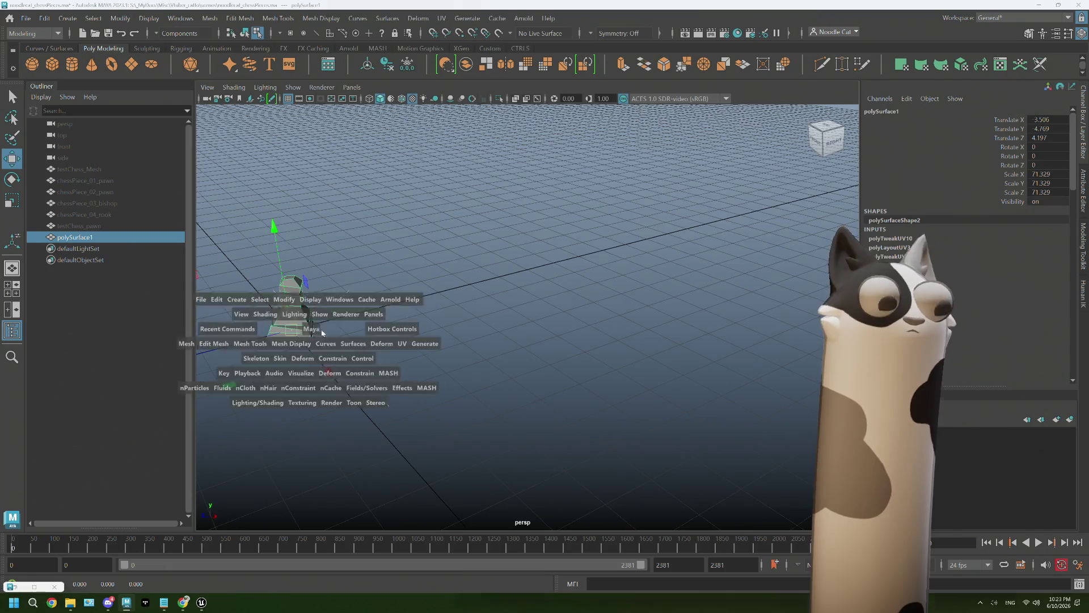
key(space)
key(space)
key(space)
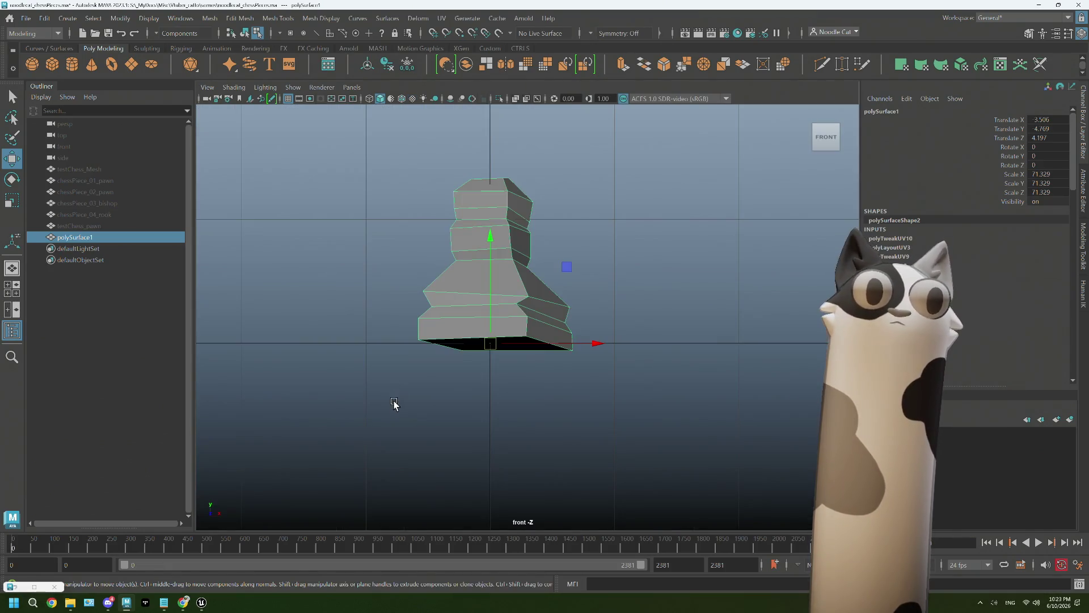
Tilt the mesh slightly with Rotate and nudge it down along Y onto the grid
key(e)
drag(488, 261, 487, 270)
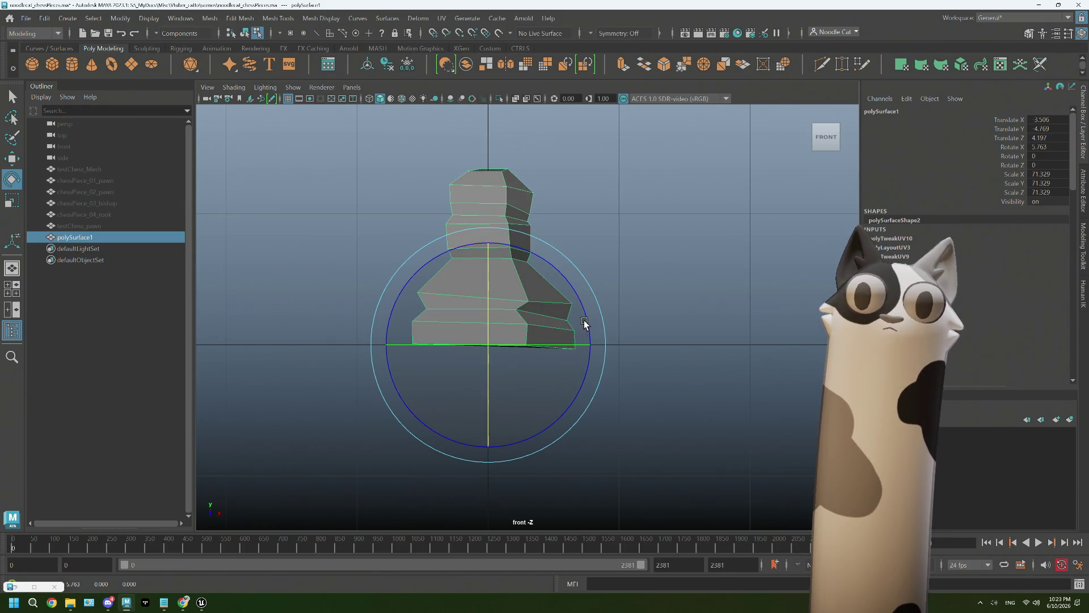
drag(584, 324, 584, 321)
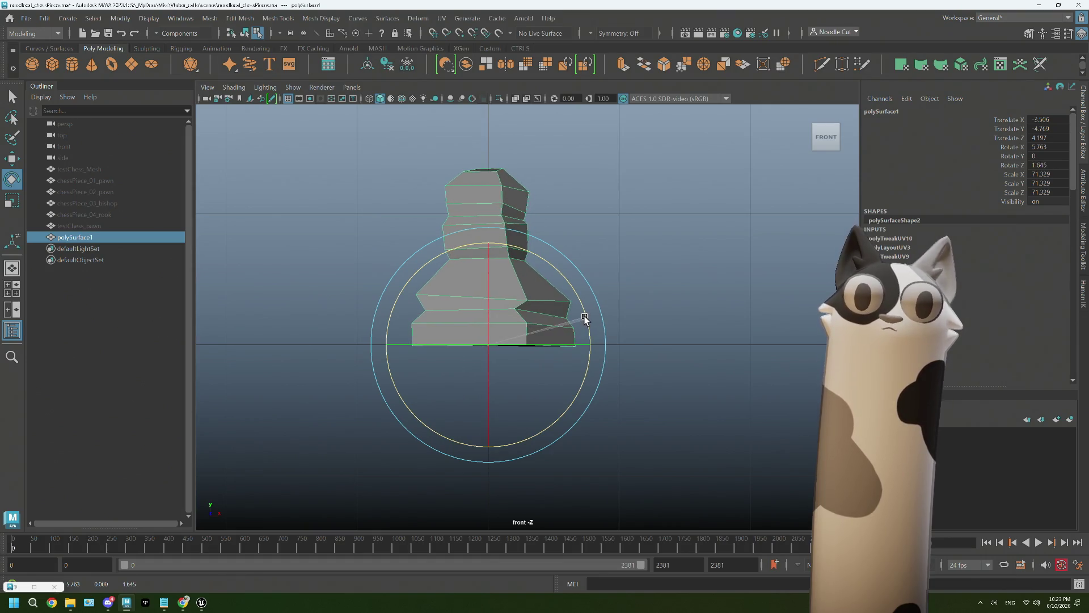
key(w)
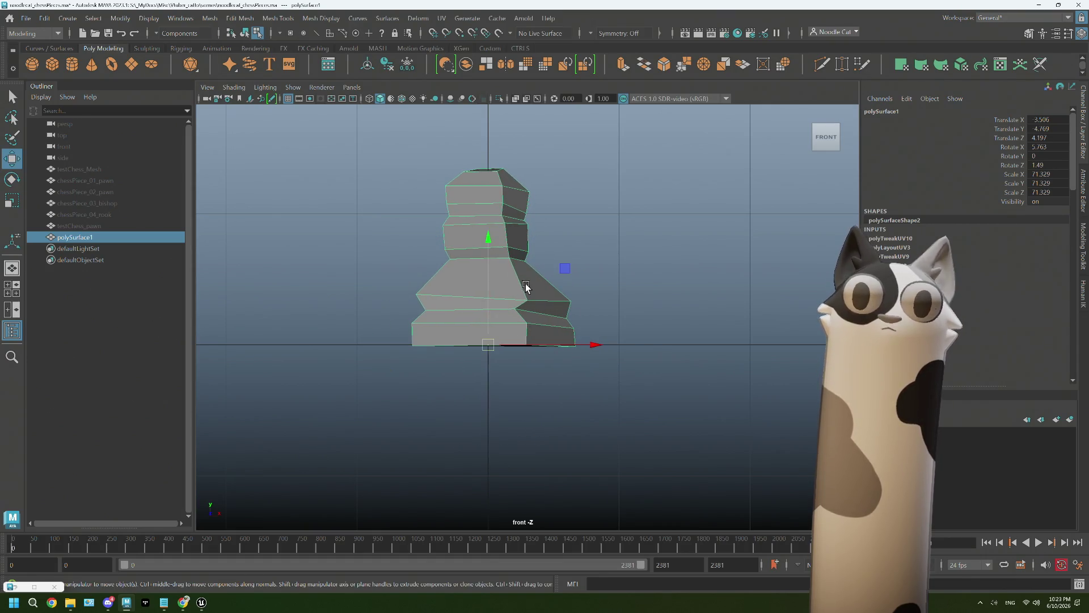
drag(491, 243, 490, 242)
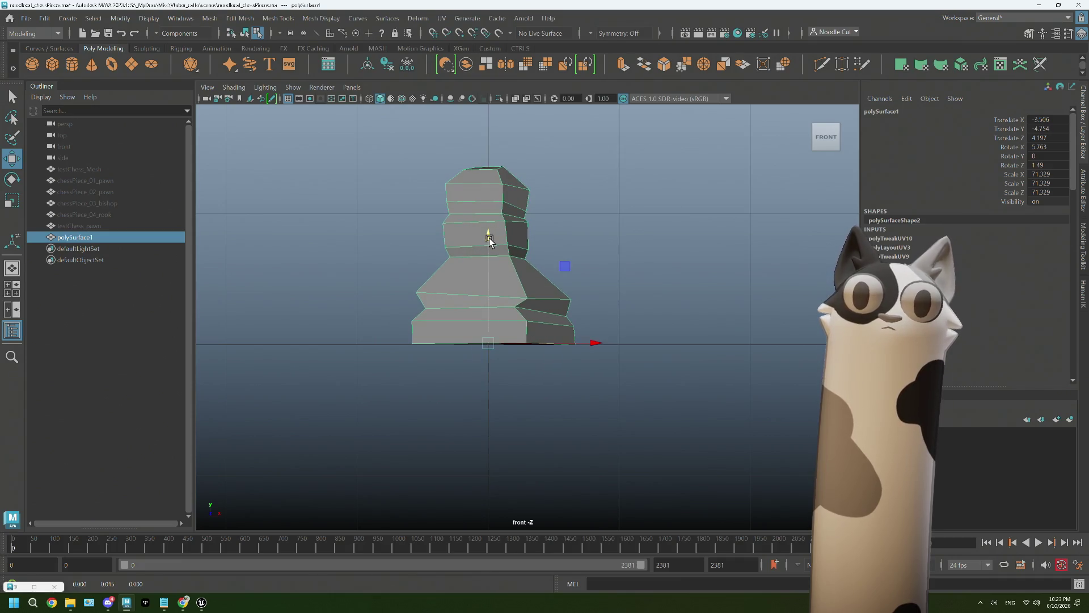
key(e)
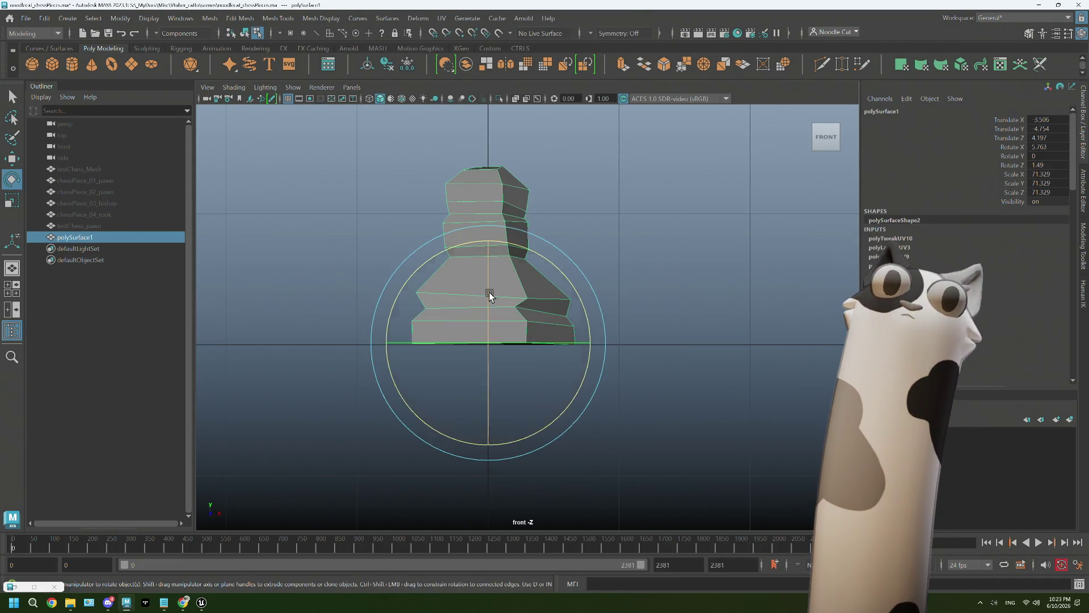
key(w)
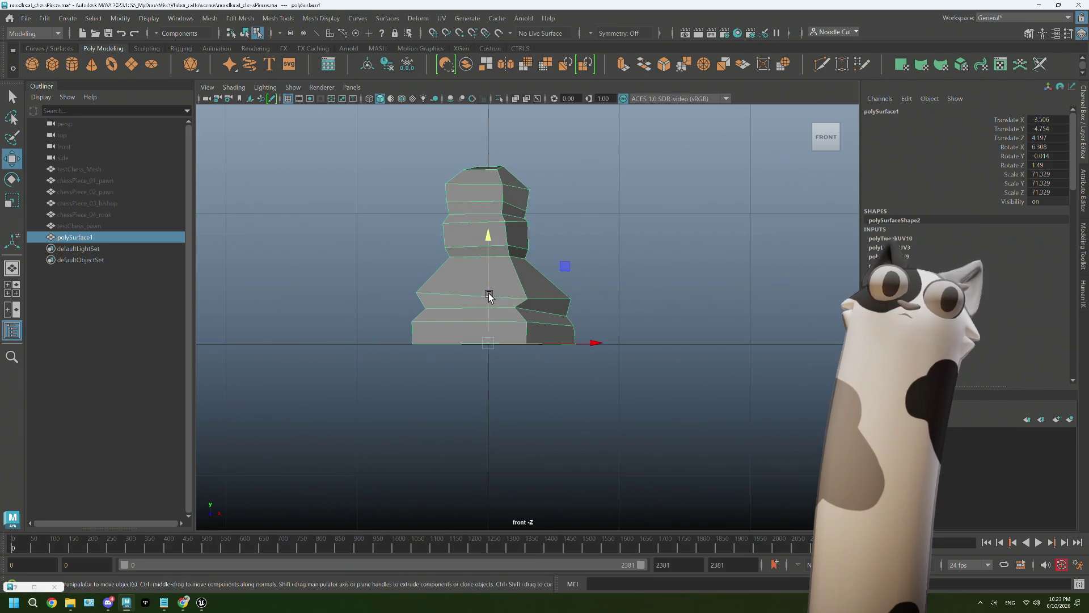
key(q)
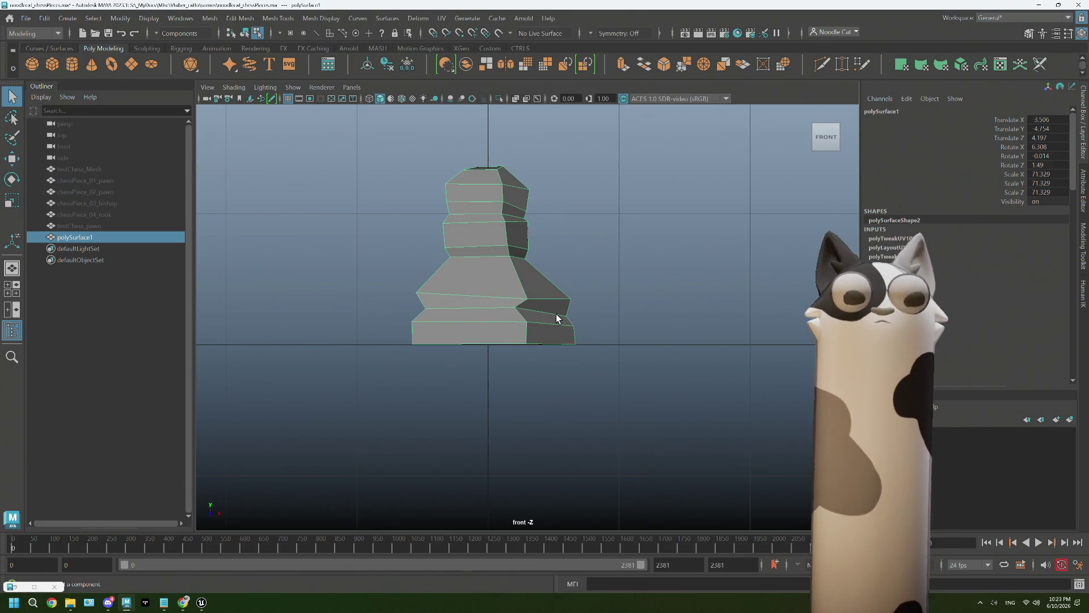
In the four-view layout, spin the pawn about its vertical axis to about 22.8° Y, then maximize persp
key(space)
key(space)
scroll(560, 345, up, 2)
key(e)
drag(568, 414, 619, 409)
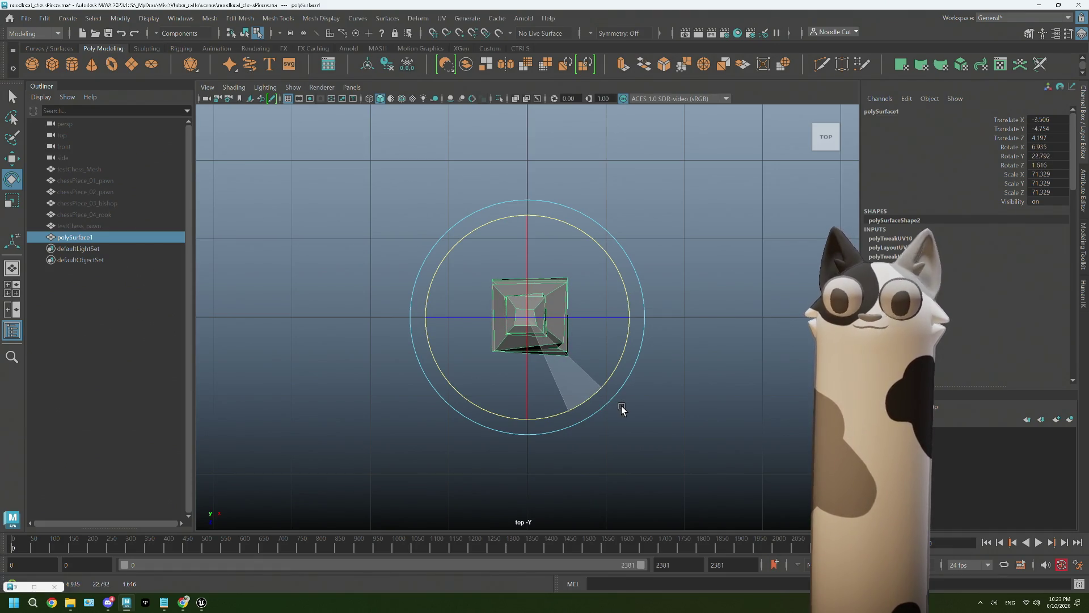
key(space)
key(space)
mouse_move(667, 299)
alt+mouse_down()
mouse_move(623, 289)
mouse_move(637, 293)
alt+mouse_up()
right_drag(638, 293, 686, 258)
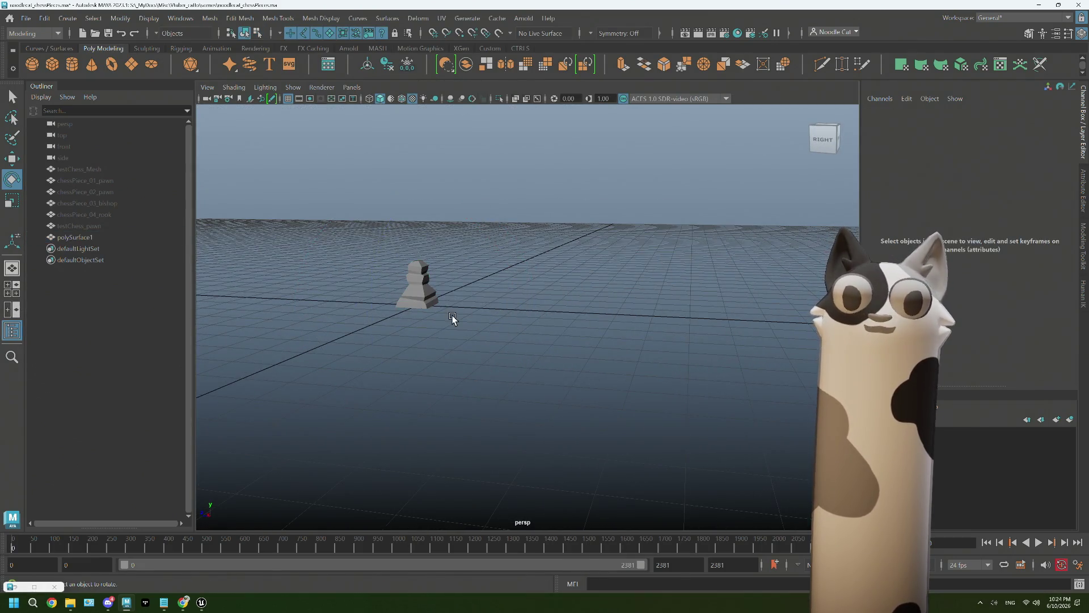
scroll(425, 299, up, 3)
Cut new edge loops into the pawn body with Multi-Cut, then scale the mesh down slightly to about 71.3
mouse_move(414, 304)
alt+mouse_down()
mouse_move(556, 289)
mouse_move(446, 271)
mouse_move(656, 299)
alt+mouse_up()
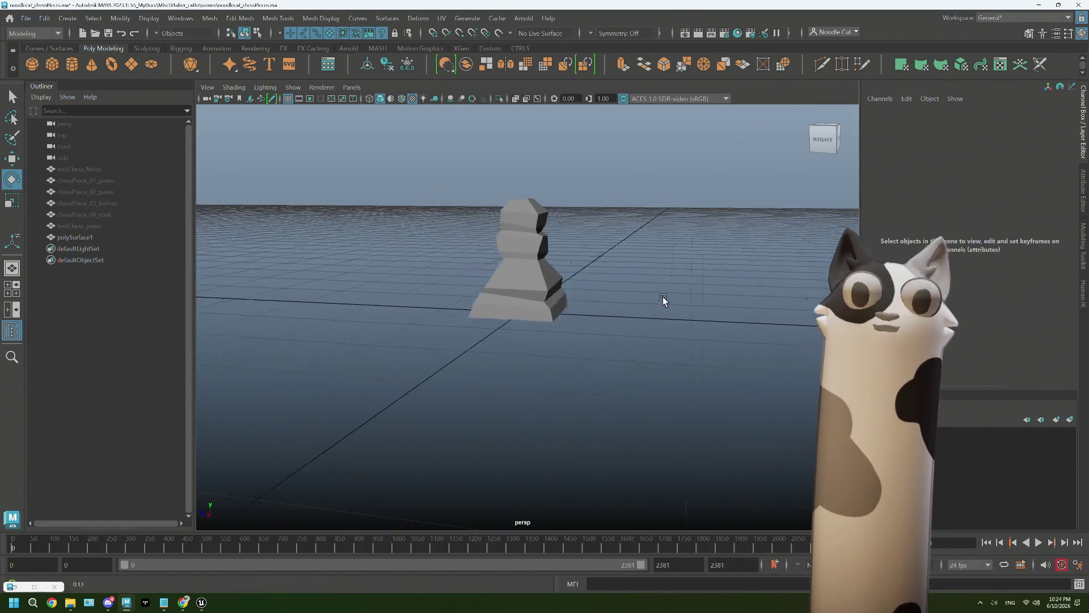
scroll(521, 267, up, 3)
scroll(521, 271, up, 2)
scroll(528, 247, up, 2)
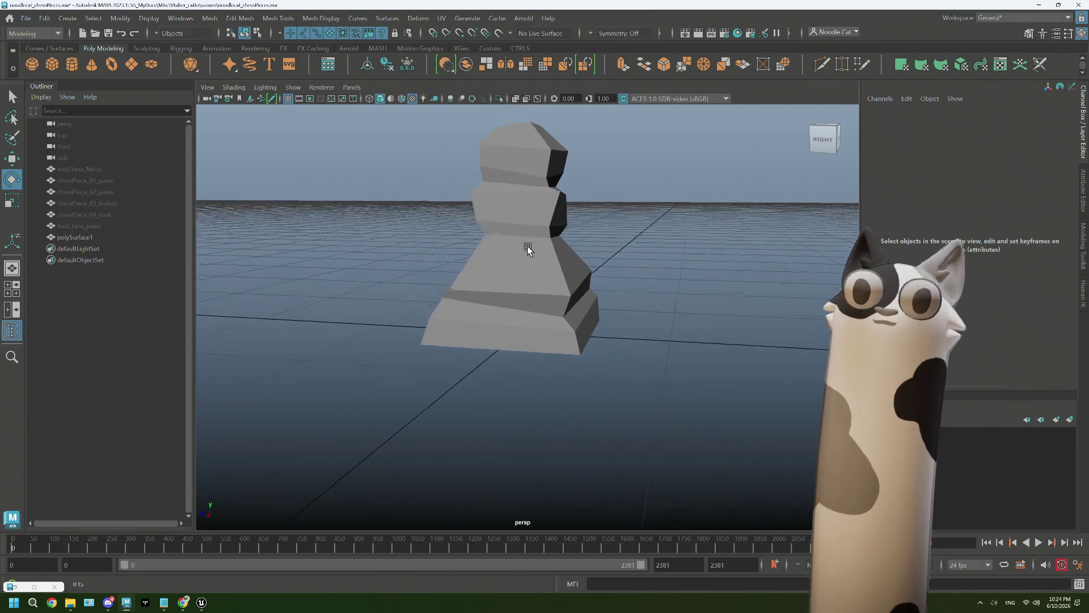
click(526, 256)
click(819, 69)
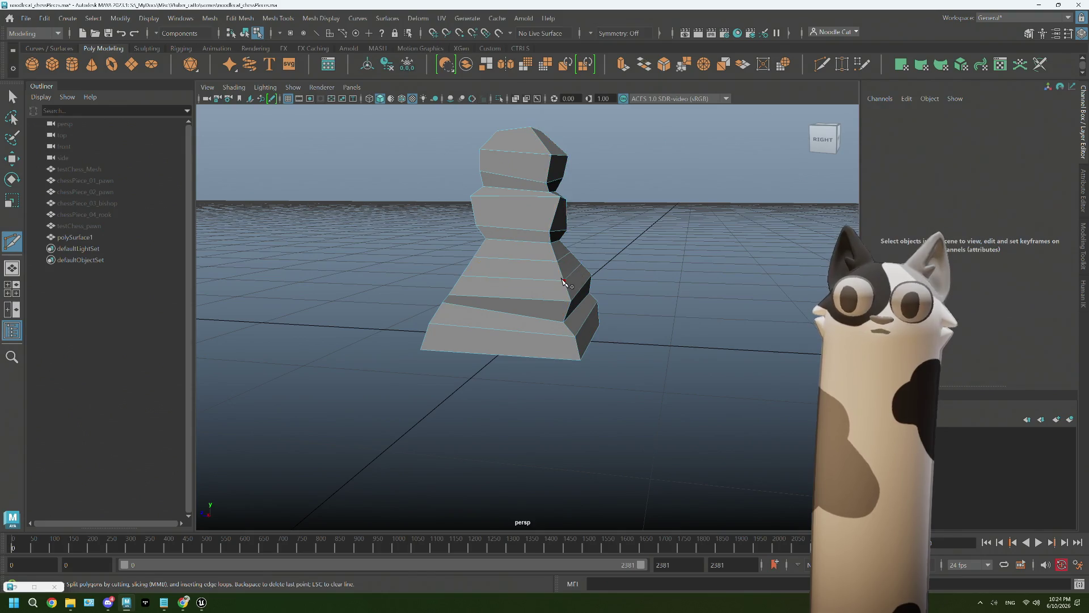
key(w)
right_click(525, 255)
click(526, 264)
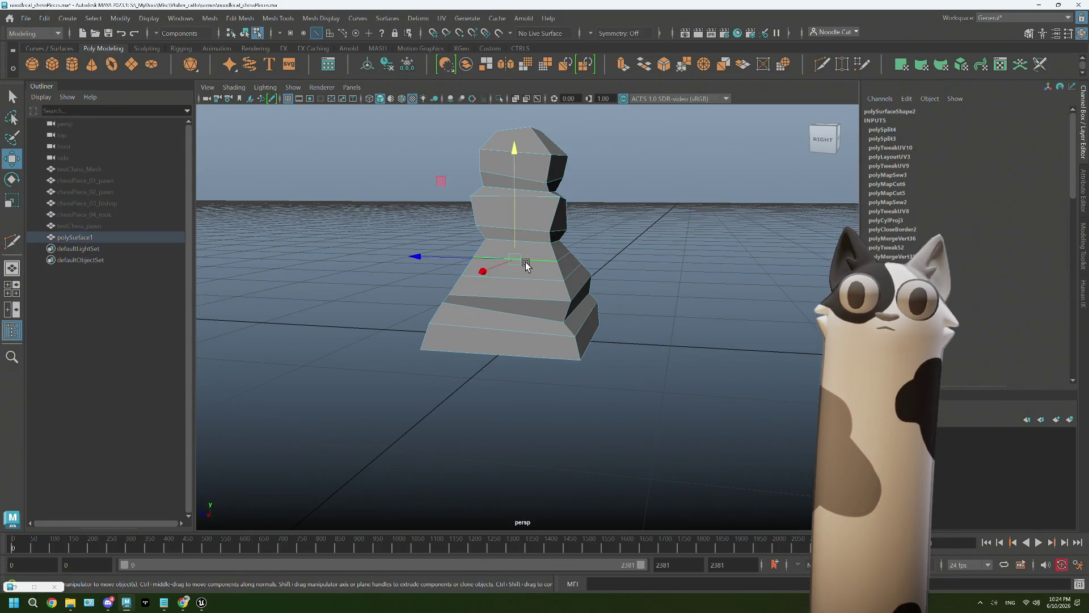
key(r)
drag(525, 257, 521, 270)
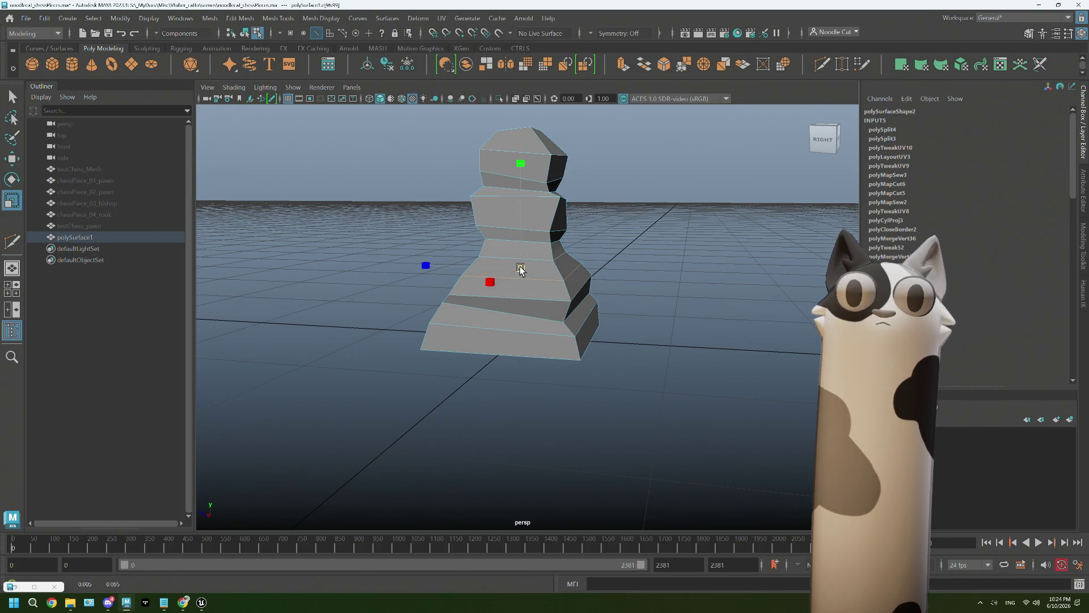
Return to whole-object selection and reselect the pawn while checking it from several angles
click(689, 197)
mouse_move(639, 278)
alt+mouse_down()
mouse_move(604, 312)
mouse_move(638, 285)
mouse_move(672, 312)
mouse_move(638, 308)
alt+mouse_up()
click(637, 284)
right_click(686, 247)
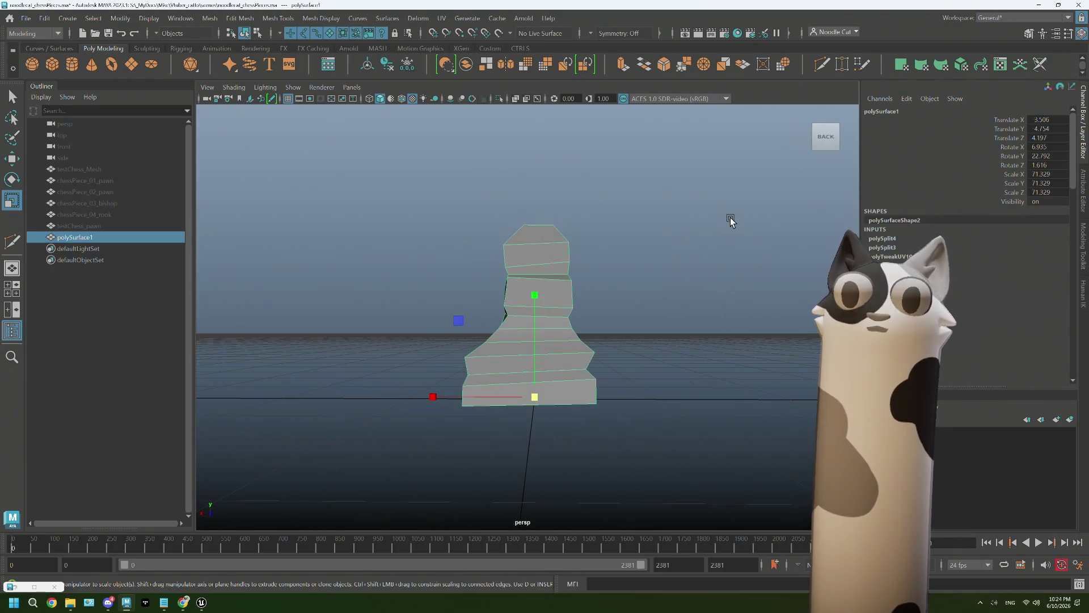
click(731, 217)
alt+right_drag(647, 286, 589, 330)
mouse_move(589, 329)
alt+mouse_down()
mouse_move(666, 338)
mouse_move(649, 352)
mouse_move(588, 340)
alt+mouse_up()
key(ctrl+z)
alt+drag(661, 243, 652, 248)
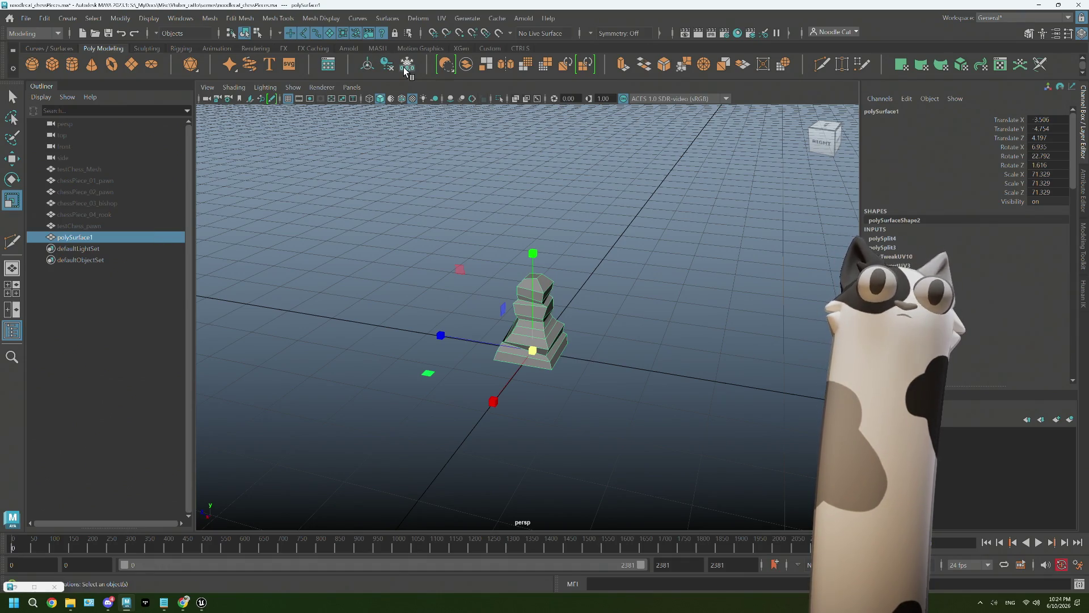
Delete the pawn's construction history and rename polySurface1 to chessPiece_05_pawn
click(45, 18)
mouse_move(76, 154)
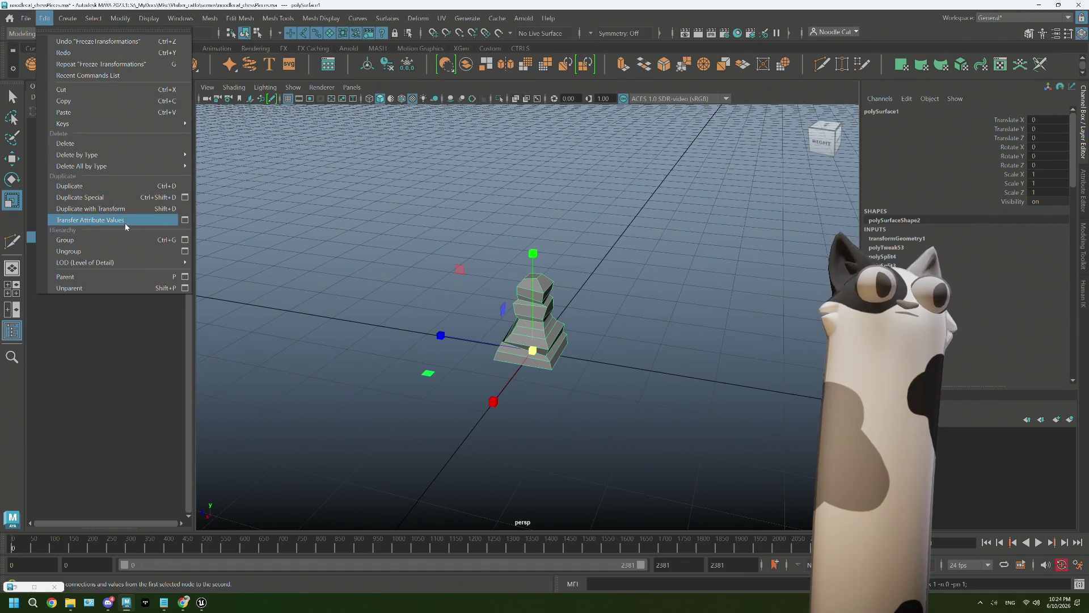
click(210, 155)
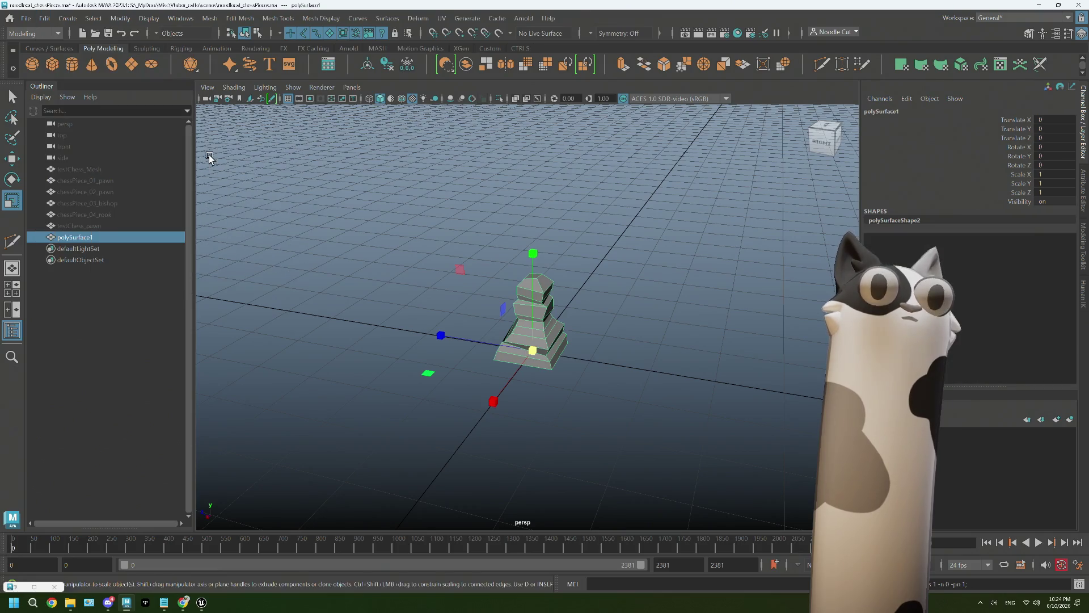
double_click(75, 237)
text(ce)
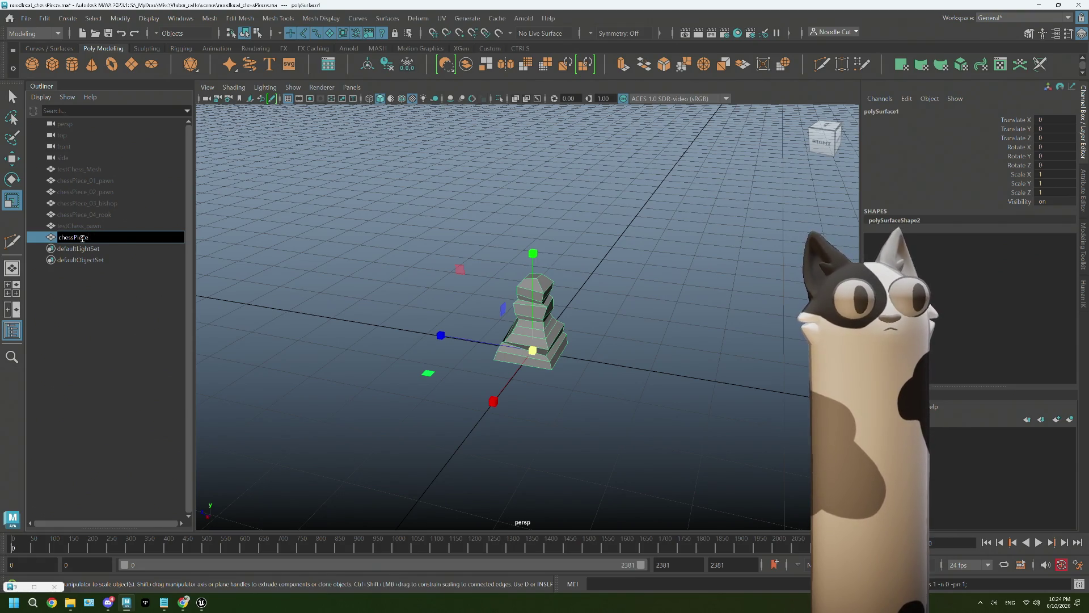
text(_05_pawn)
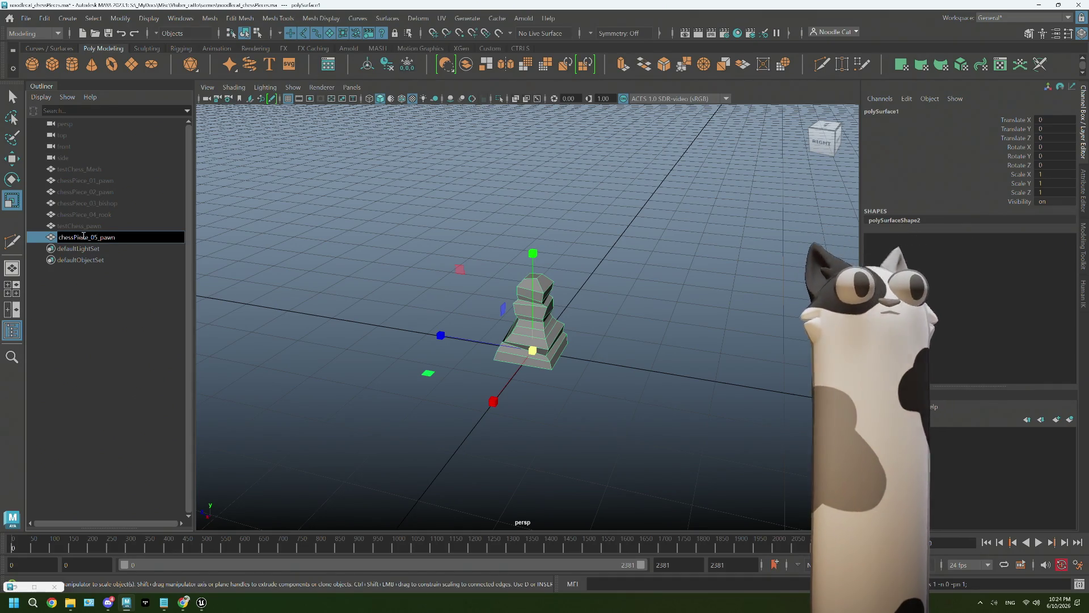
key(Return)
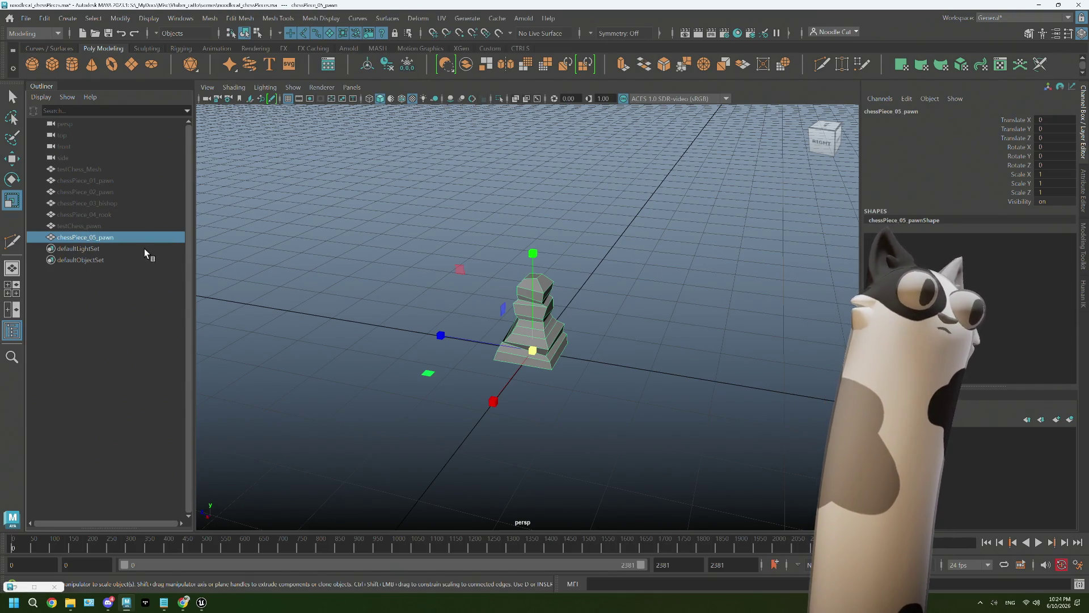
Delete the old testChess_pawn object, reselect chessPiece_05_pawn, and save the scene
ctrl+click(99, 223)
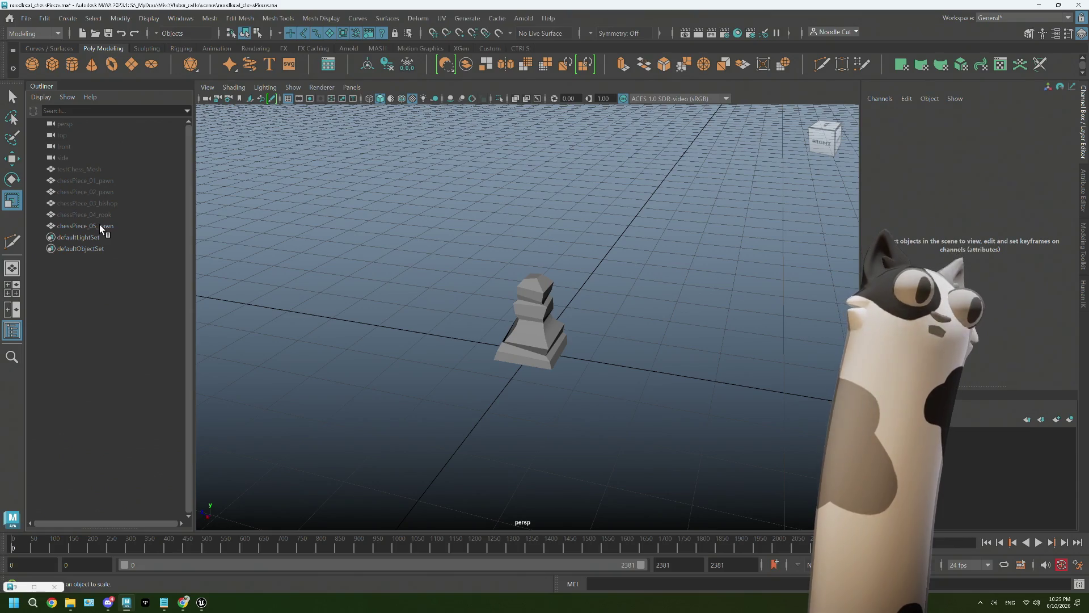
ctrl+click(99, 224)
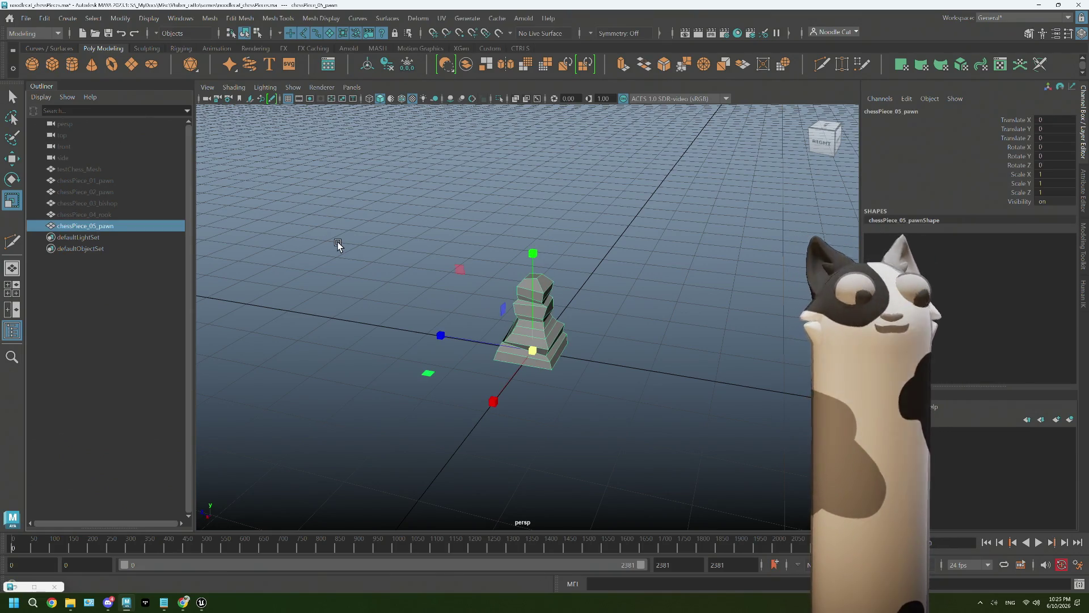
key(ctrl+s)
click(25, 18)
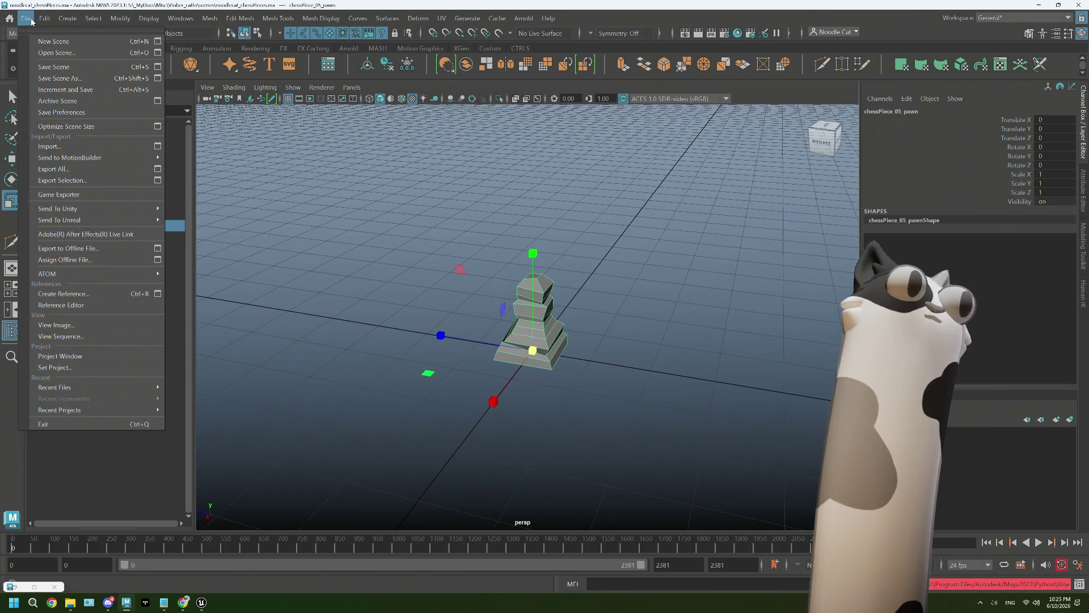
Export the selected pawn as chessPiece_05_pawn FBX and switch to Unreal Engine
click(106, 183)
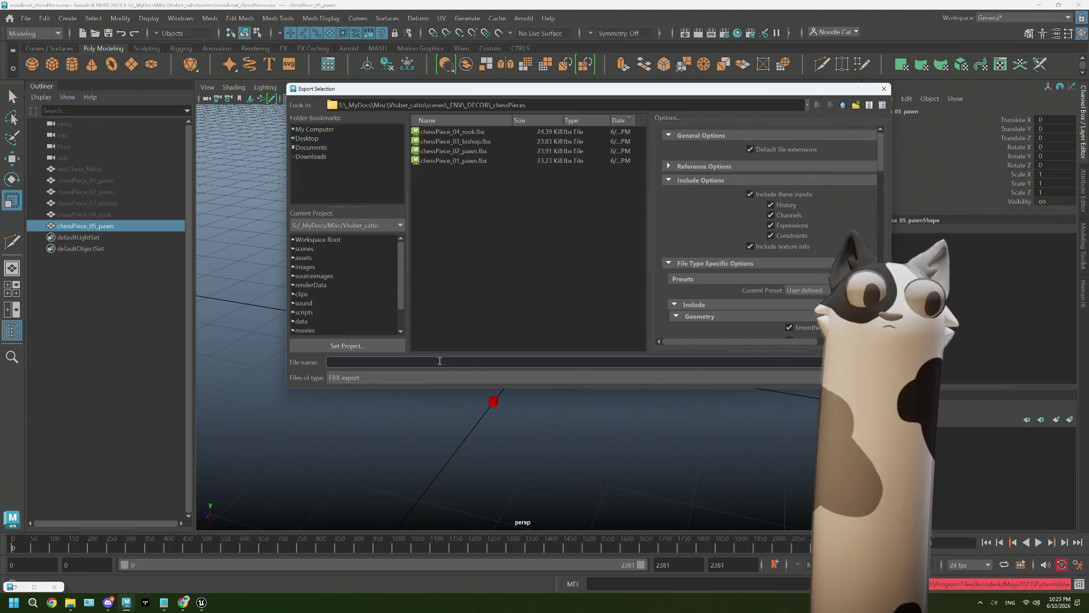
text(chessPiece)
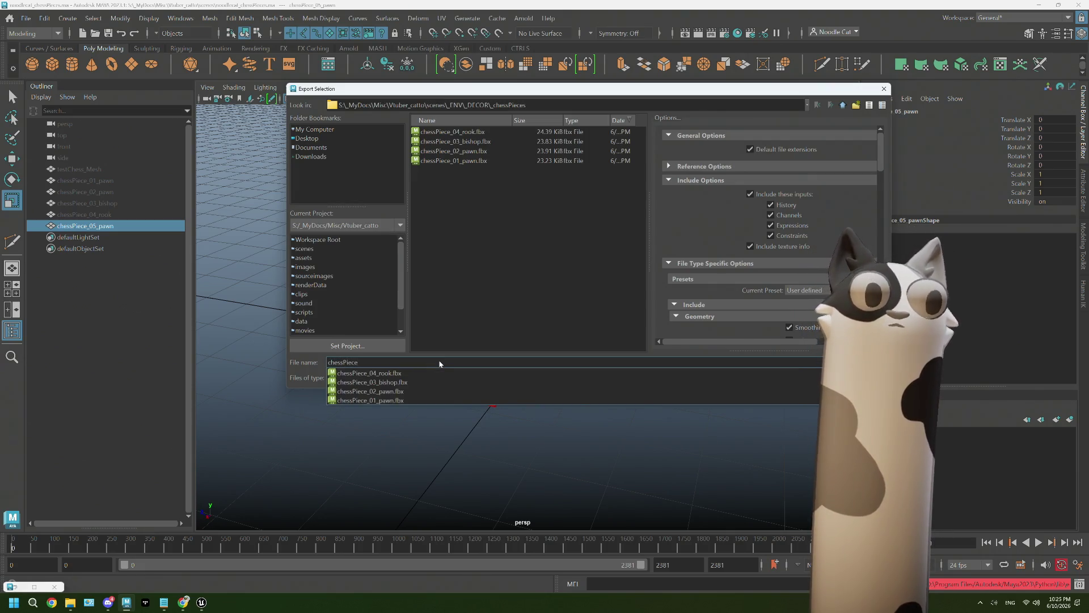
text(_0)
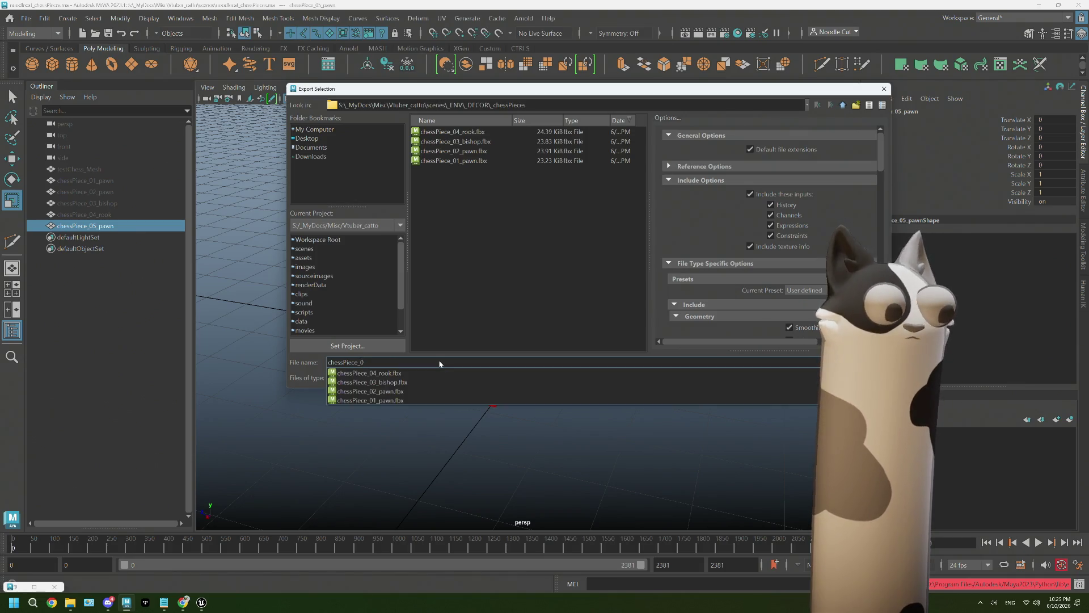
text(5_pawn)
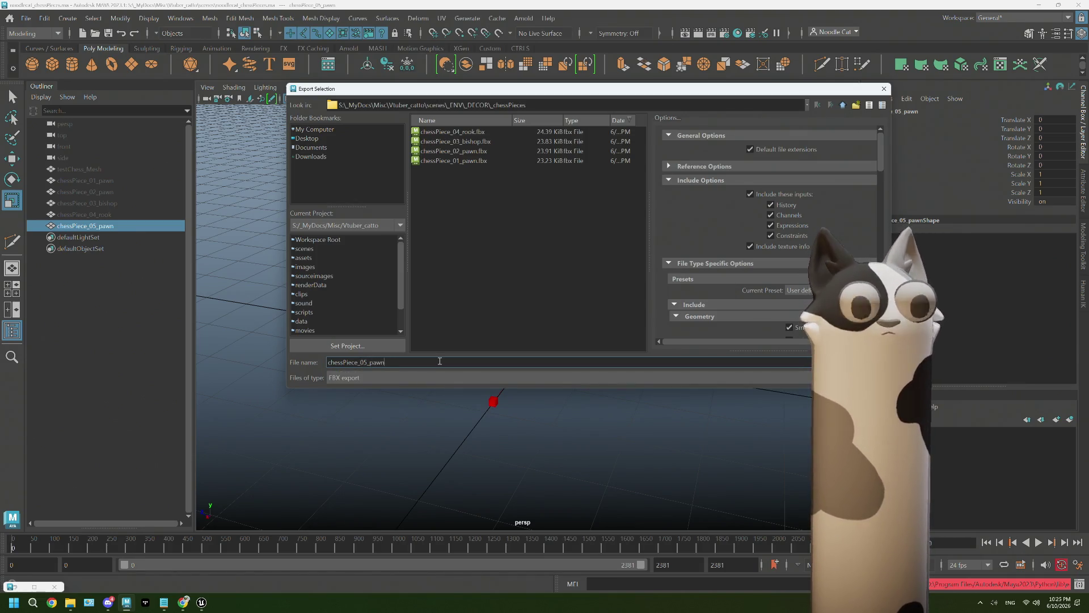
key(Return)
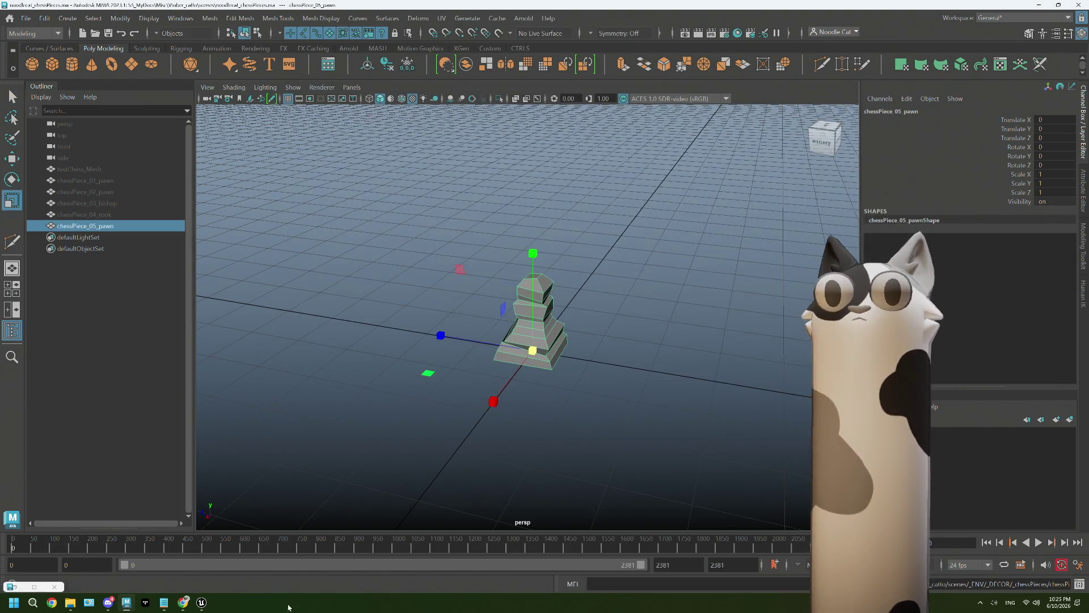
mouse_move(184, 603)
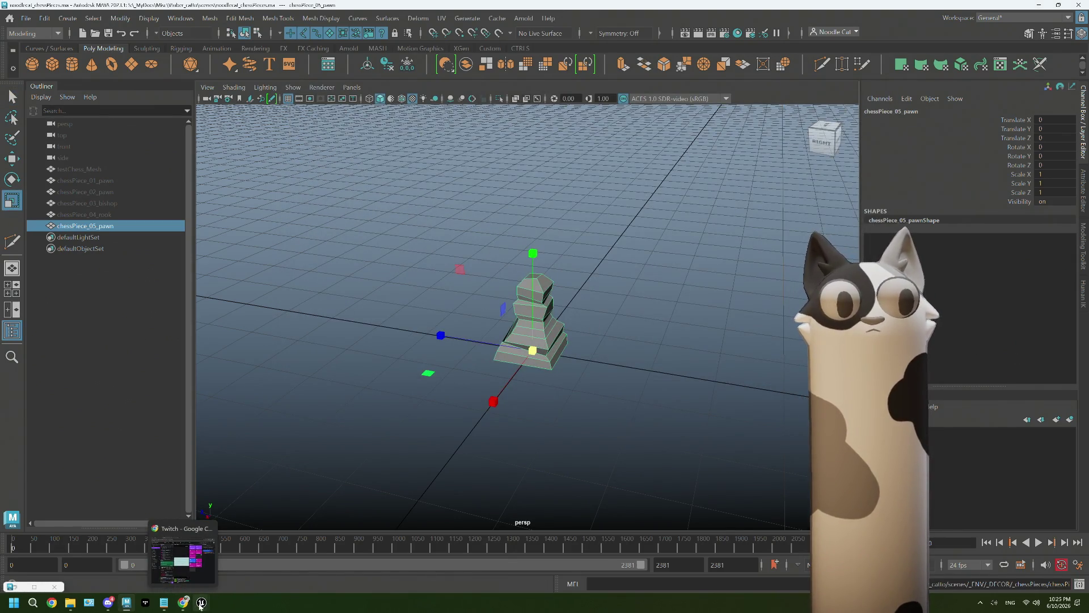
click(202, 603)
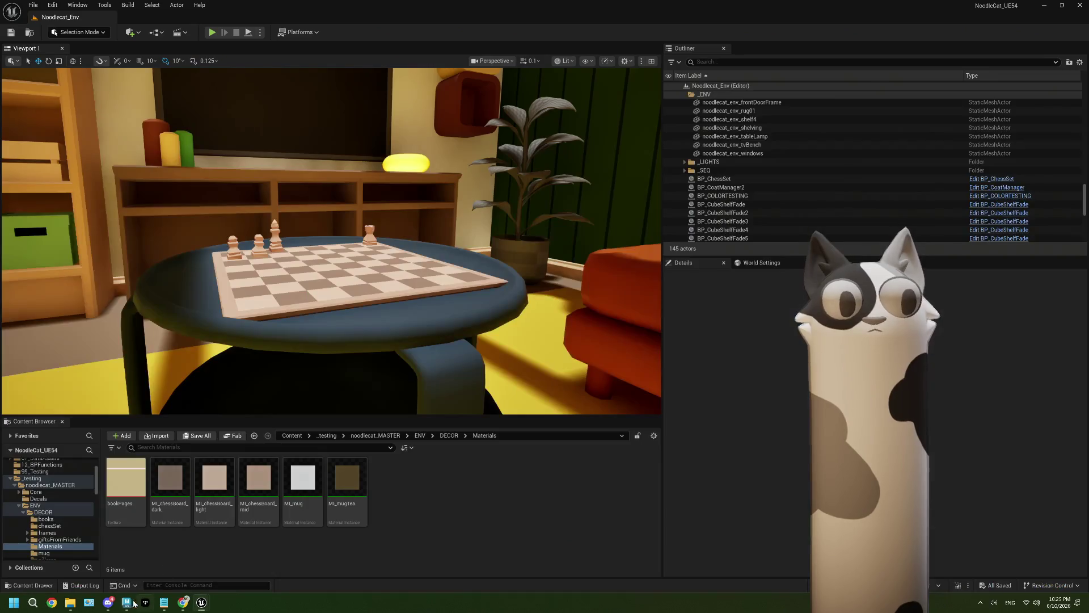
Drag chessPiece_05_pawn.fbx from the chess pieces folder into the Content Browser and import it
click(128, 553)
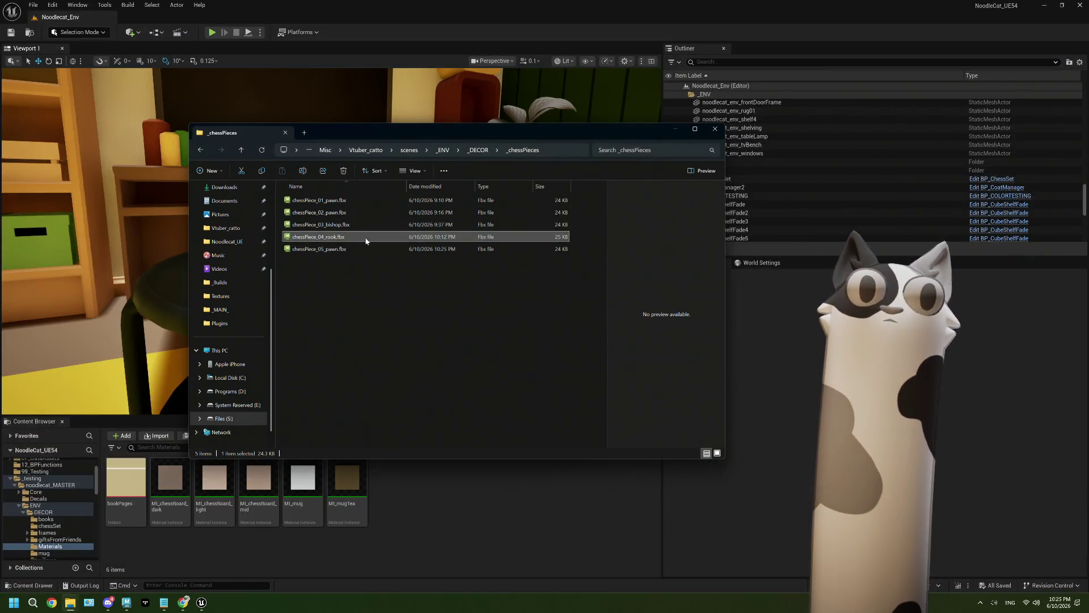
drag(341, 250, 398, 524)
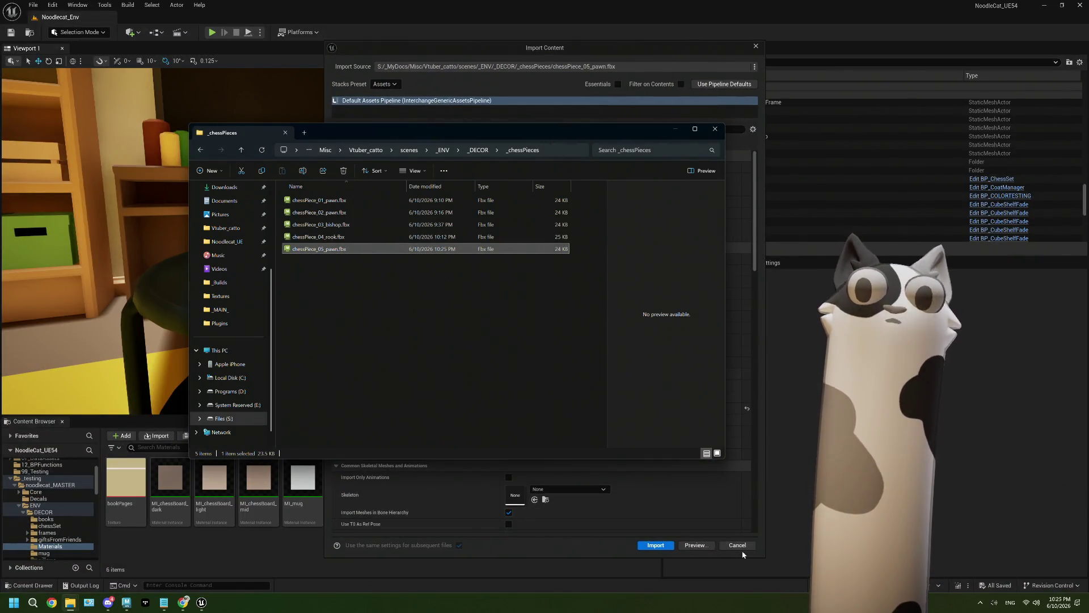
click(620, 538)
Go to the DECOR > chessSet folder and select BP_ChessSet in the level
click(448, 434)
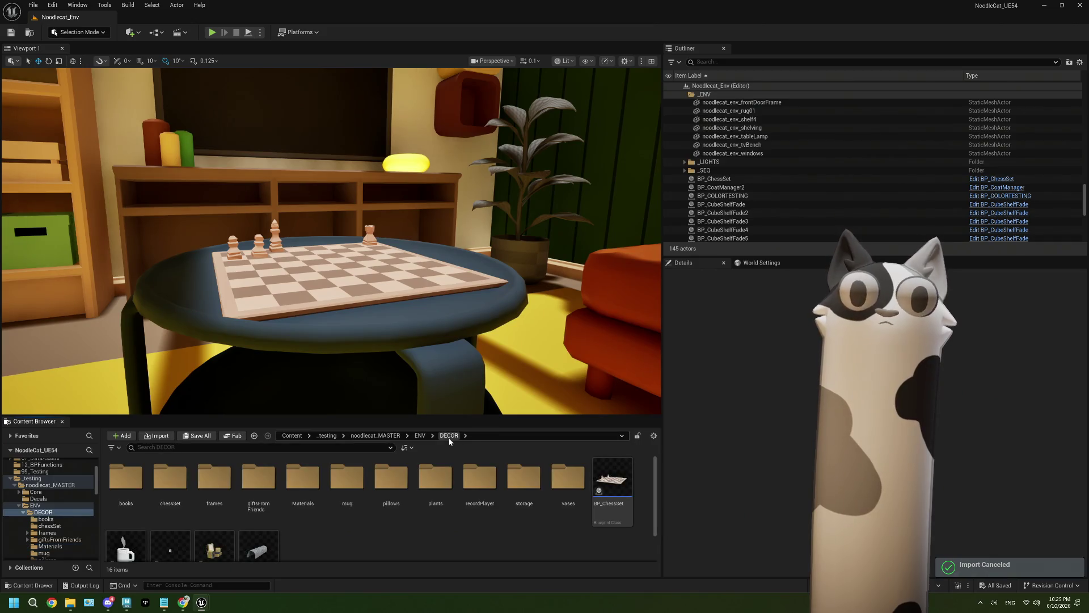
double_click(171, 481)
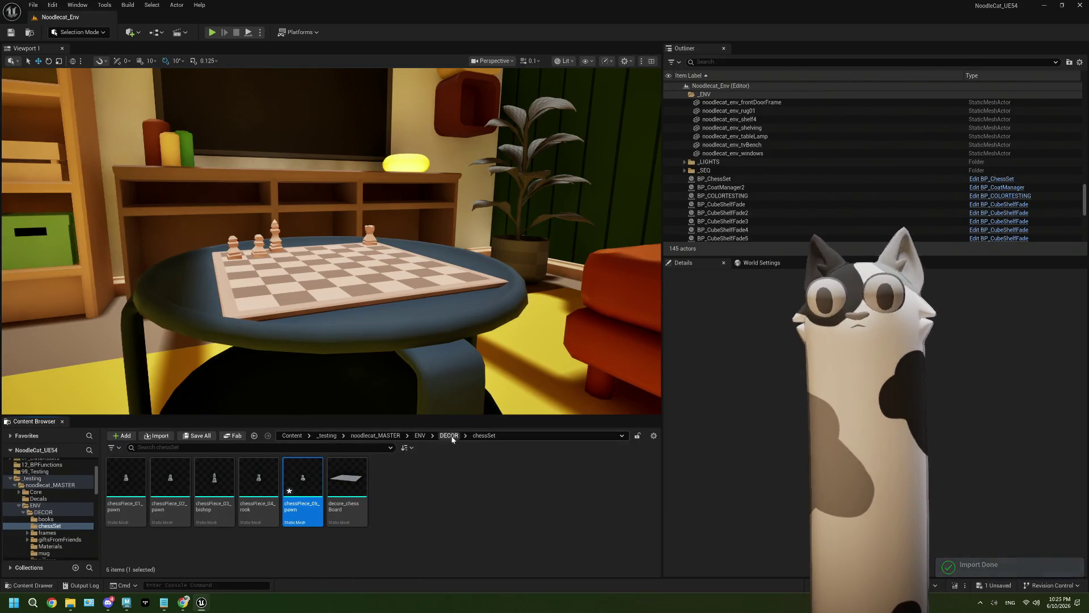
click(713, 178)
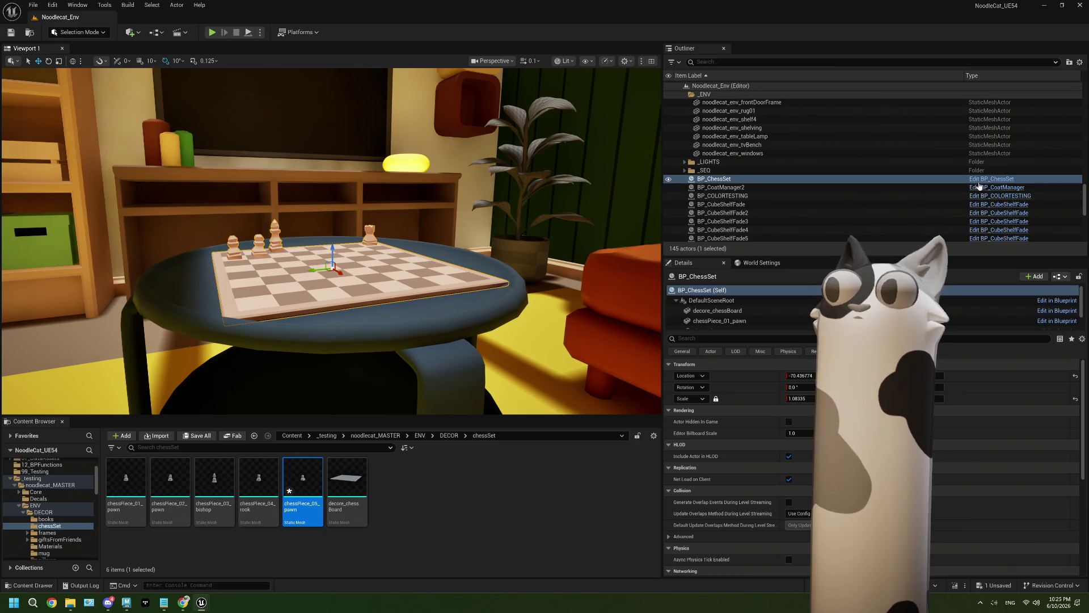
Edit BP_ChessSet and add chessPiece_05_pawn as a new component
click(991, 179)
double_click(445, 9)
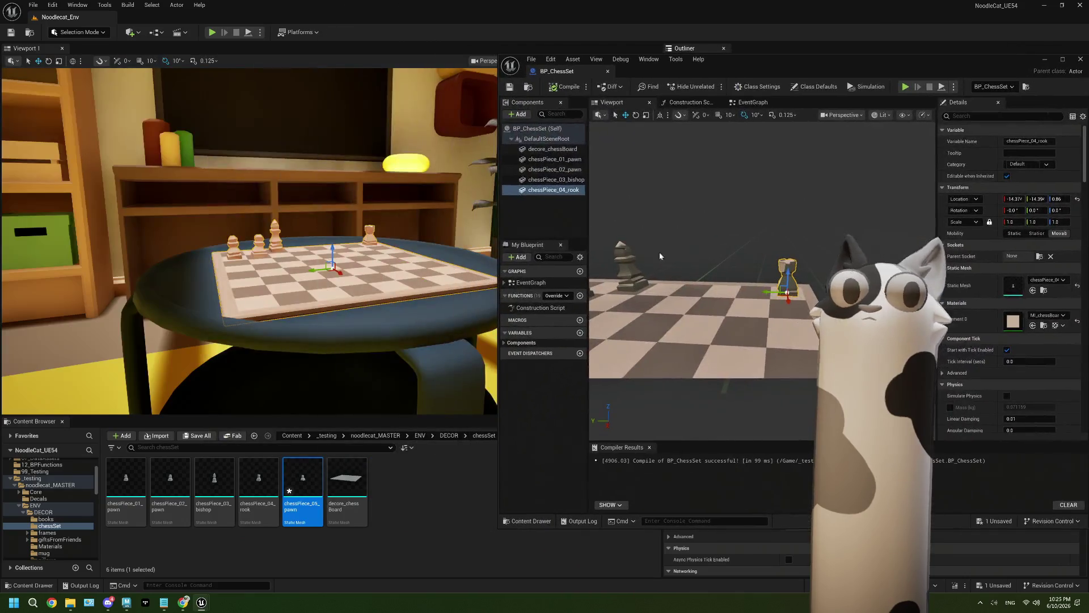
click(545, 208)
drag(302, 490, 535, 220)
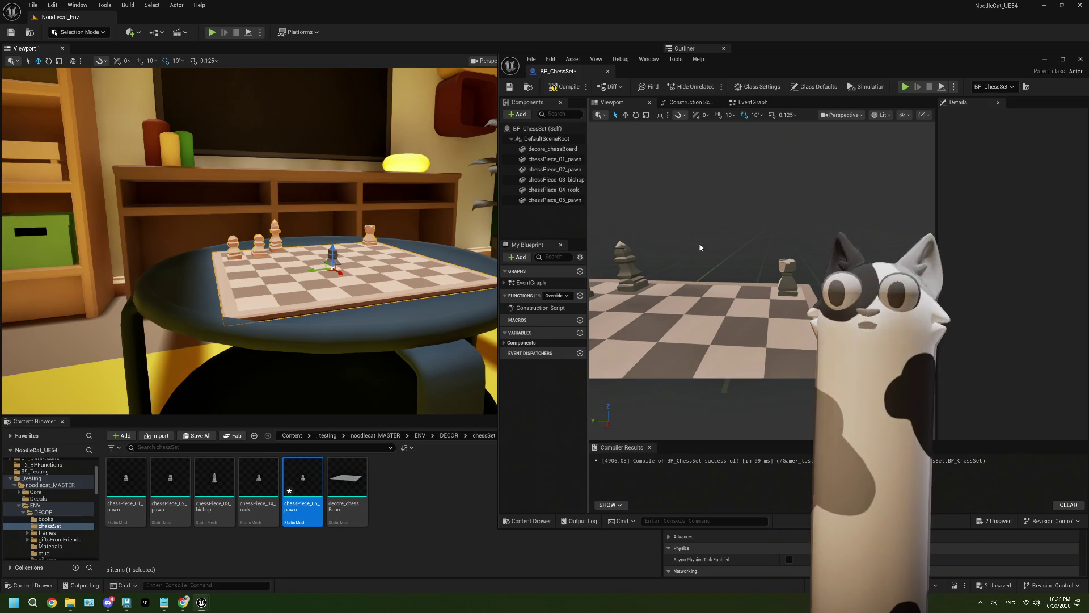
Assign MI_chessBoard_light to the new pawn component and save the Blueprint
double_click(757, 72)
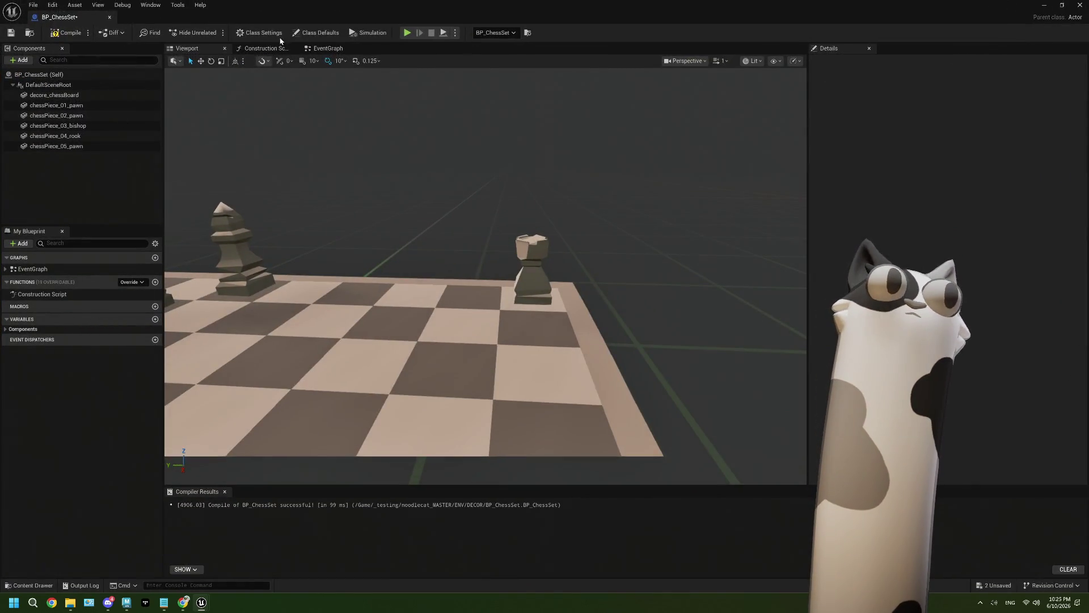
double_click(414, 5)
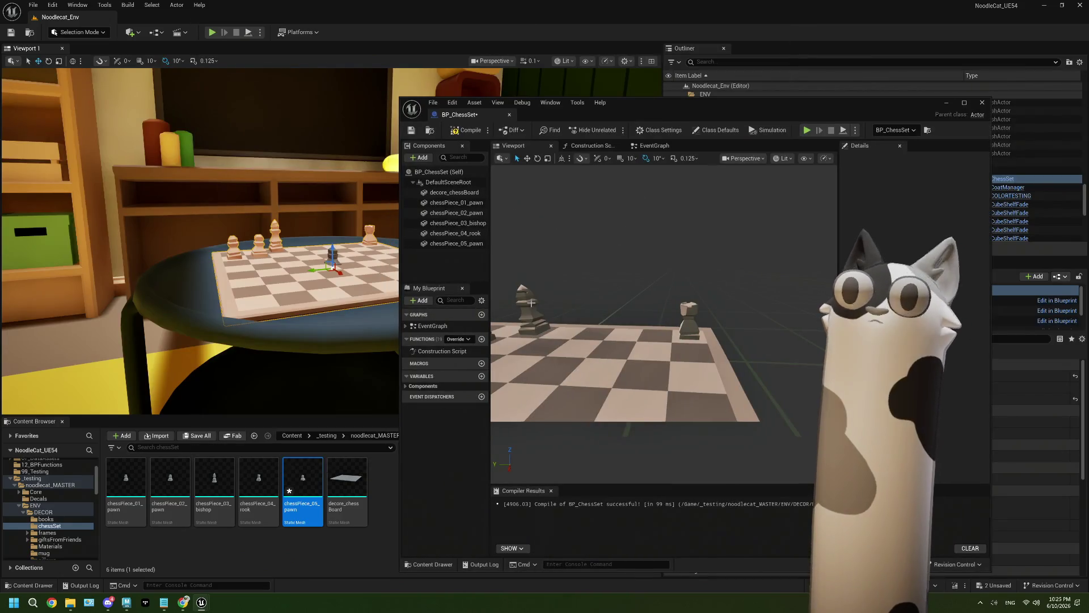
click(459, 222)
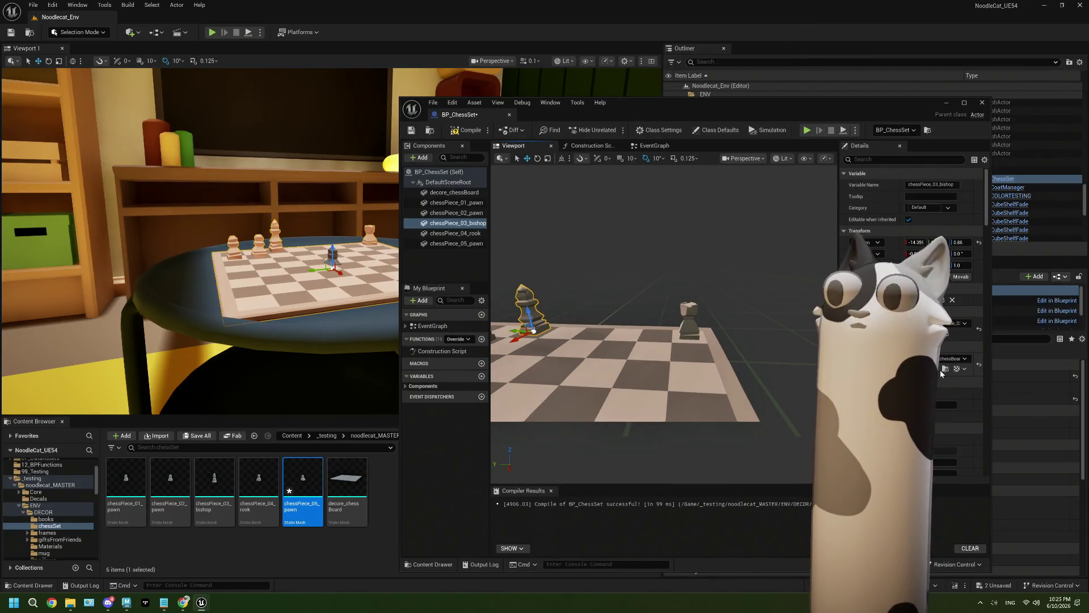
click(52, 546)
click(458, 243)
mouse_move(215, 490)
mouse_down()
mouse_move(693, 433)
mouse_move(953, 362)
mouse_up()
key(ctrl+s)
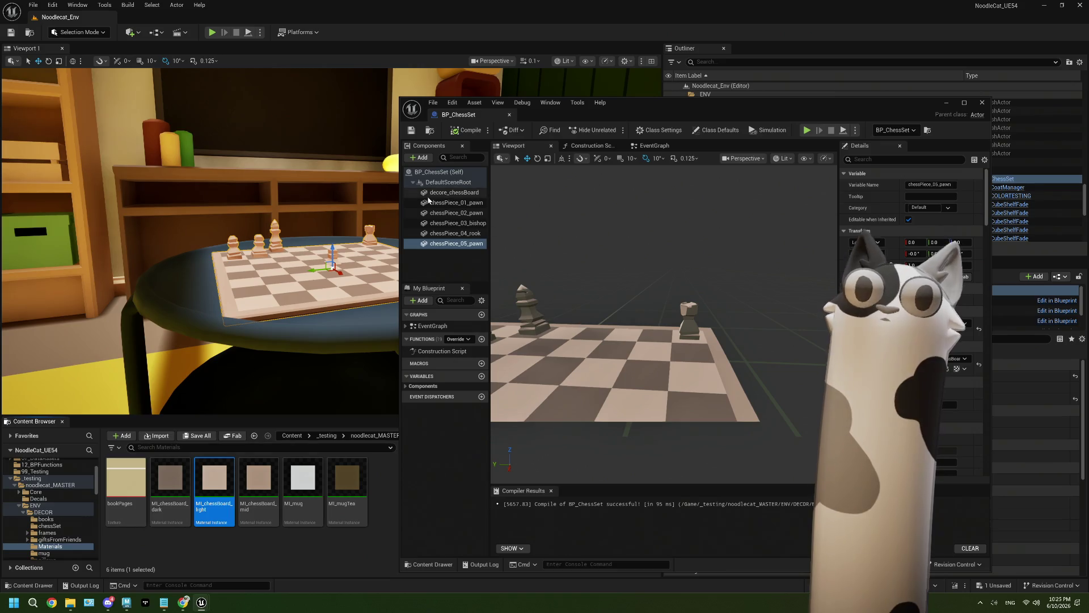
Set the pawn's Location Z to 0.88 and move it onto a square near the far piece
drag(653, 109, 606, 2)
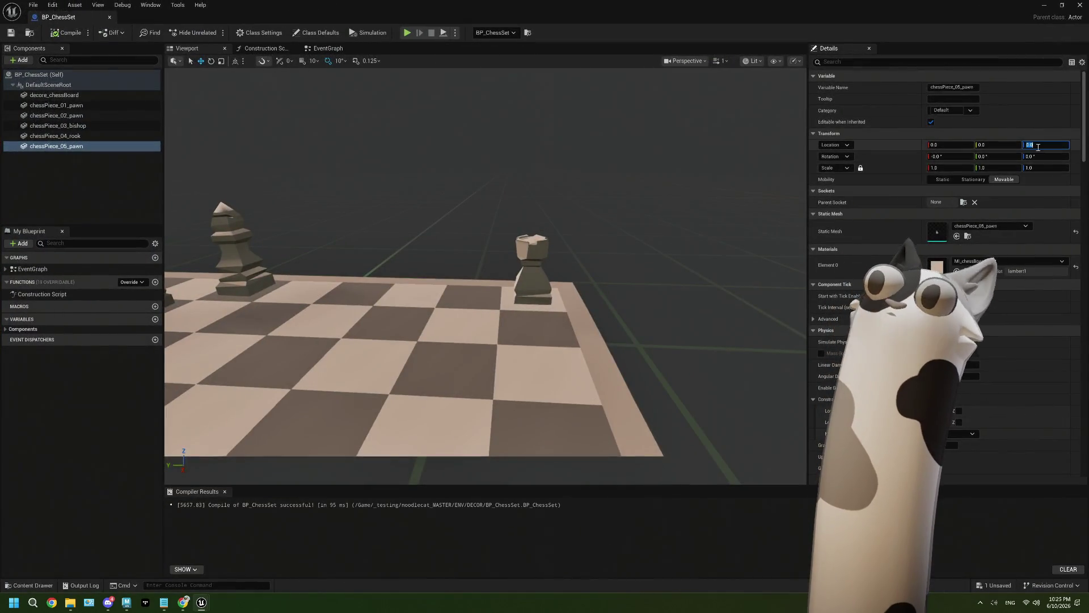
click(1038, 147)
key(BackSpace)
key(Return)
mouse_move(383, 214)
right_down()
mouse_move(451, 181)
mouse_move(399, 218)
right_up()
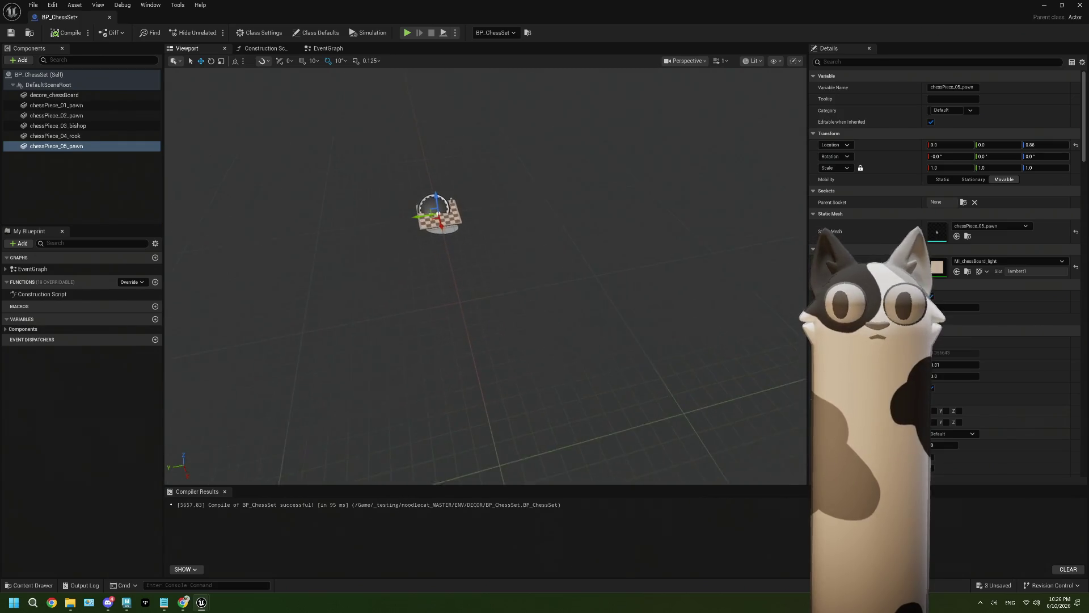
key(f)
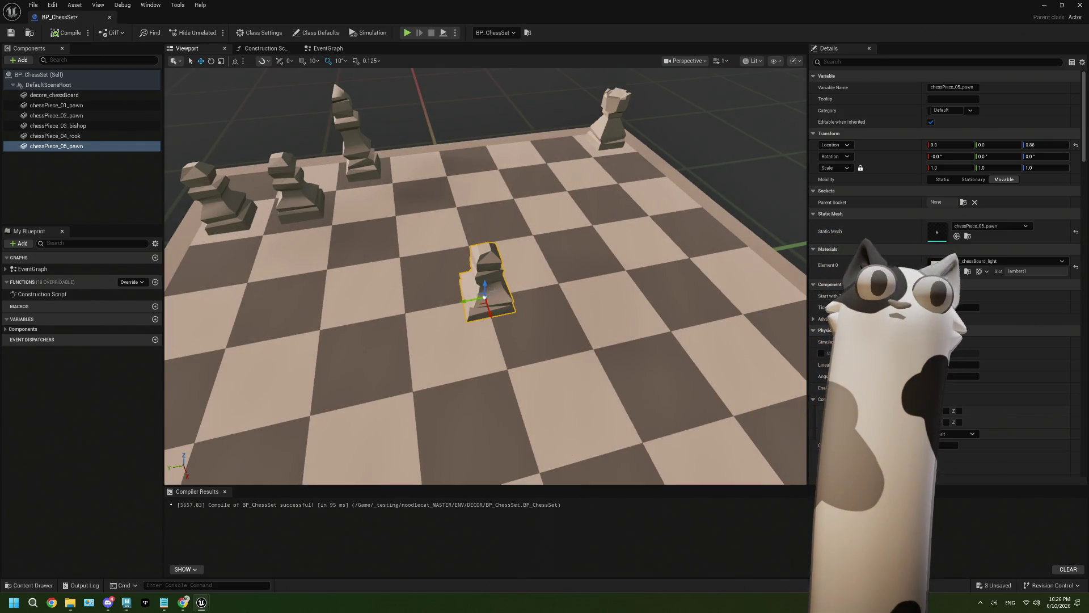
mouse_move(482, 301)
mouse_down()
mouse_move(626, 166)
mouse_move(482, 287)
mouse_up()
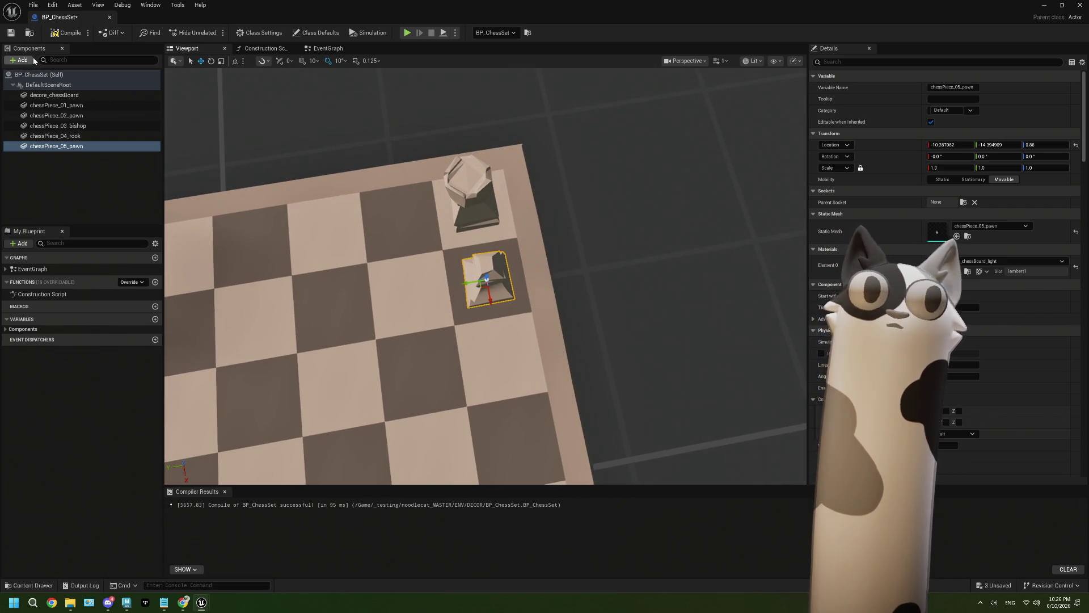
Compile and save the Blueprint, close it, save the level and switch to Maya
click(66, 32)
click(10, 32)
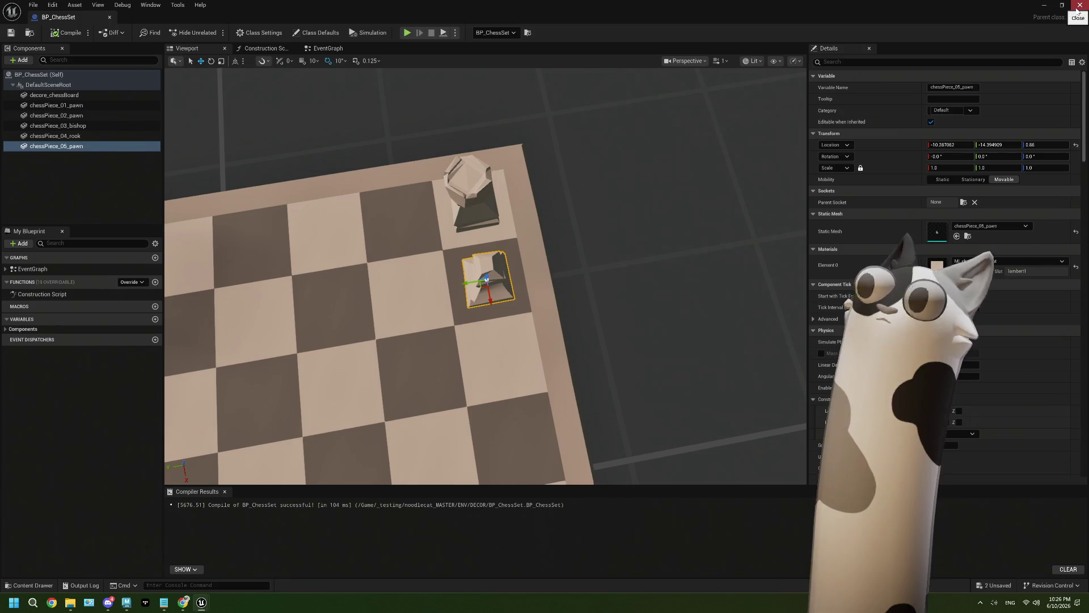
click(1078, 6)
right_drag(332, 241, 366, 241)
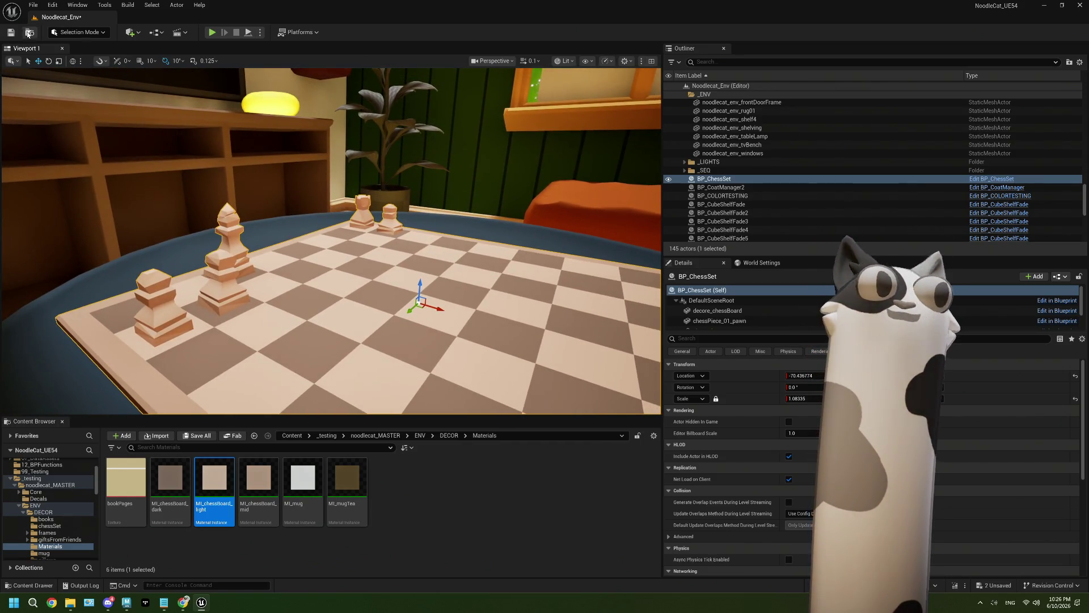
click(11, 32)
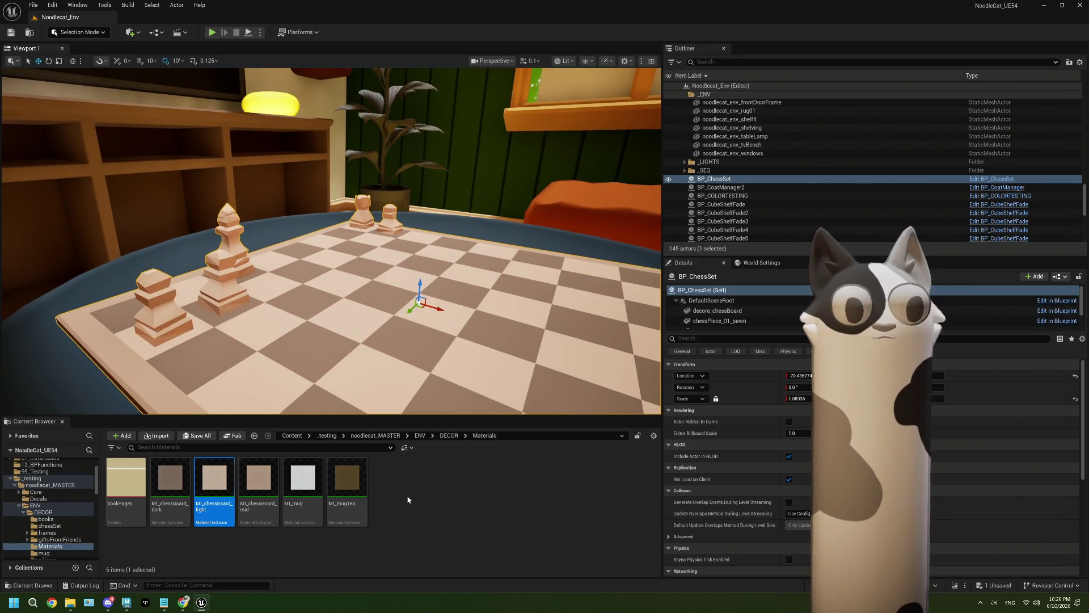
click(146, 603)
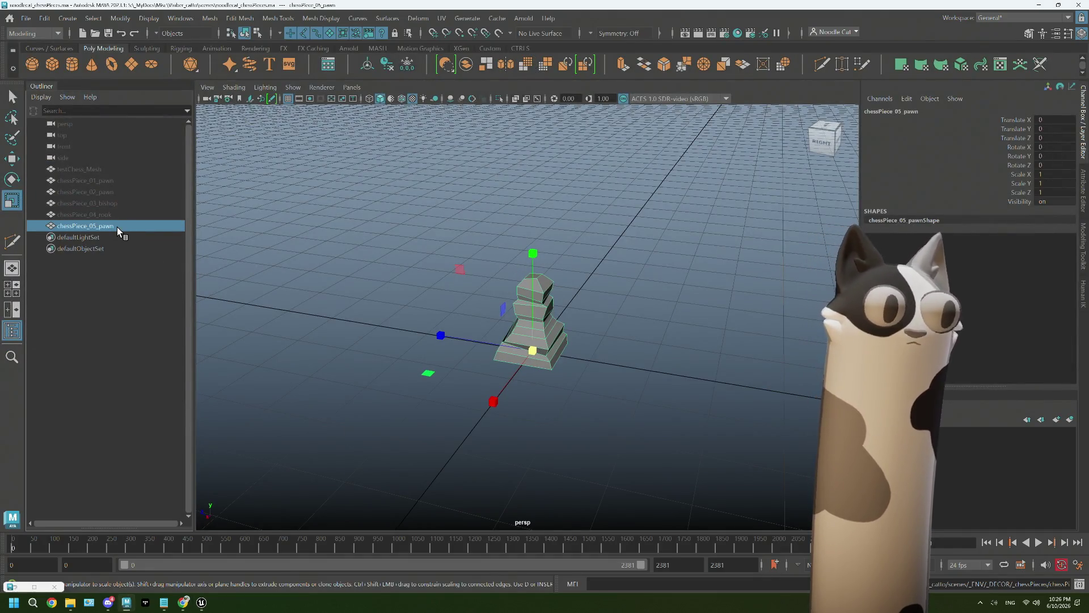
Hide chessPiece_05_pawn and unhide the scanned testChess_Mesh
key(ctrl+h)
click(97, 170)
key(shift+h)
alt+drag(510, 341, 641, 406)
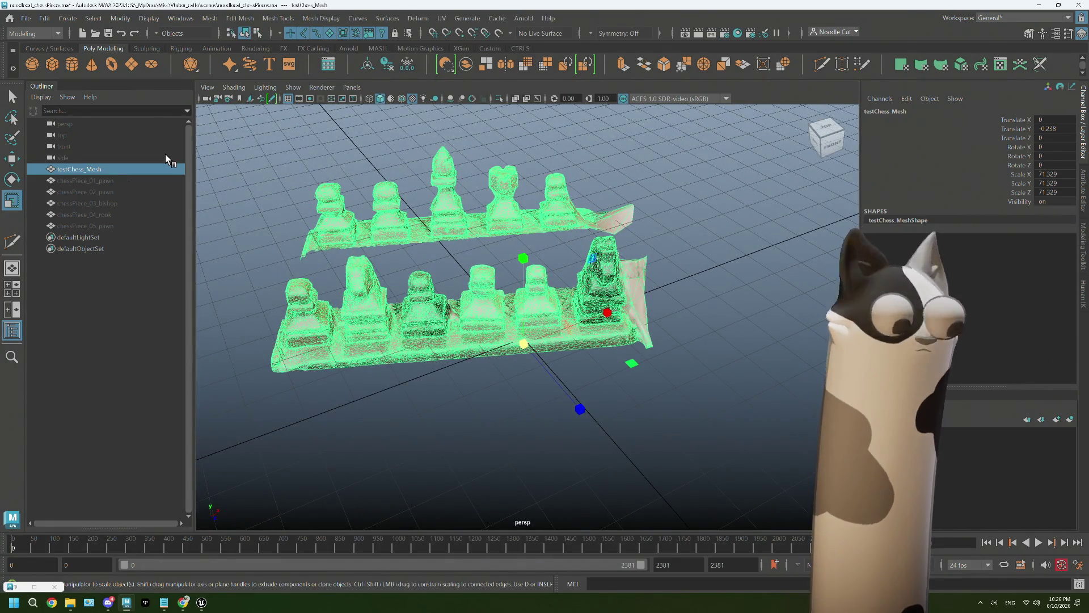
Duplicate the scanned mesh and rename the copy testChess_front
key(ctrl+d)
click(90, 166)
click(106, 239)
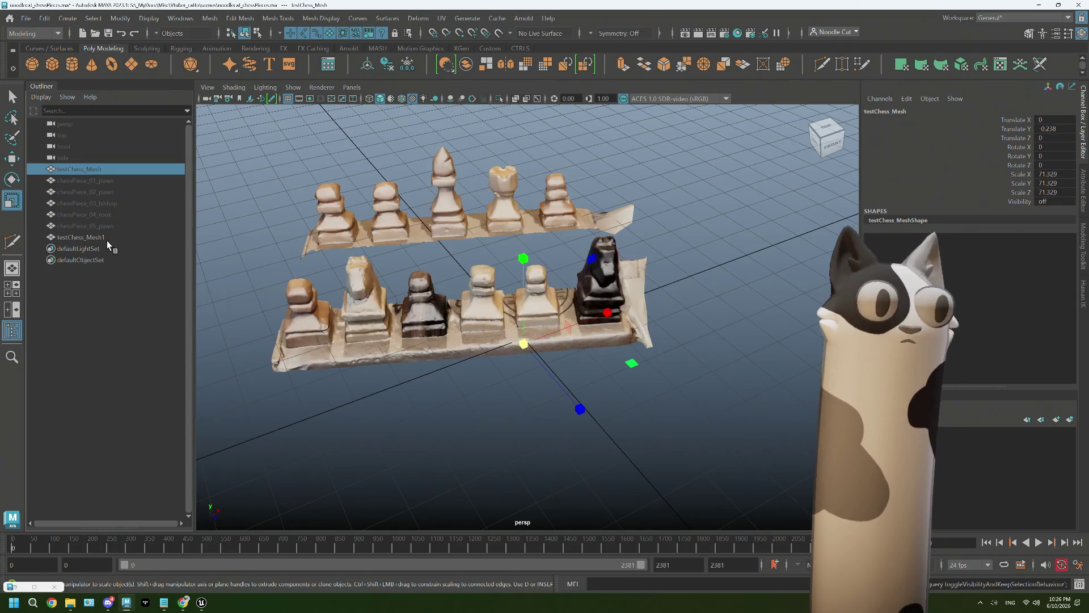
double_click(108, 237)
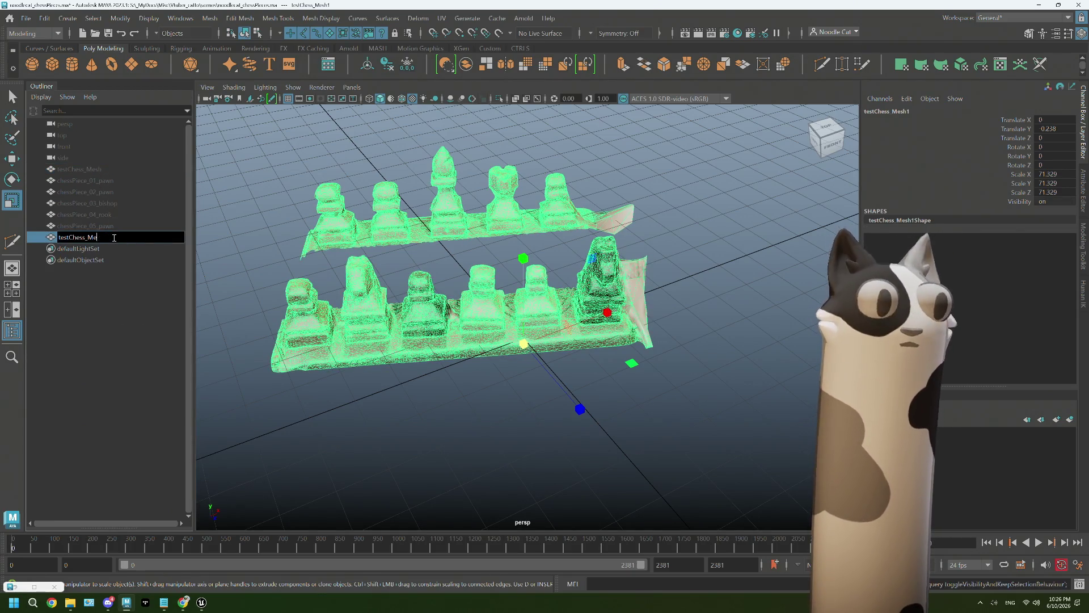
text(front)
key(Return)
In vertex mode select the back row of scanned pieces and delete it
right_click(370, 234)
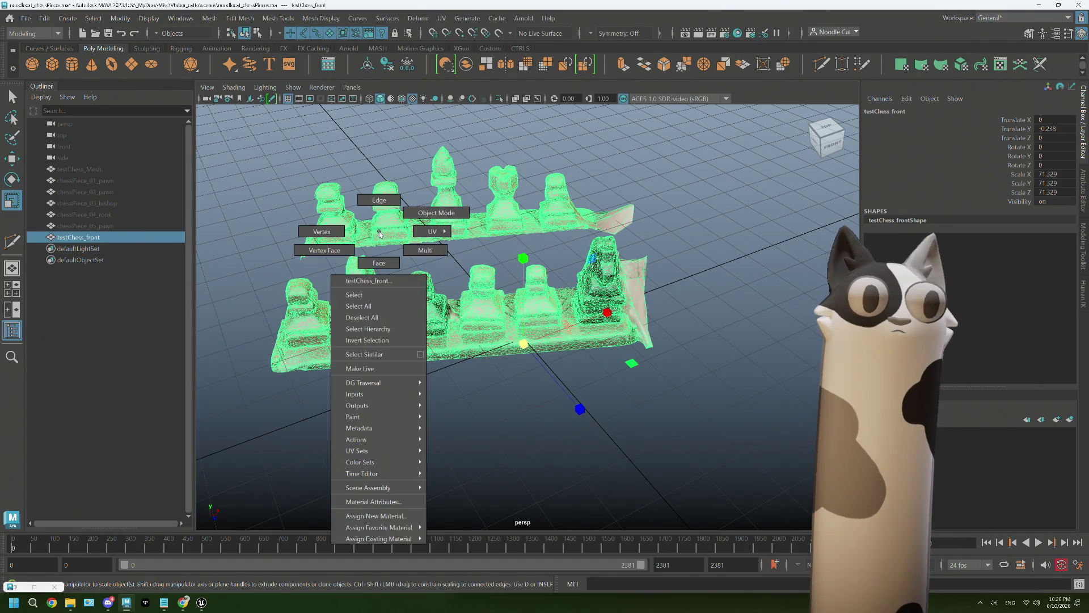
click(334, 231)
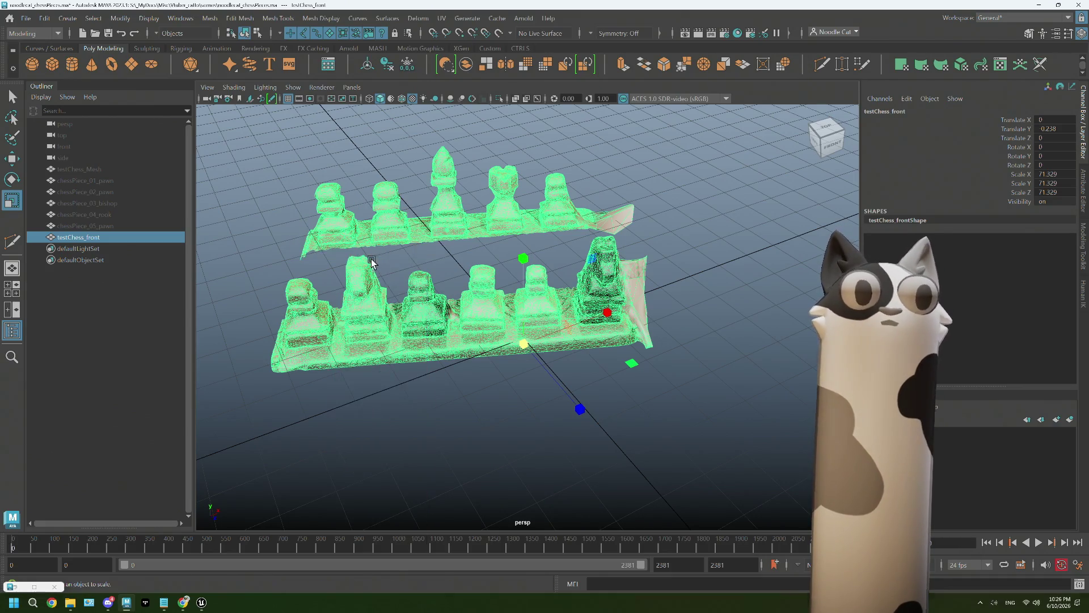
alt+drag(334, 231, 302, 189)
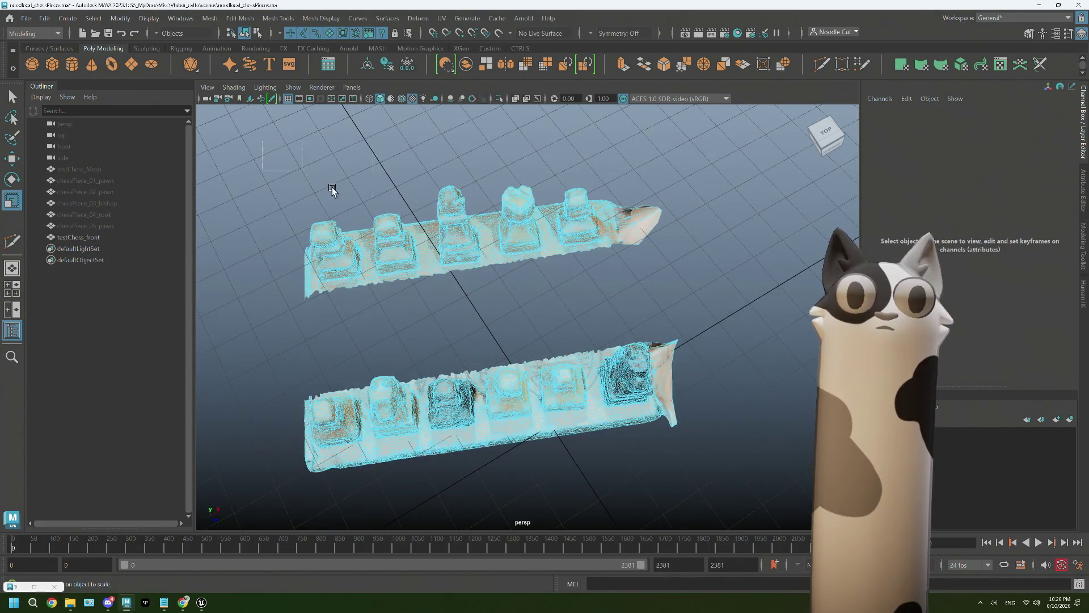
key(F8)
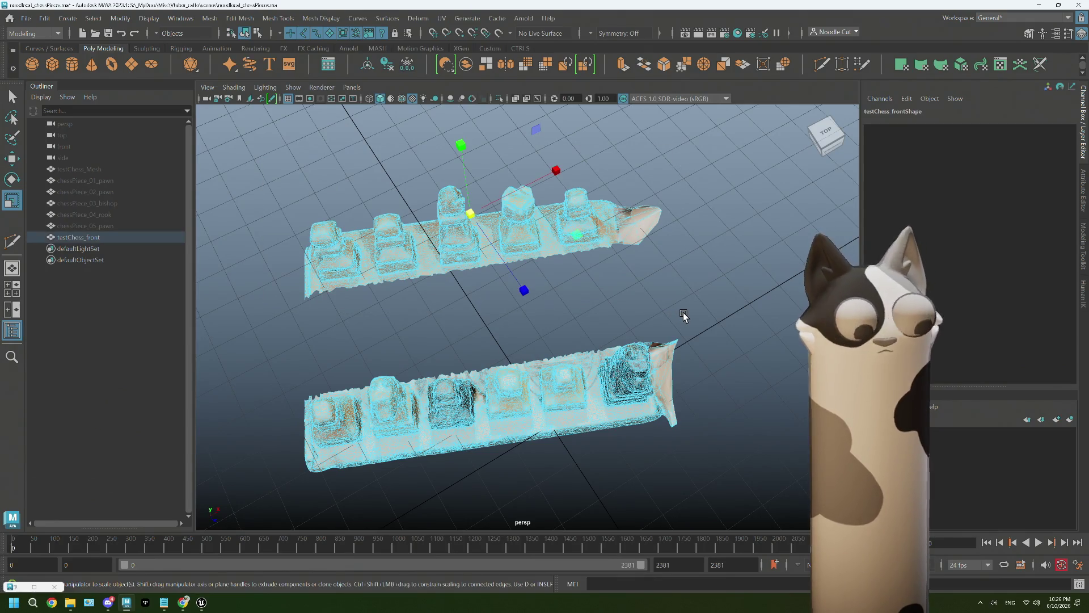
key(Delete)
alt+drag(681, 323, 618, 372)
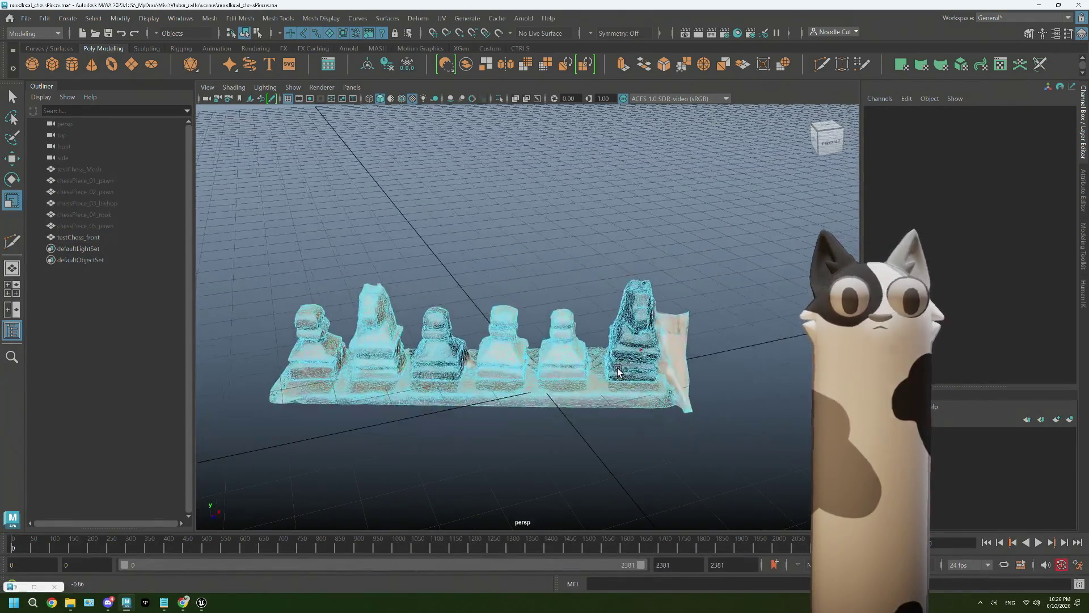
Duplicate testChess_front, hide the original and rename the copy testChess_pawn
click(105, 236)
key(ctrl+d)
key(h)
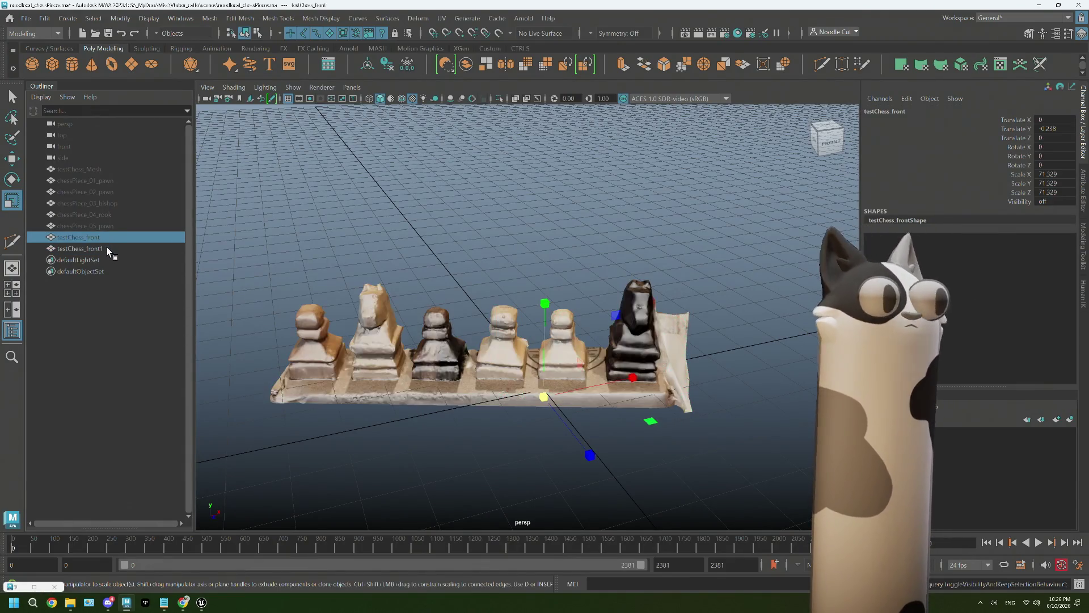
double_click(107, 248)
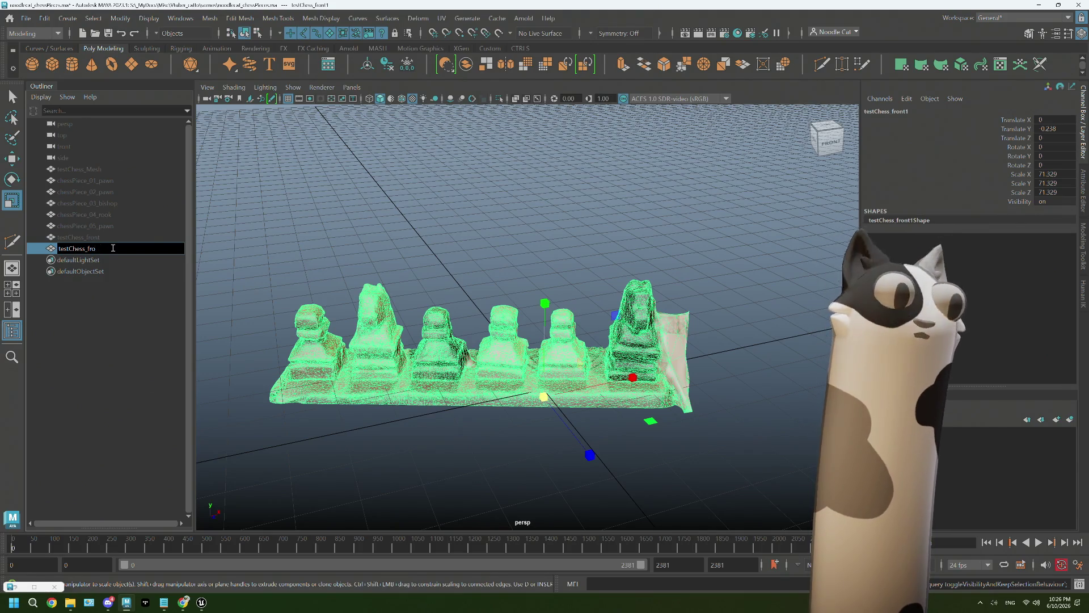
text(paw)
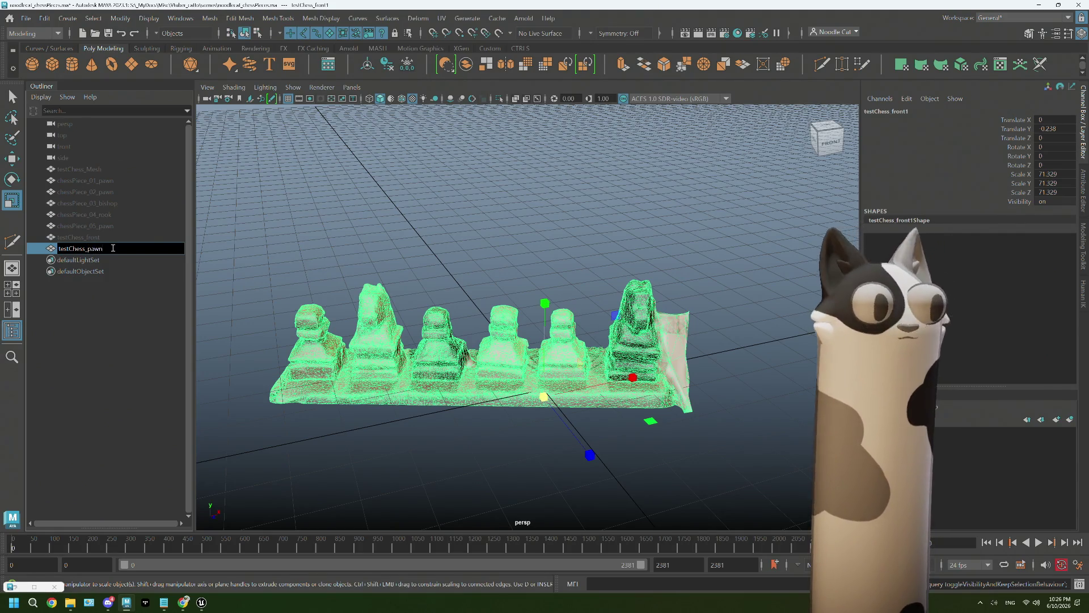
click(103, 240)
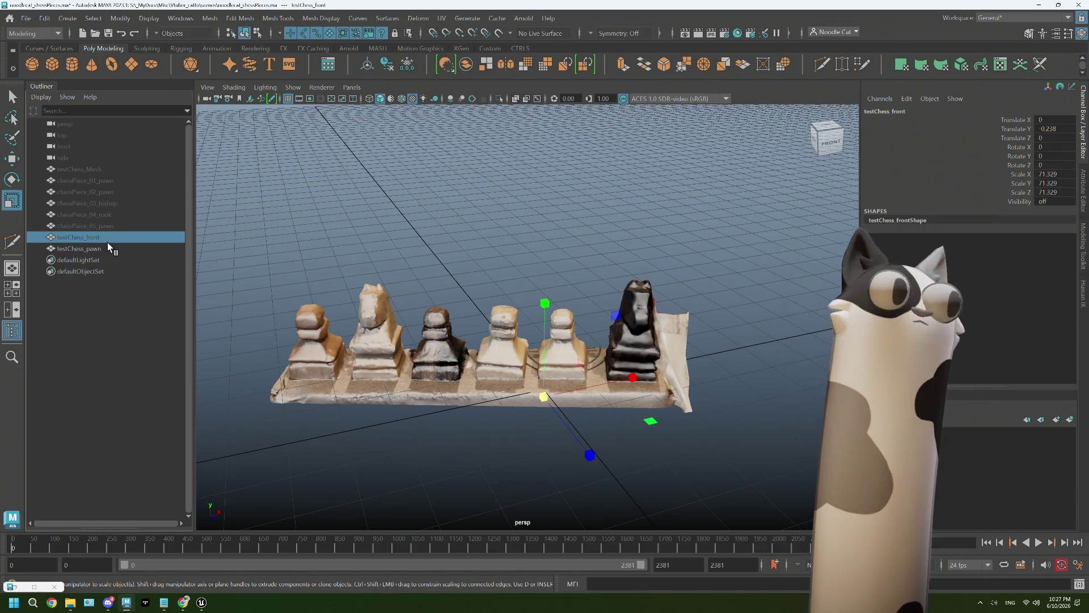
Marquee-select the other scanned pieces in testChess_pawn and delete them, leaving one pawn
click(108, 248)
right_drag(553, 352, 497, 276)
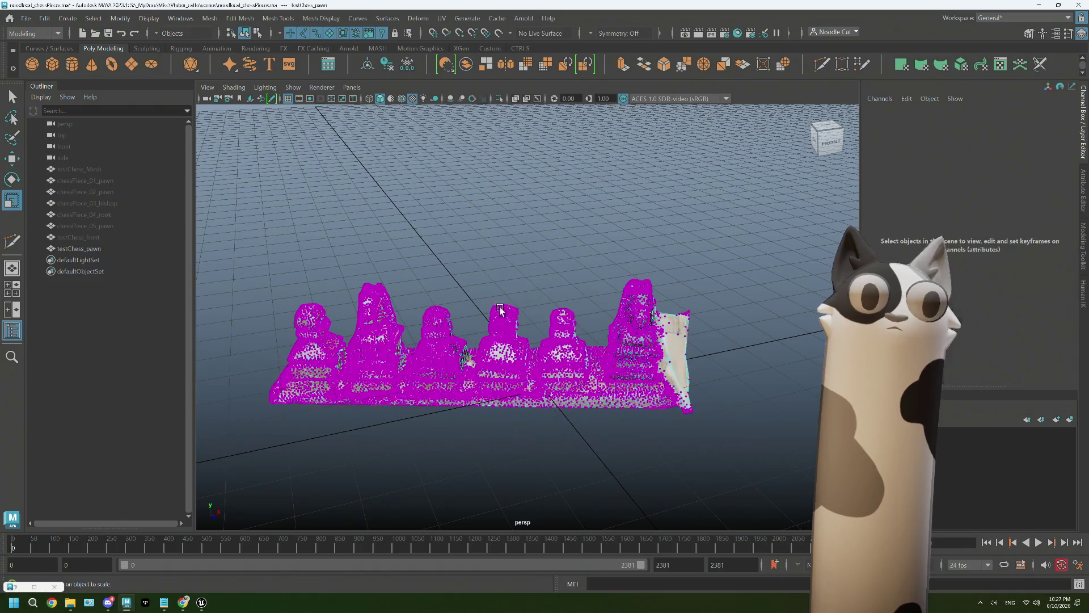
right_click(431, 348)
click(430, 308)
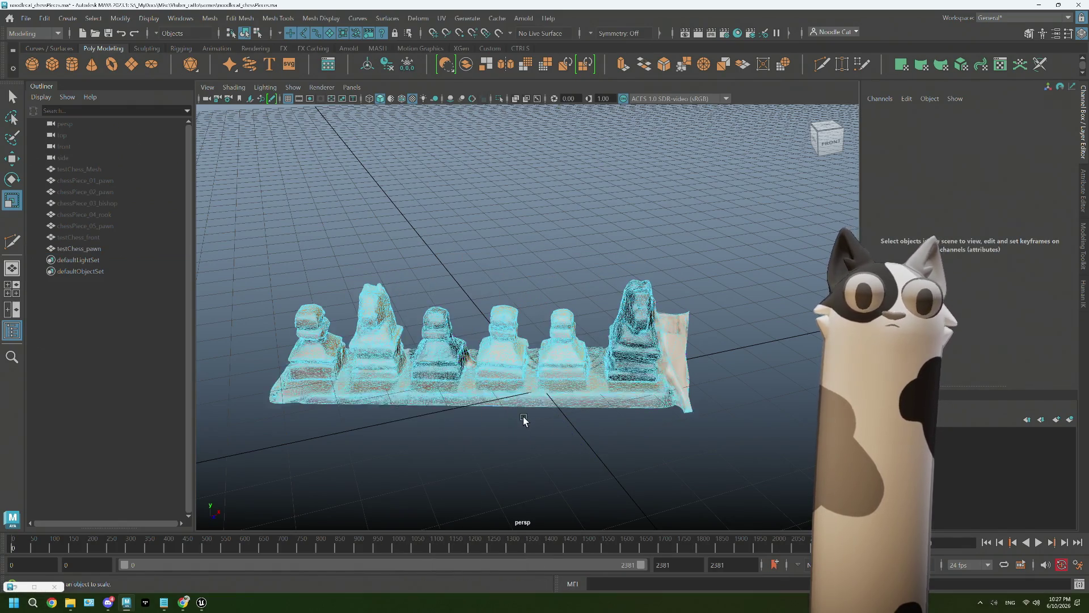
scroll(523, 388, up, 3)
scroll(523, 389, up, 2)
mouse_move(523, 275)
right_down()
mouse_move(498, 245)
mouse_move(467, 295)
right_up()
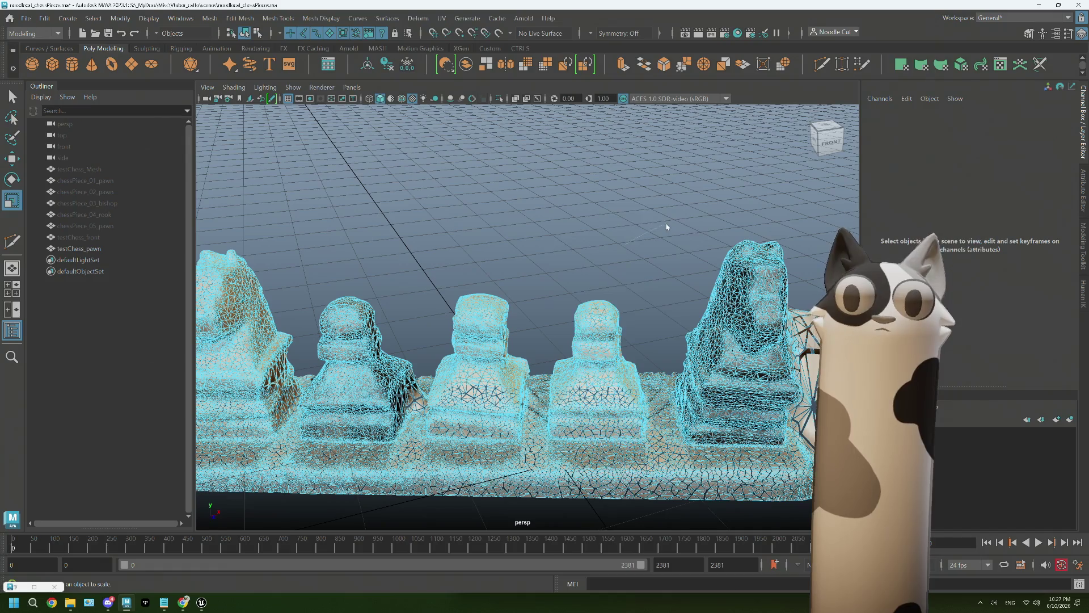
right_drag(623, 249, 669, 227)
right_drag(615, 276, 582, 293)
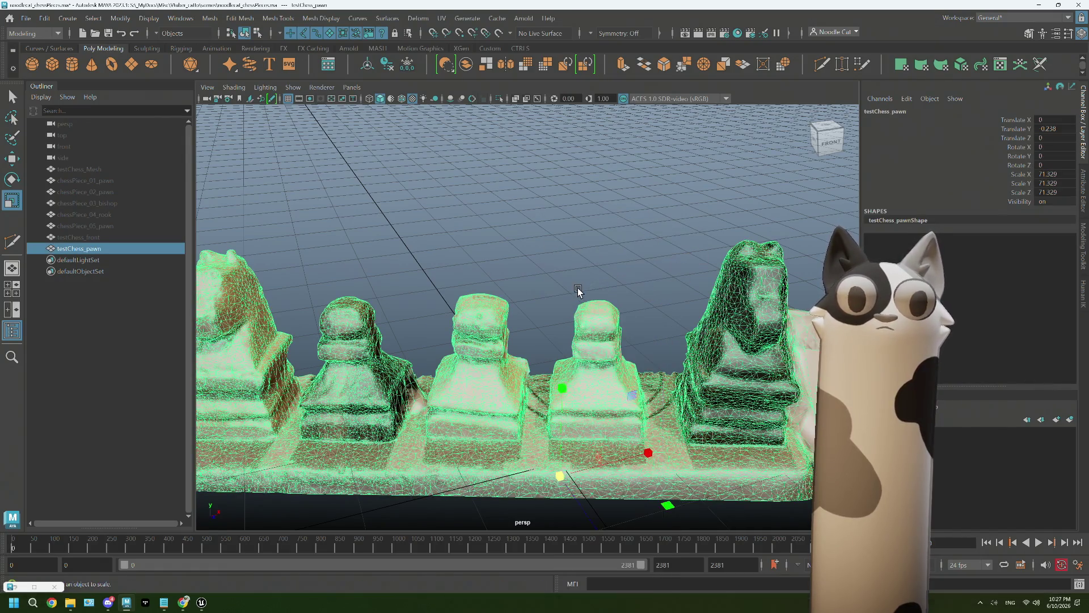
mouse_move(638, 387)
alt+mouse_down()
mouse_move(642, 362)
mouse_move(632, 361)
alt+mouse_up()
right_drag(651, 277, 651, 300)
mouse_move(651, 300)
alt+mouse_down()
mouse_move(615, 375)
mouse_move(583, 379)
alt+mouse_up()
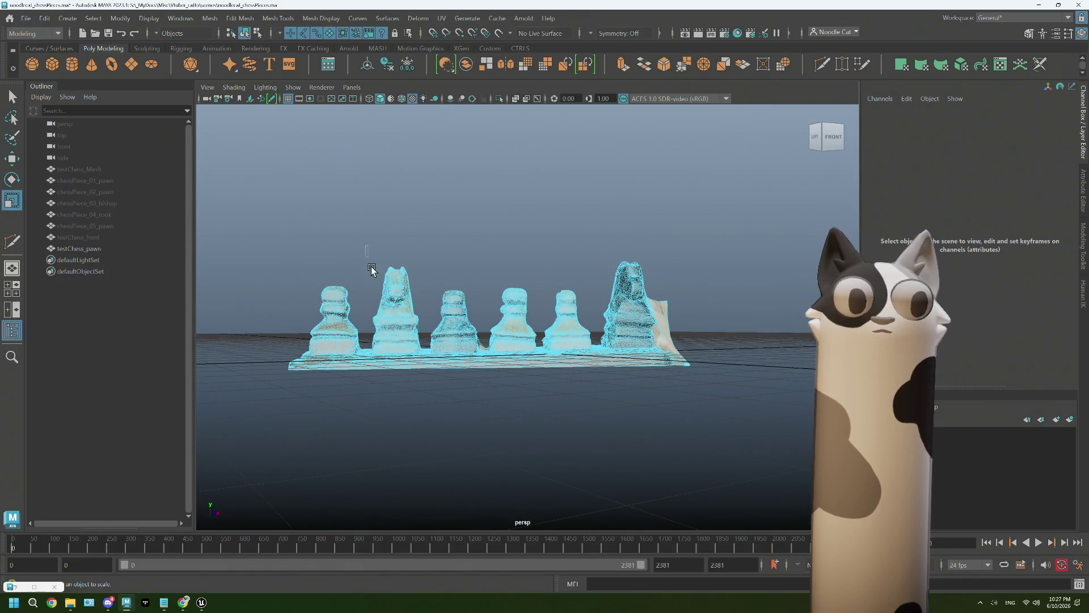
drag(518, 431, 723, 443)
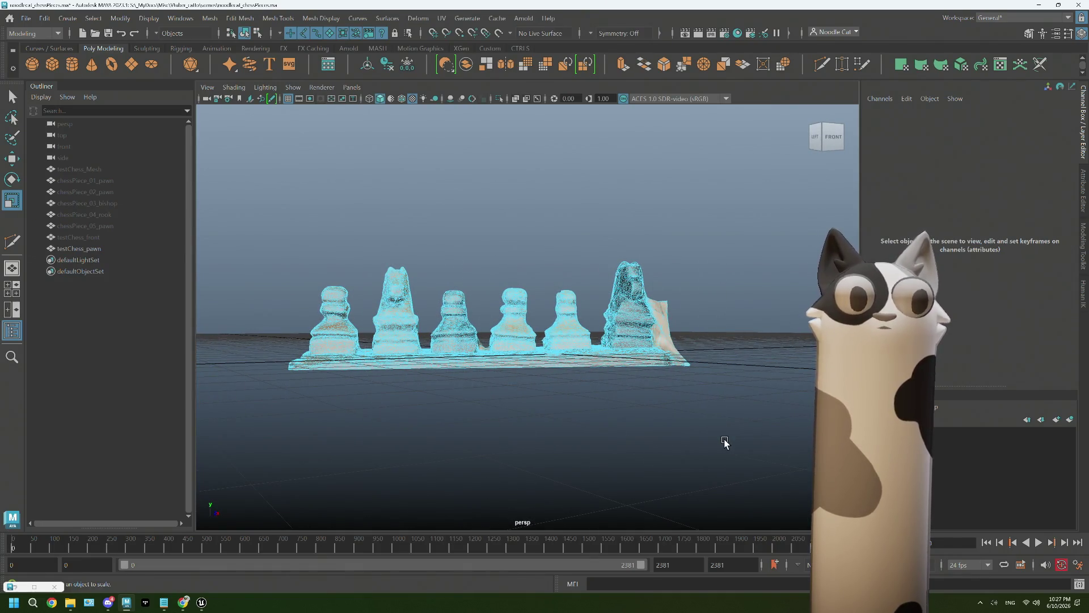
key(Delete)
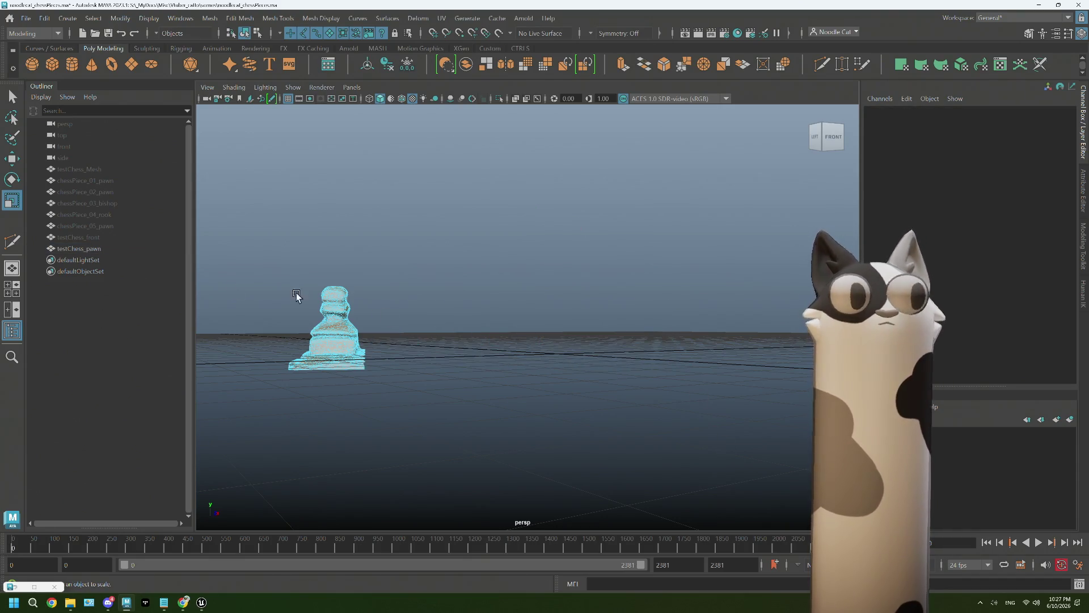
Frame the scanned pawn and make it the live reference surface
click(103, 250)
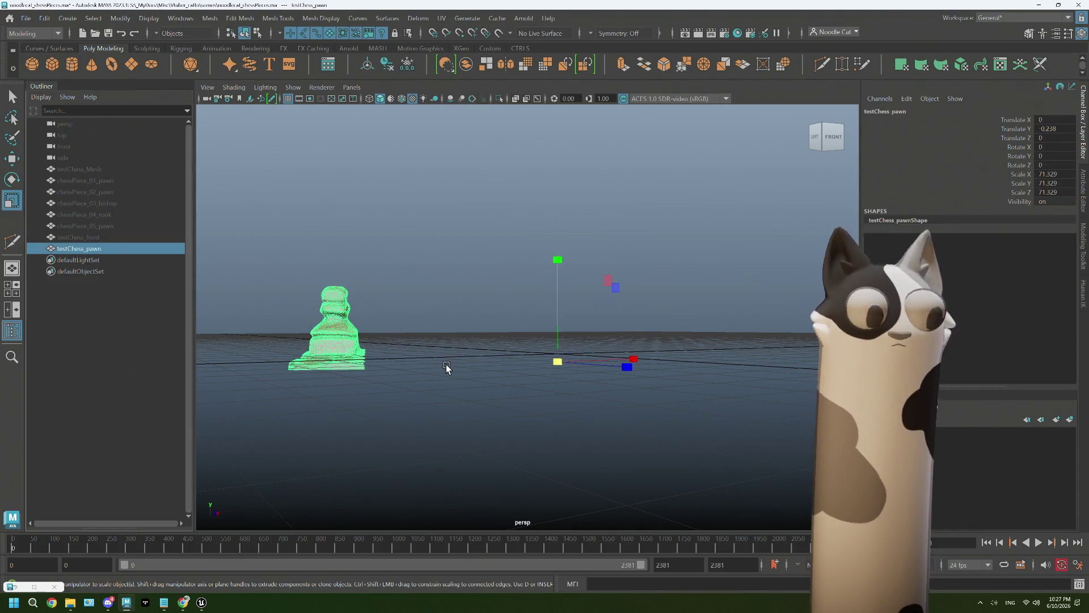
key(f)
alt+drag(643, 333, 694, 244)
right_drag(693, 243, 699, 70)
click(703, 66)
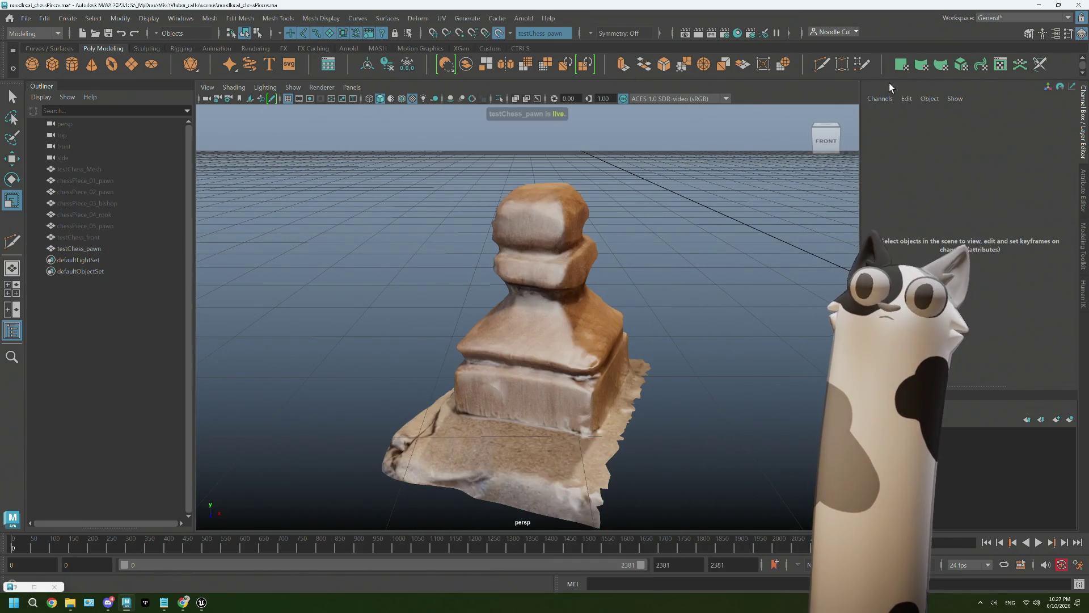
Activate Quad Draw and fill the first quad face on the pawn's base
click(862, 64)
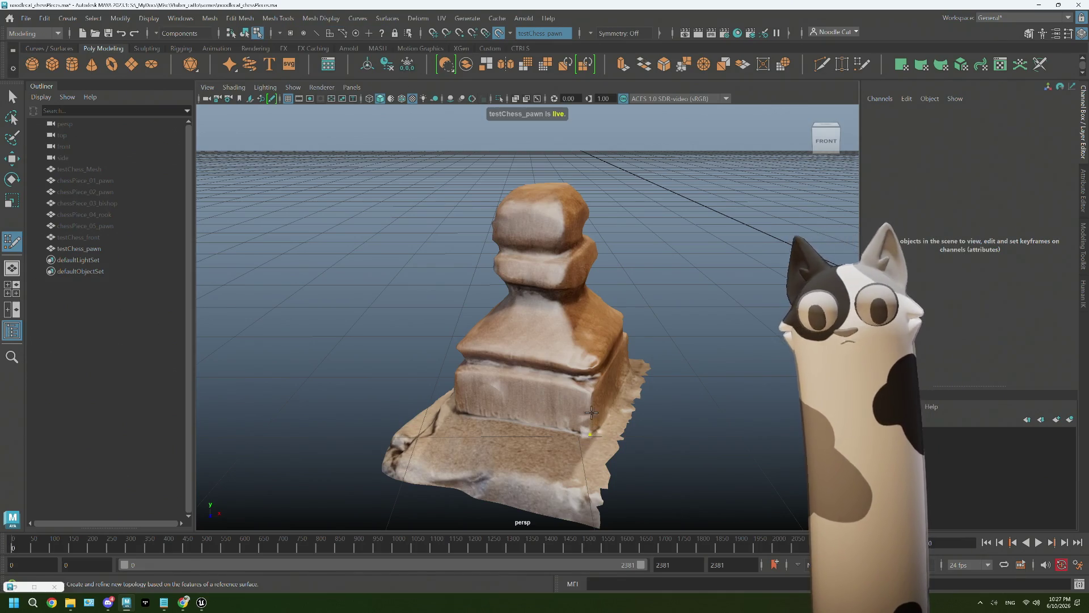
click(591, 393)
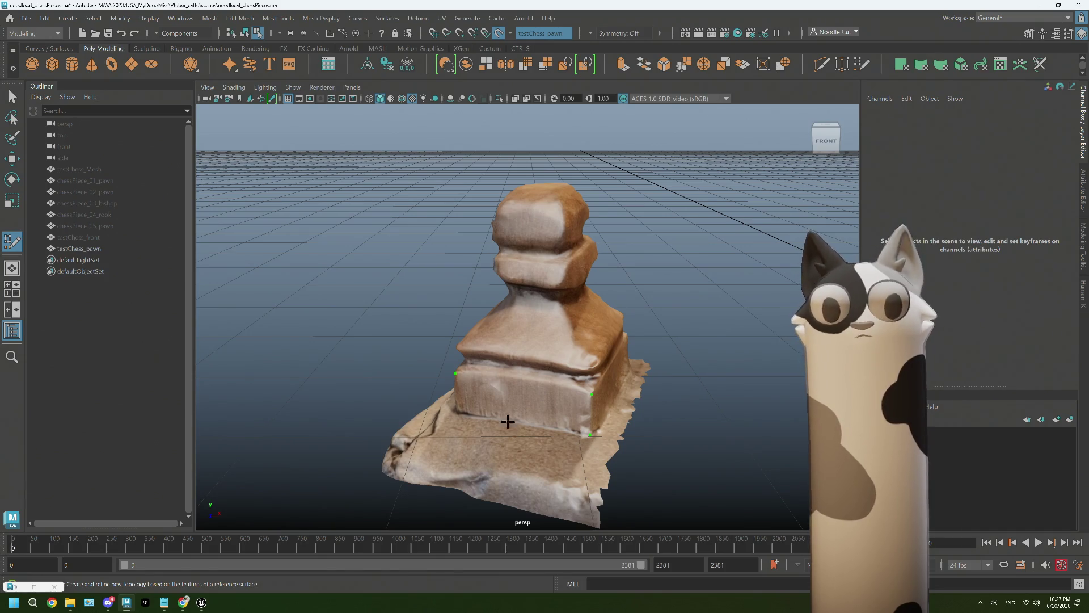
shift+click(526, 400)
scroll(553, 425, up, 3)
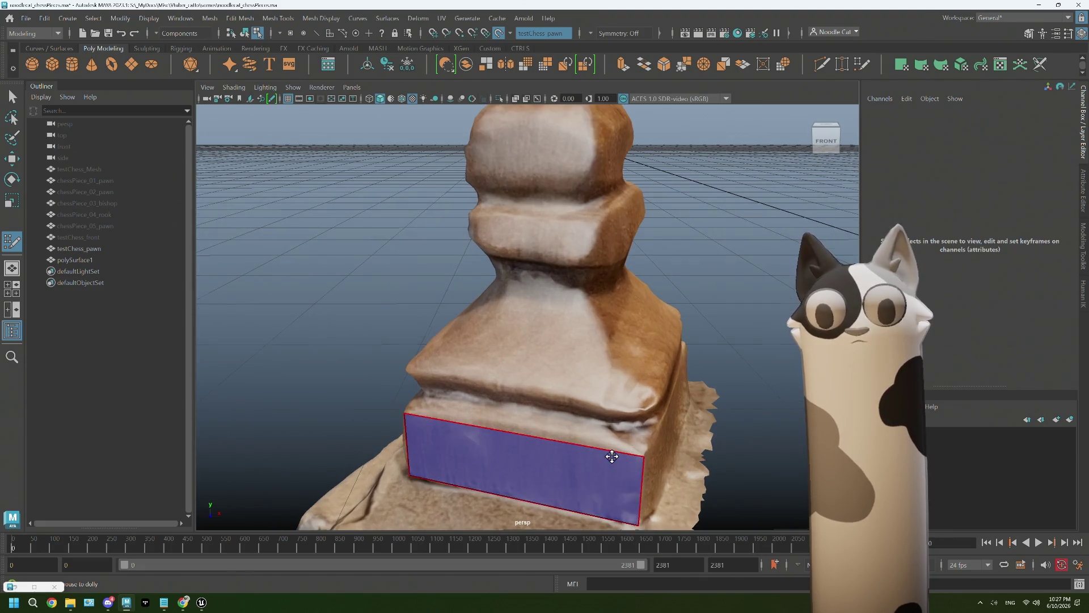
alt+drag(612, 457, 604, 462)
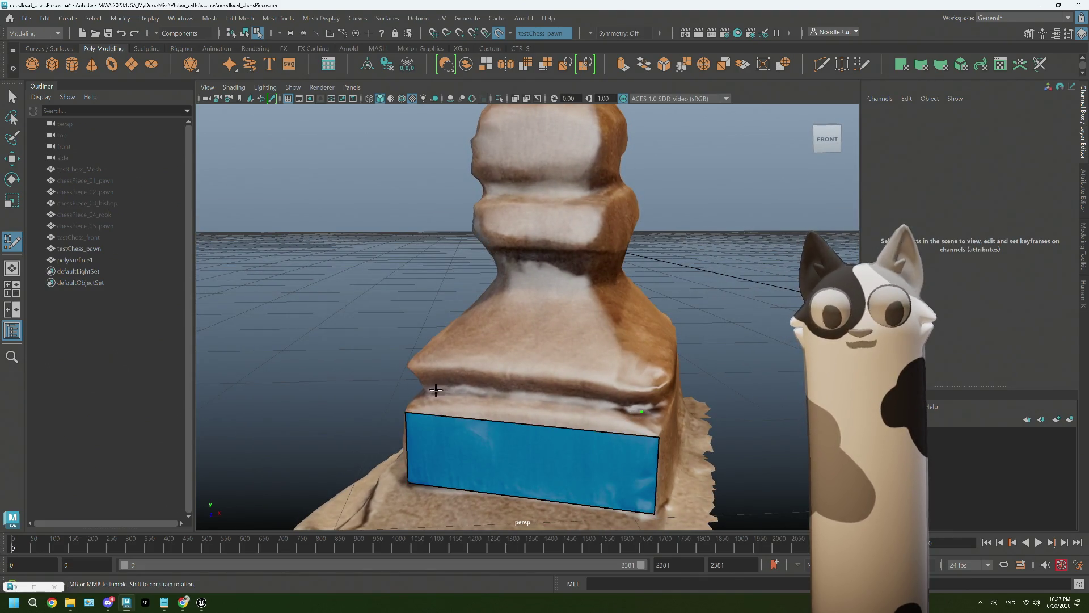
alt+drag(558, 401, 711, 389)
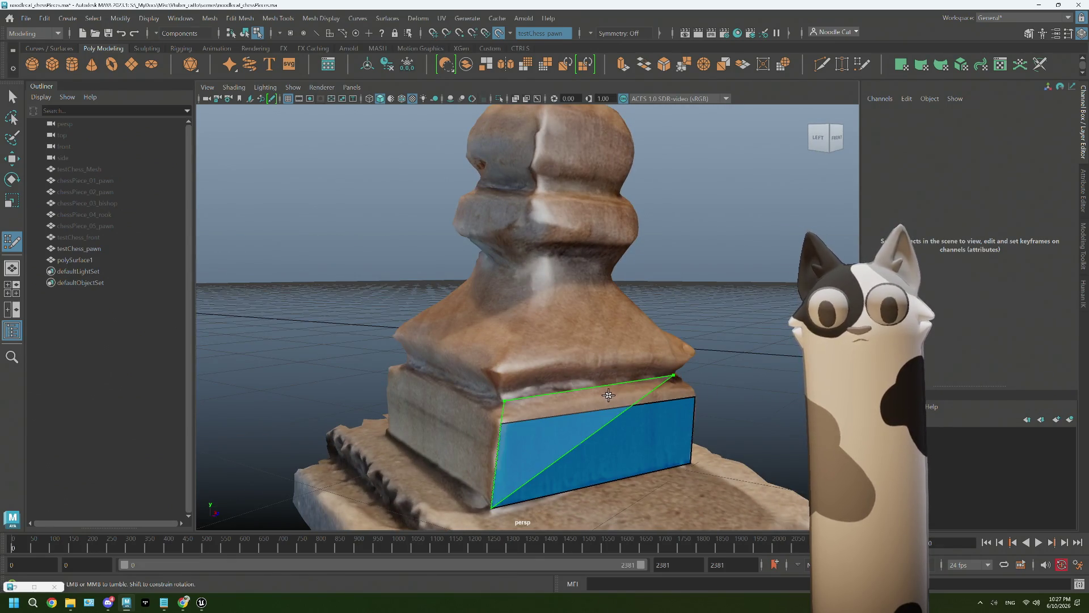
mouse_move(673, 374)
alt+mouse_down()
mouse_move(595, 433)
mouse_move(430, 362)
alt+mouse_up()
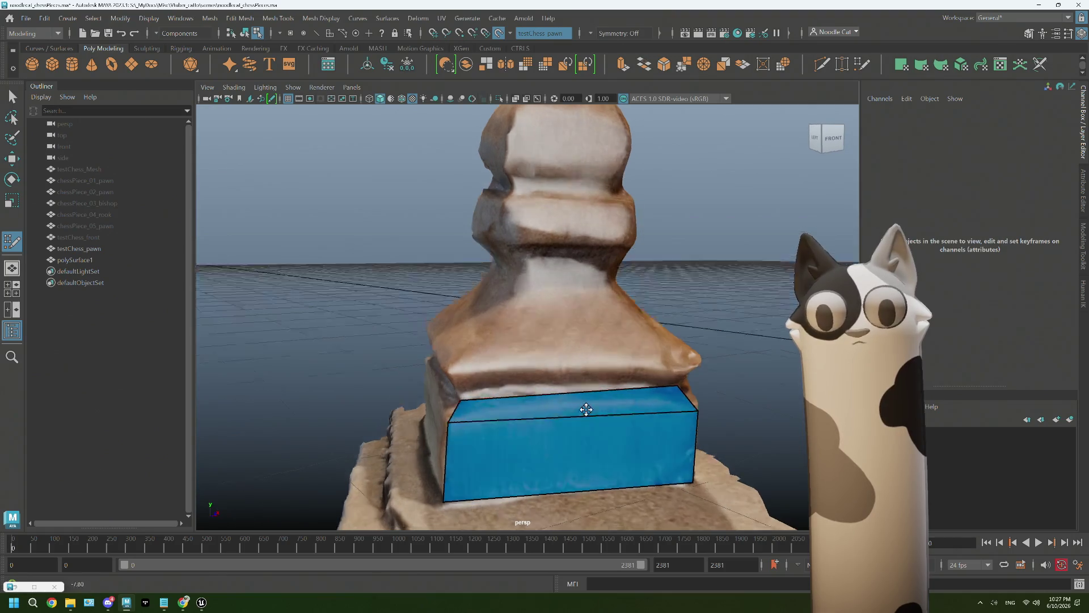
mouse_move(565, 366)
alt+mouse_down()
mouse_move(587, 394)
mouse_move(577, 341)
alt+mouse_up()
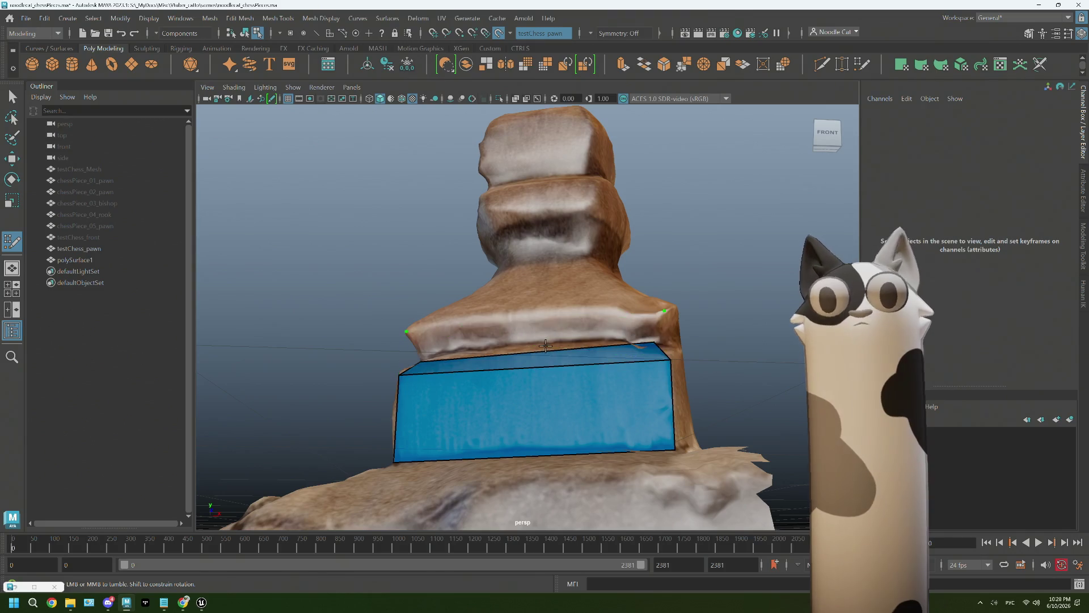
scroll(515, 386, up, 2)
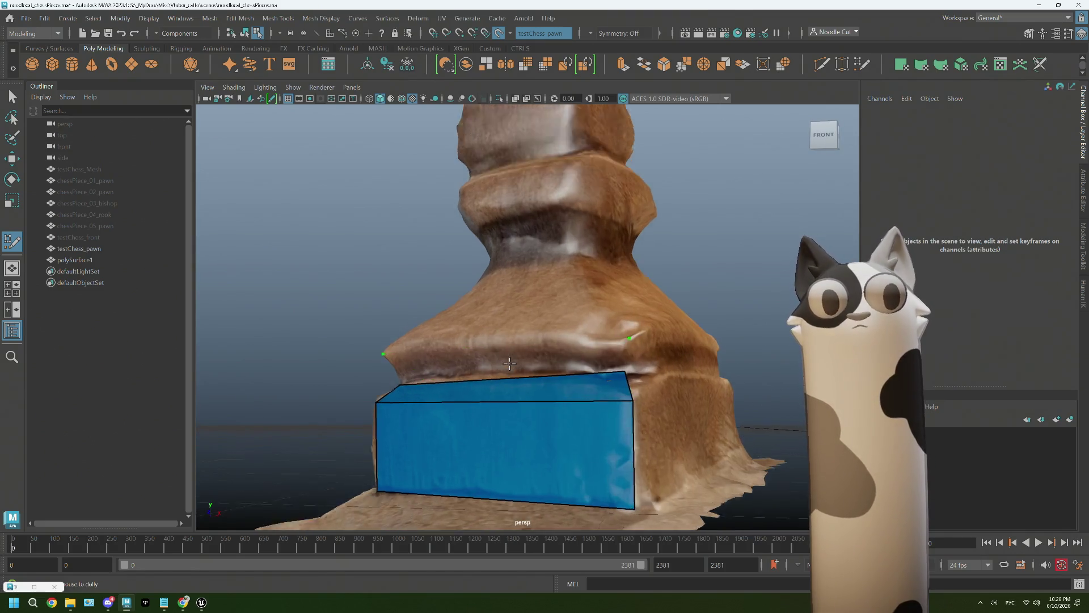
scroll(514, 385, up, 2)
Adjust the base box's top vertices and fill quads up the tapered body
alt+drag(515, 386, 578, 333)
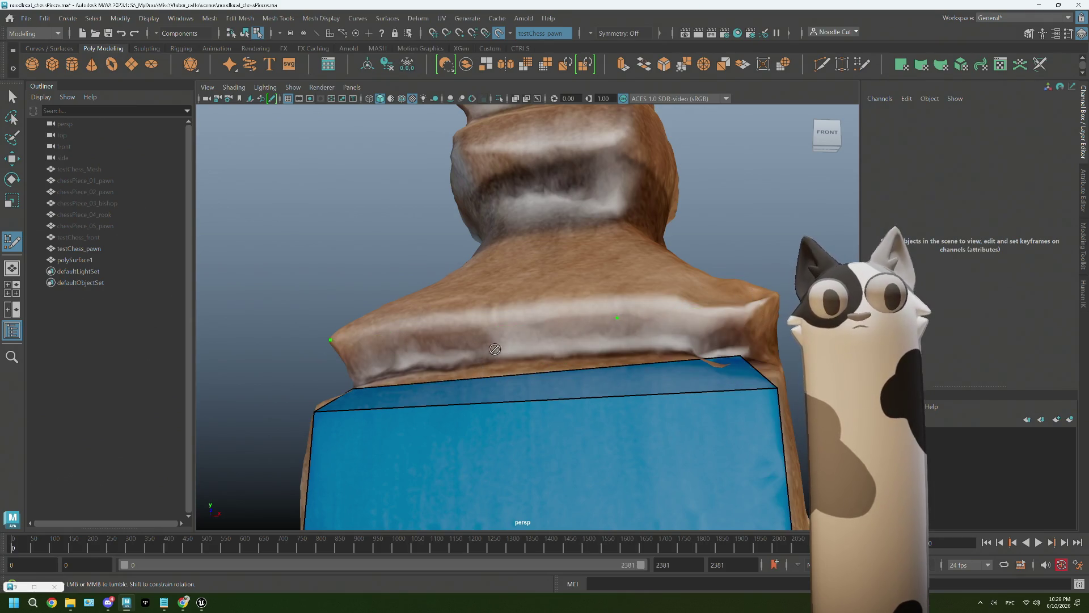
alt+drag(485, 350, 517, 377)
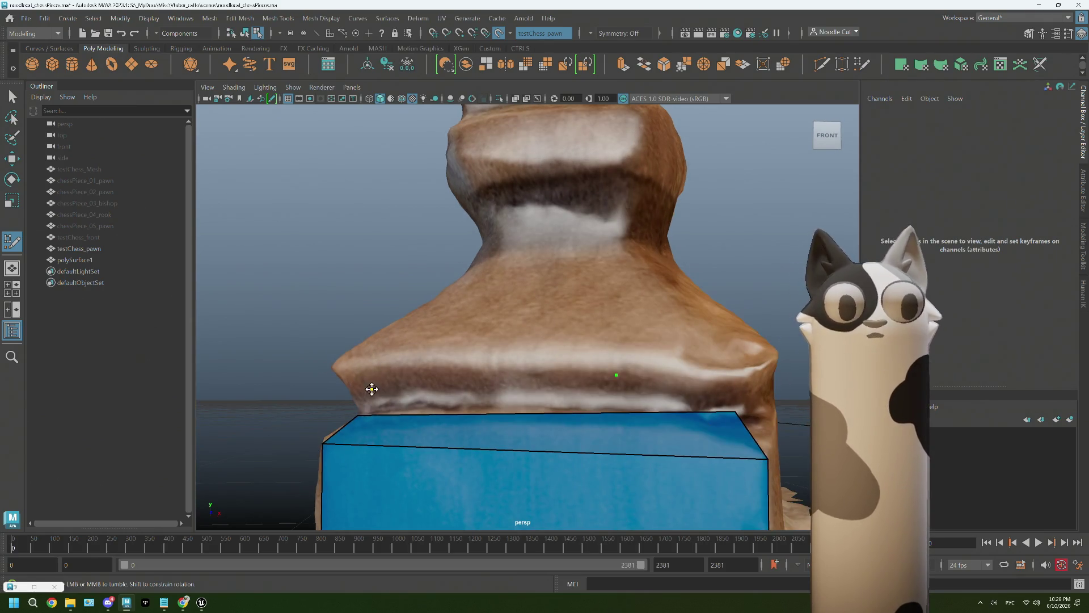
alt+drag(489, 388, 518, 407)
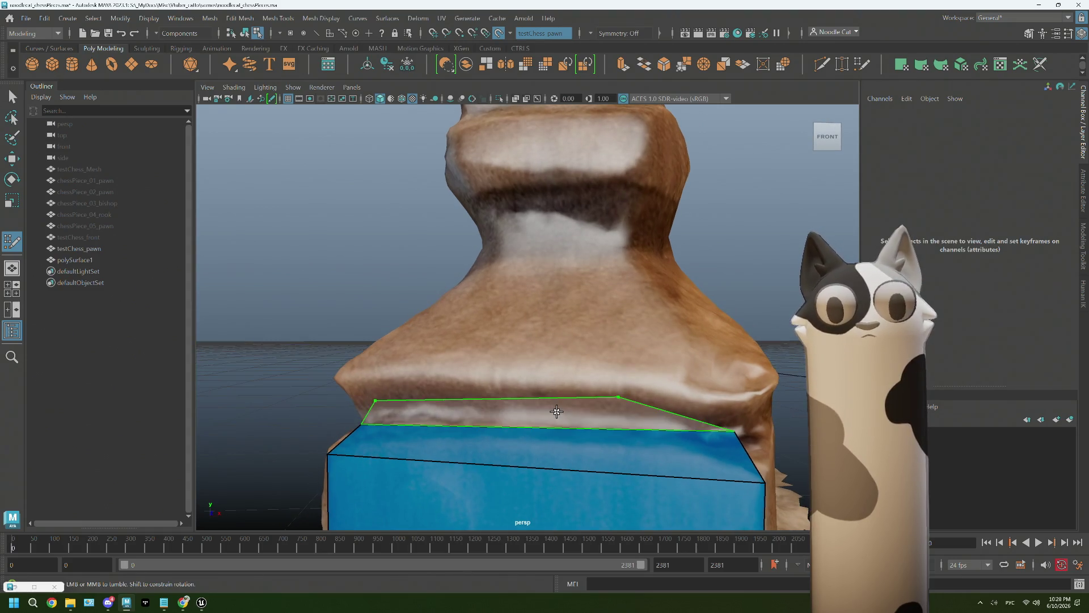
drag(375, 400, 335, 379)
mouse_move(616, 397)
mouse_down()
mouse_move(774, 388)
mouse_move(693, 414)
mouse_move(465, 212)
mouse_up()
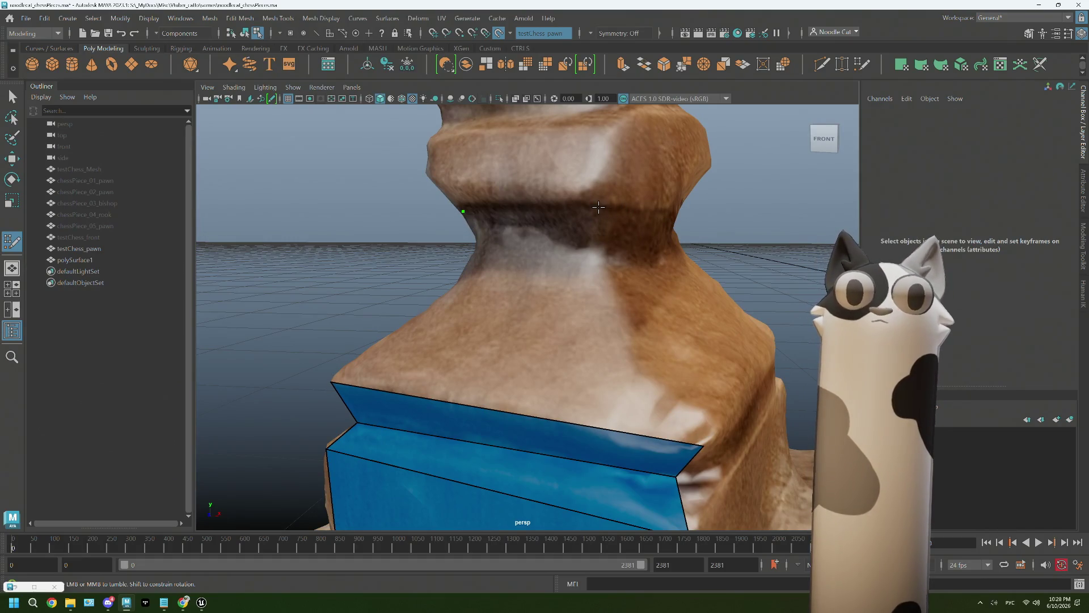
shift+click(570, 340)
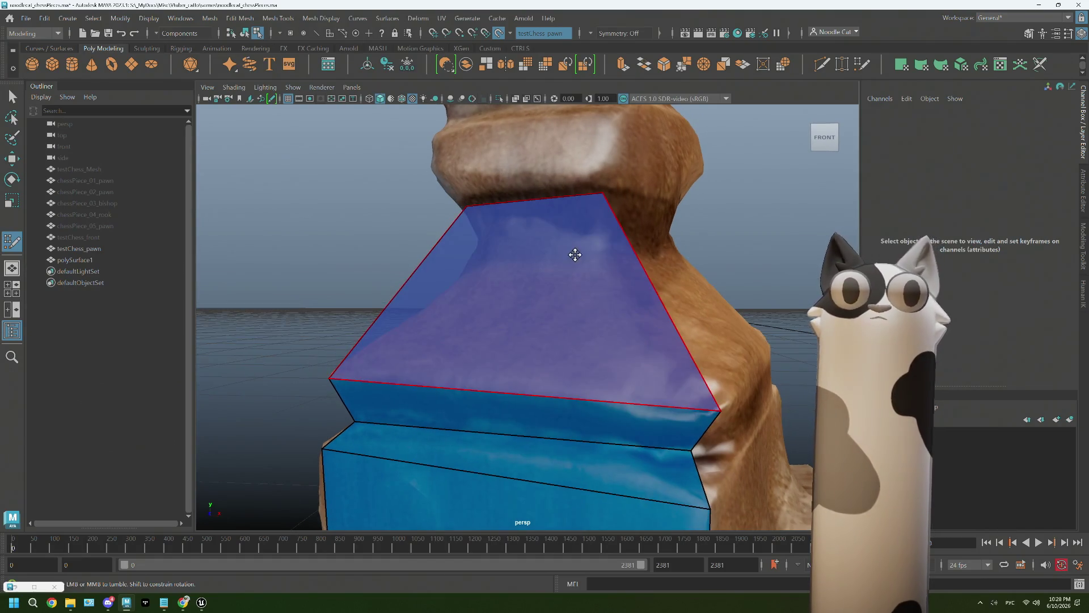
alt+middle_drag(574, 251, 598, 367)
alt+drag(598, 367, 614, 297)
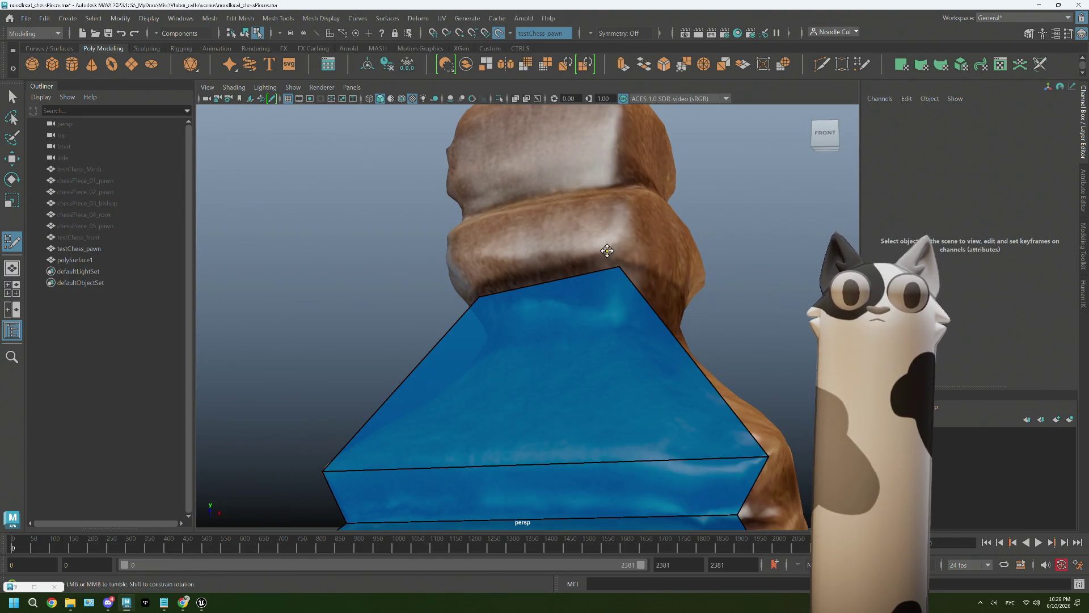
shift+click(528, 275)
Place points and fill three quad faces around the pawn's neck
click(619, 196)
click(450, 232)
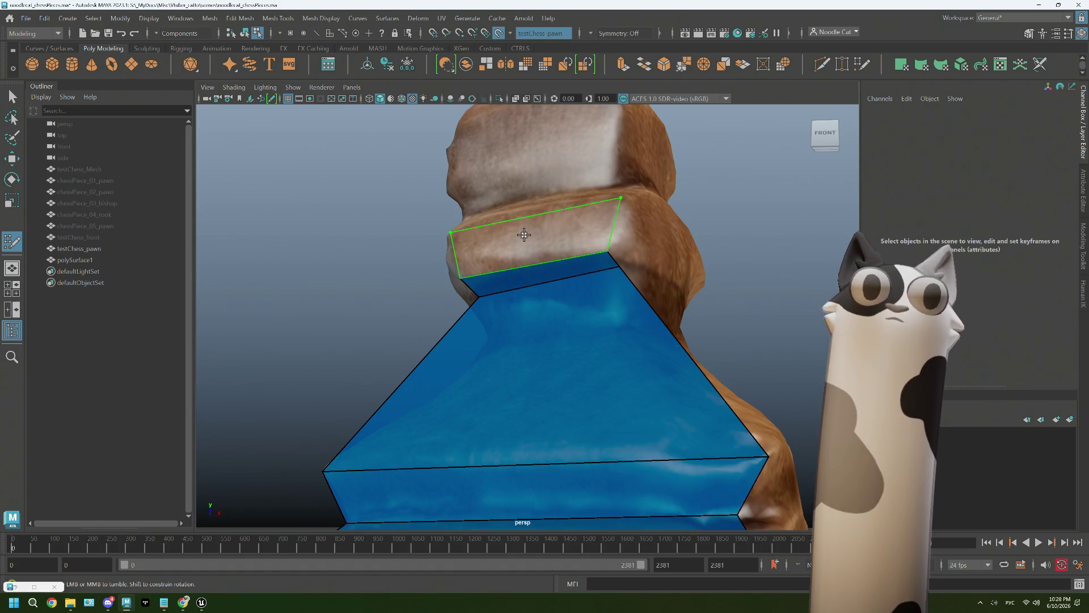
shift+click(524, 235)
alt+drag(524, 235, 525, 254)
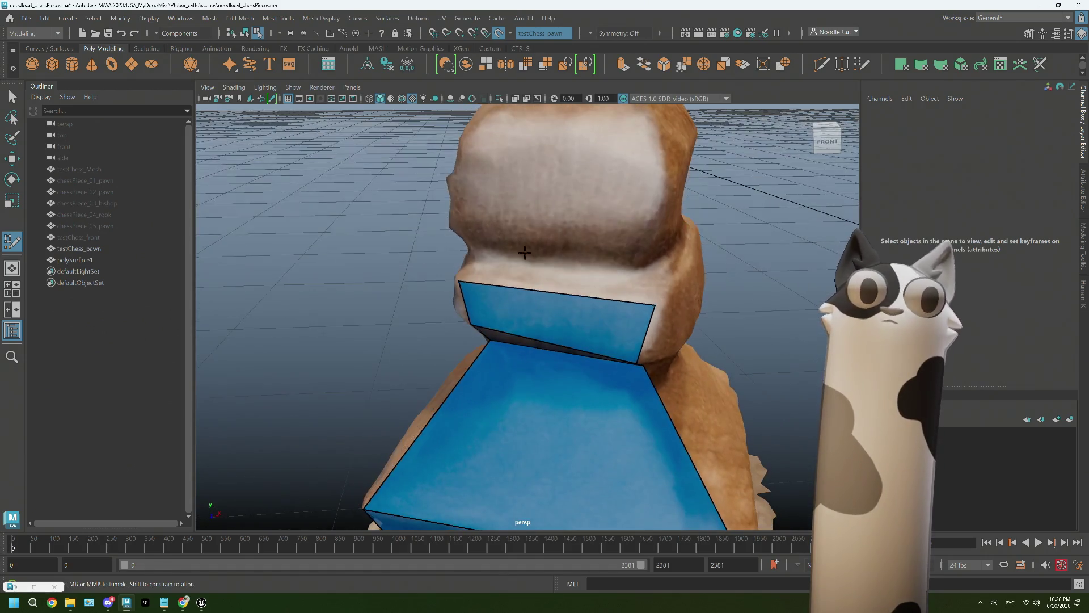
click(647, 267)
shift+click(618, 283)
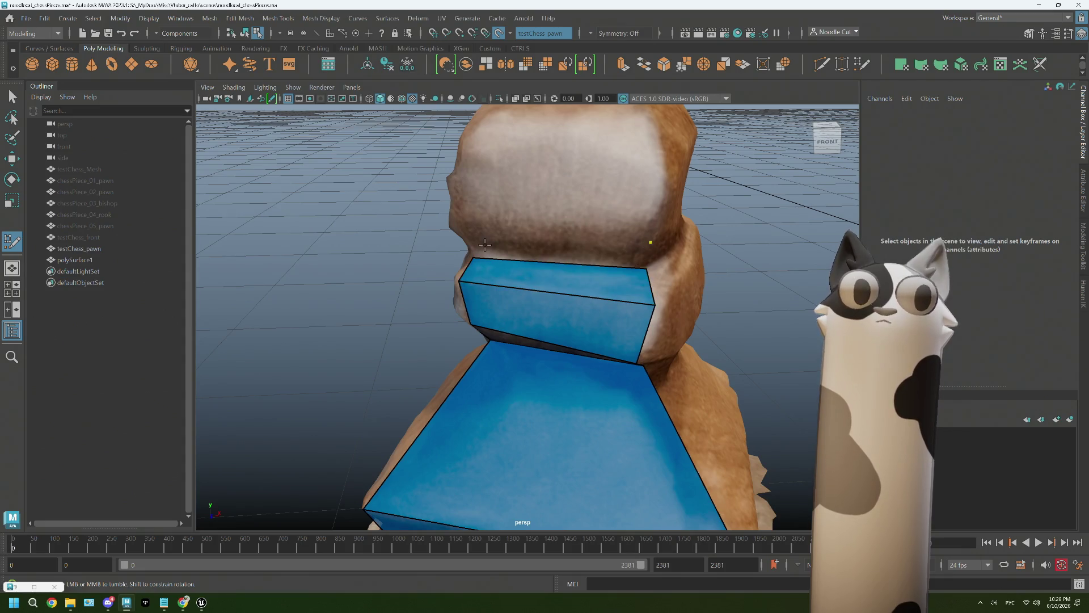
shift+click(506, 244)
Fill two quad faces on the pawn's head and raise the right vertex to fit
alt+drag(506, 243, 460, 194)
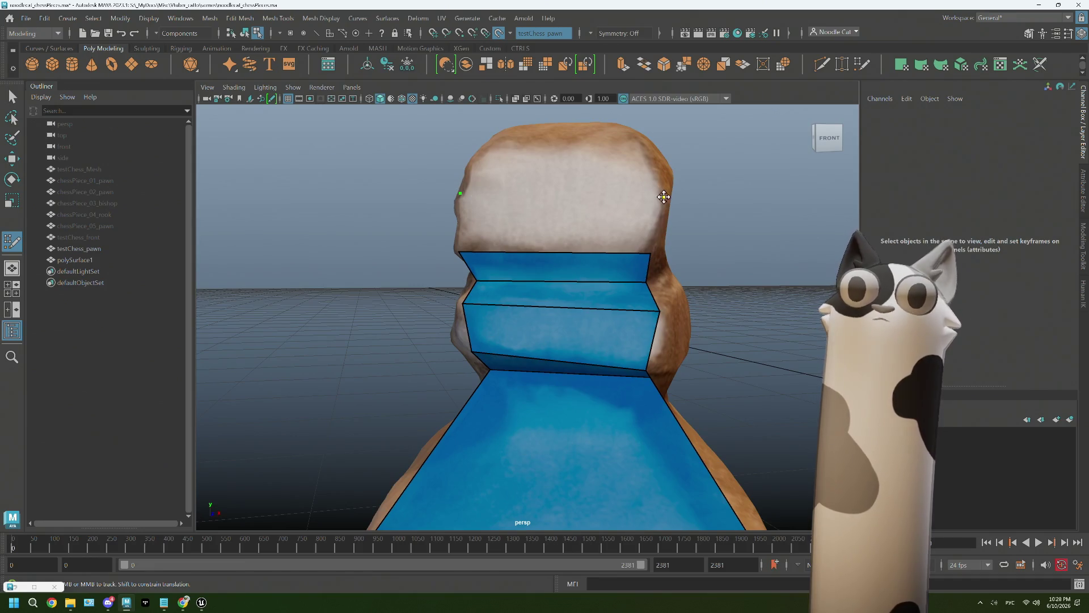
click(663, 196)
shift+click(563, 219)
alt+drag(487, 152, 507, 171)
click(633, 169)
shift+click(622, 234)
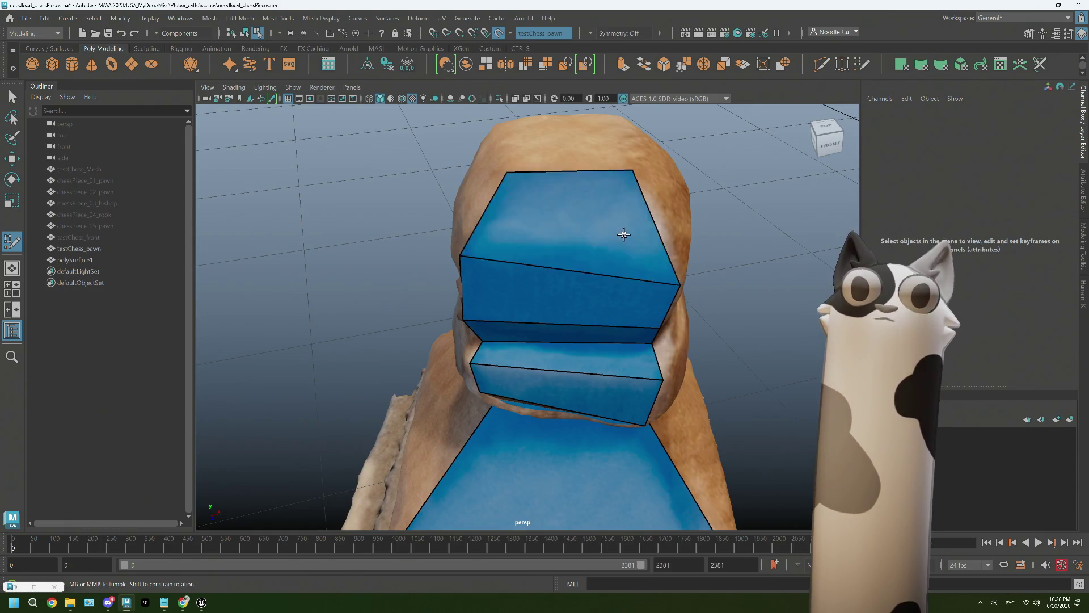
drag(683, 283, 682, 257)
Orbit from front, top and side views to inspect the head faces
key(bracketleft)
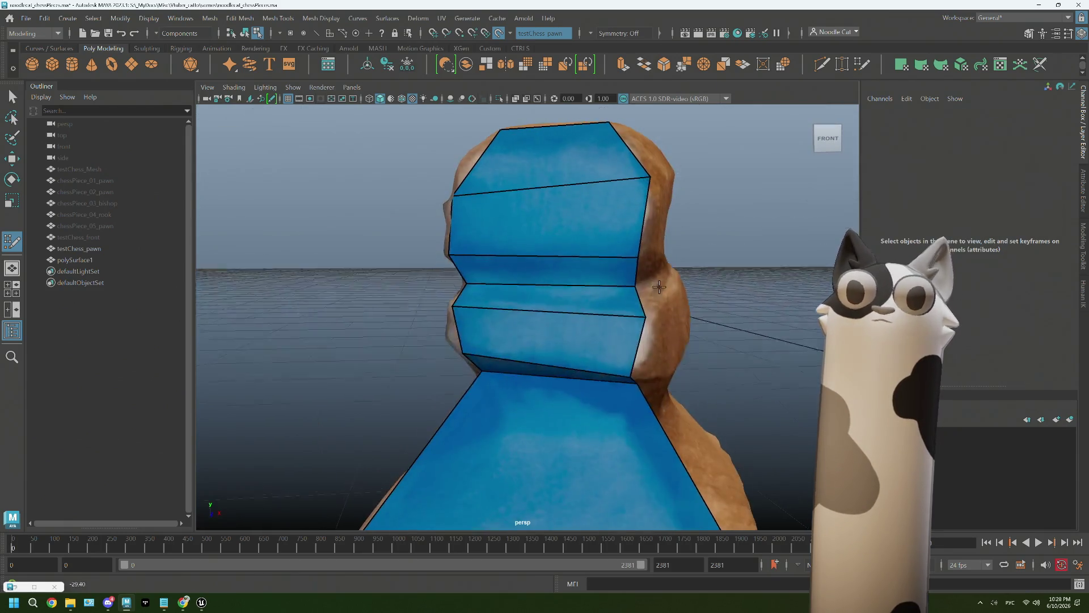
alt+drag(585, 212, 588, 242)
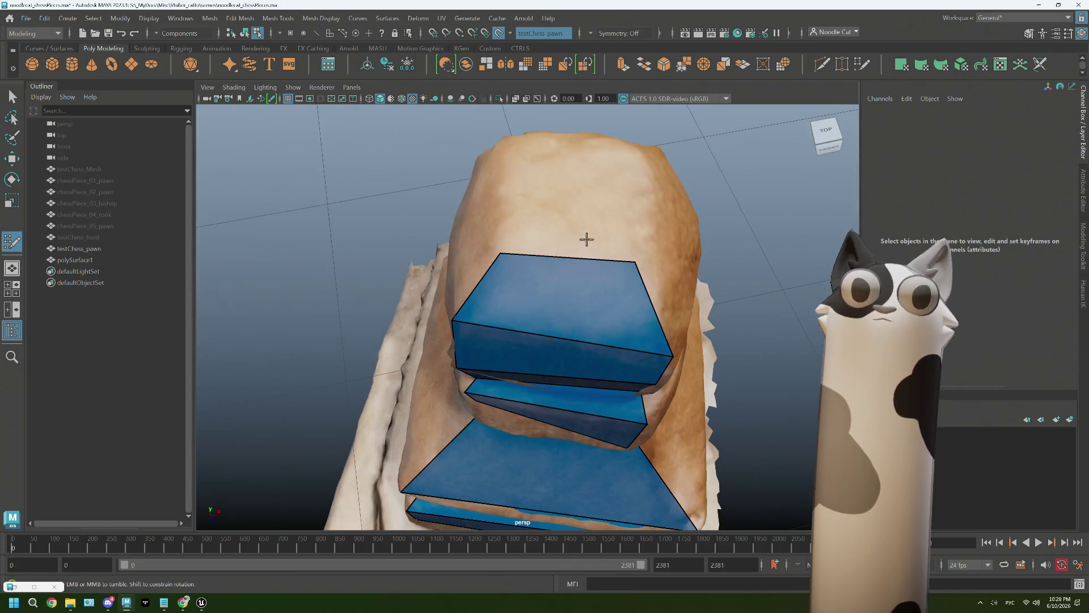
alt+drag(521, 157, 555, 216)
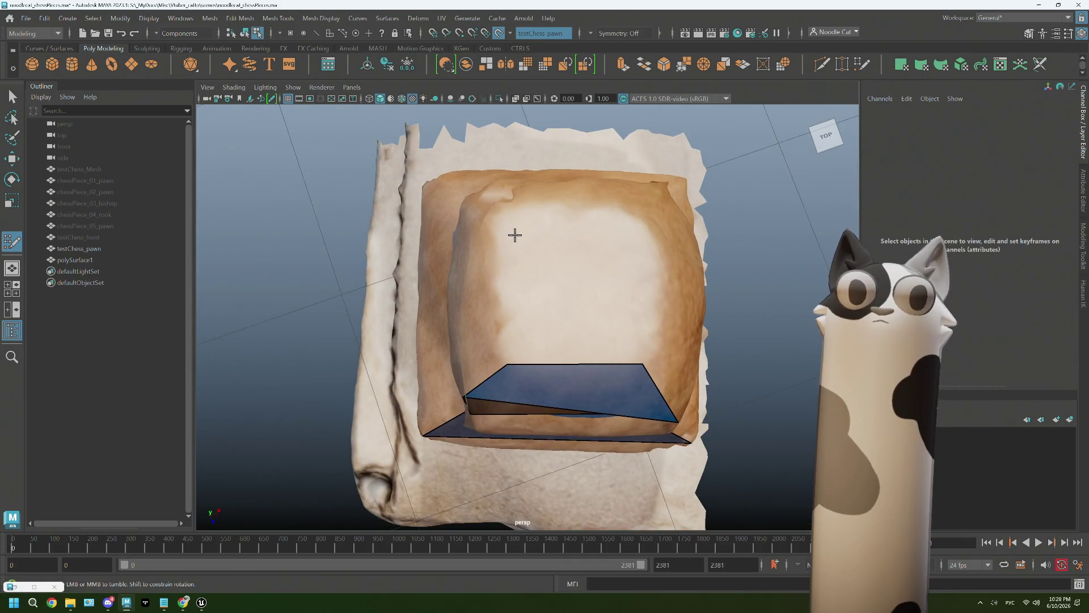
alt+drag(554, 330, 601, 303)
alt+drag(455, 208, 486, 207)
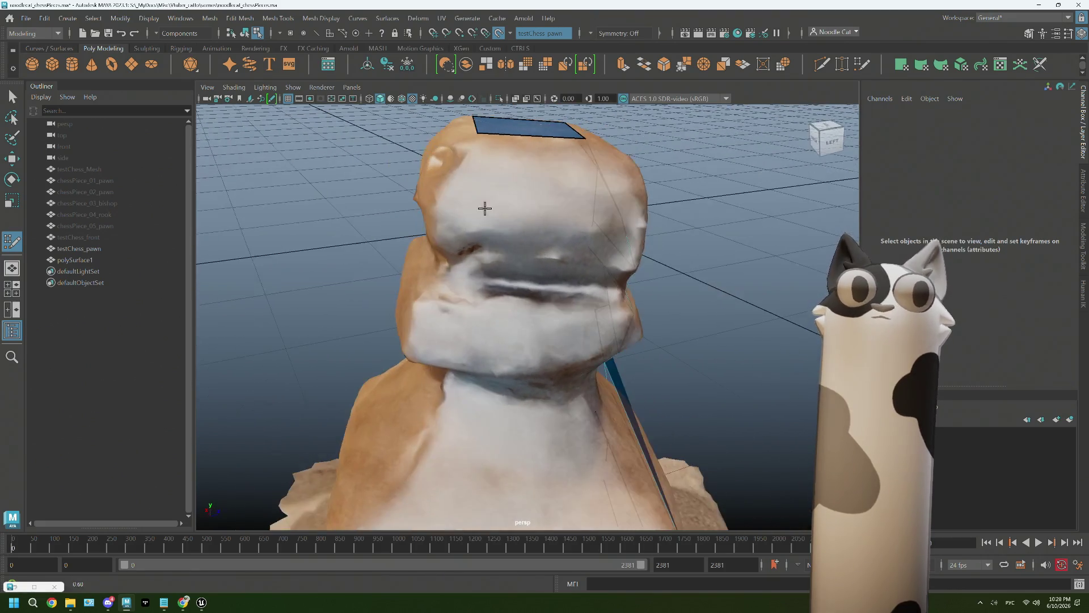
mouse_move(555, 174)
alt+mouse_down()
mouse_move(434, 217)
mouse_move(501, 222)
alt+mouse_up()
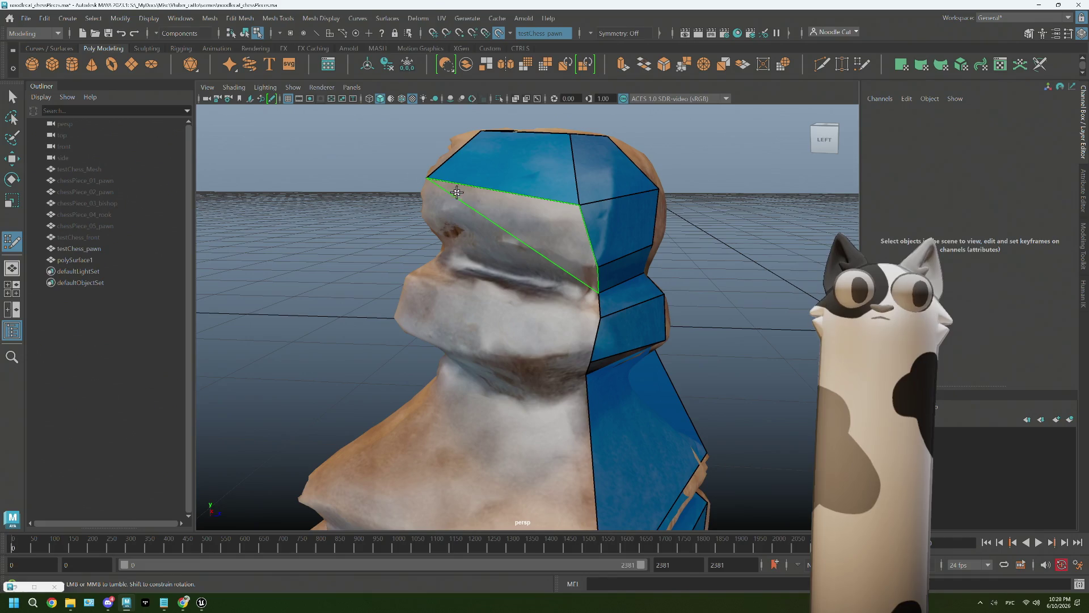
mouse_move(457, 192)
alt+mouse_down()
mouse_move(530, 219)
mouse_move(519, 207)
mouse_move(596, 214)
mouse_move(461, 221)
mouse_move(537, 266)
alt+mouse_up()
mouse_move(485, 224)
alt+mouse_down()
mouse_move(515, 196)
mouse_move(453, 248)
mouse_move(535, 256)
mouse_move(451, 272)
mouse_move(516, 273)
alt+mouse_up()
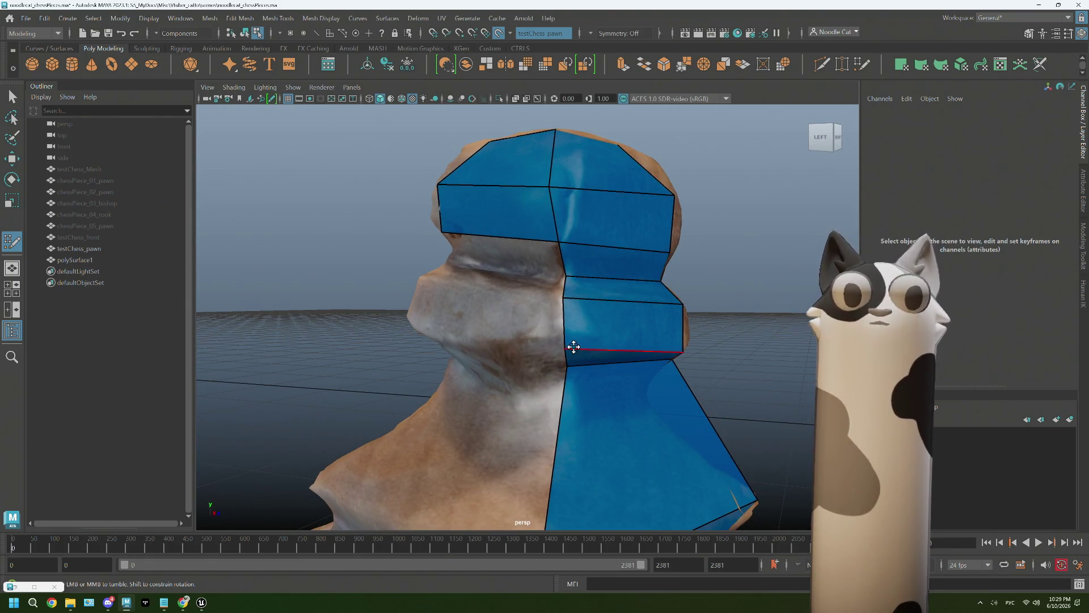
mouse_move(560, 332)
alt+mouse_down()
mouse_move(535, 316)
mouse_move(514, 324)
mouse_move(531, 324)
mouse_move(503, 261)
mouse_move(513, 247)
alt+mouse_up()
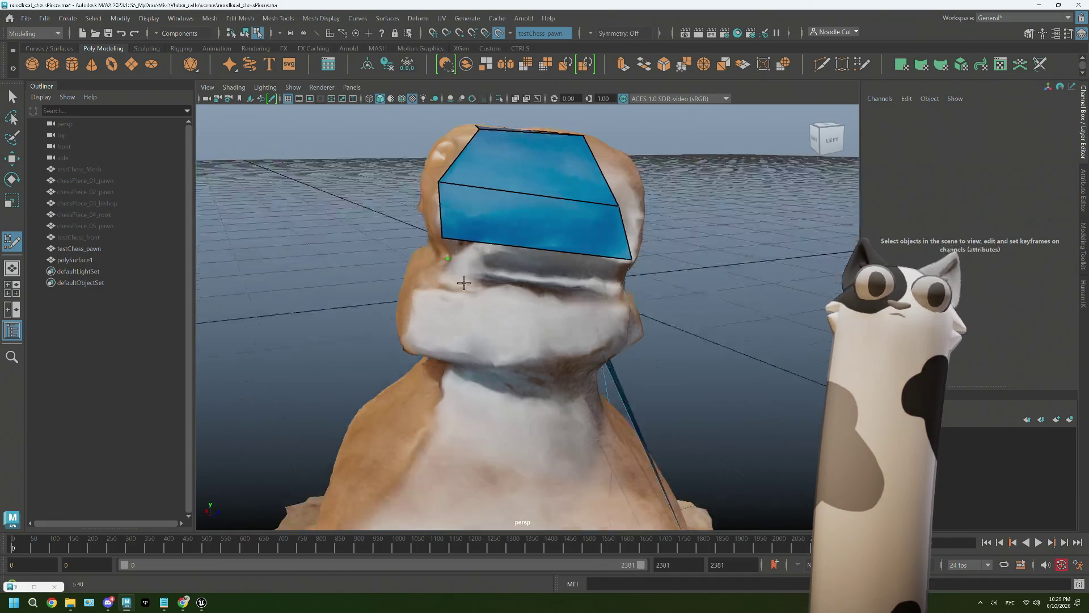
Fill a quad strip on the collar and pull its left corners down onto the collar
alt+drag(473, 276, 402, 294)
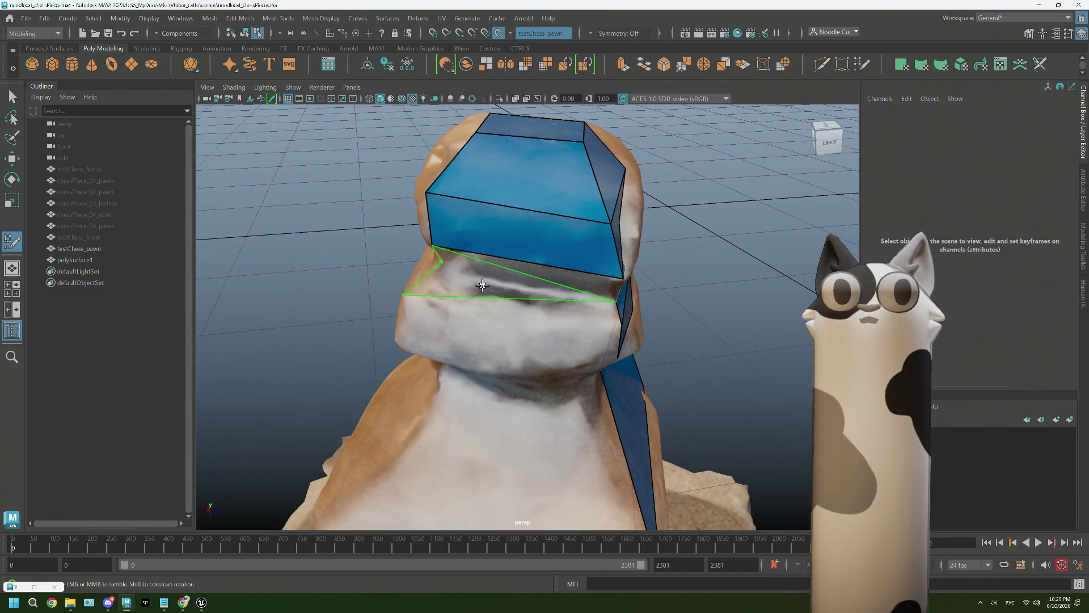
alt+drag(403, 295, 444, 324)
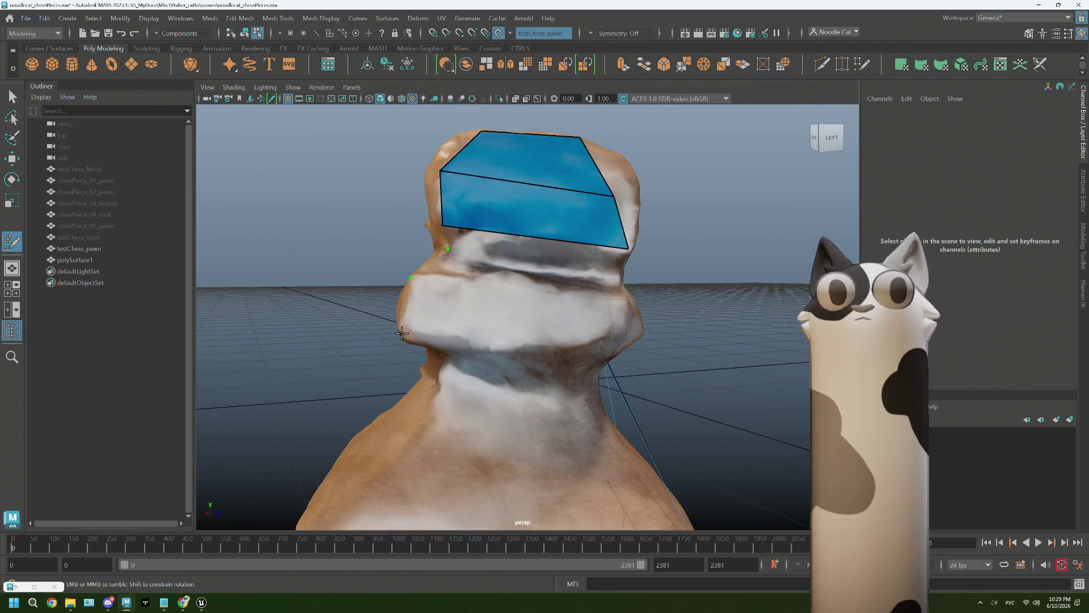
alt+drag(564, 316, 536, 321)
alt+drag(458, 315, 492, 324)
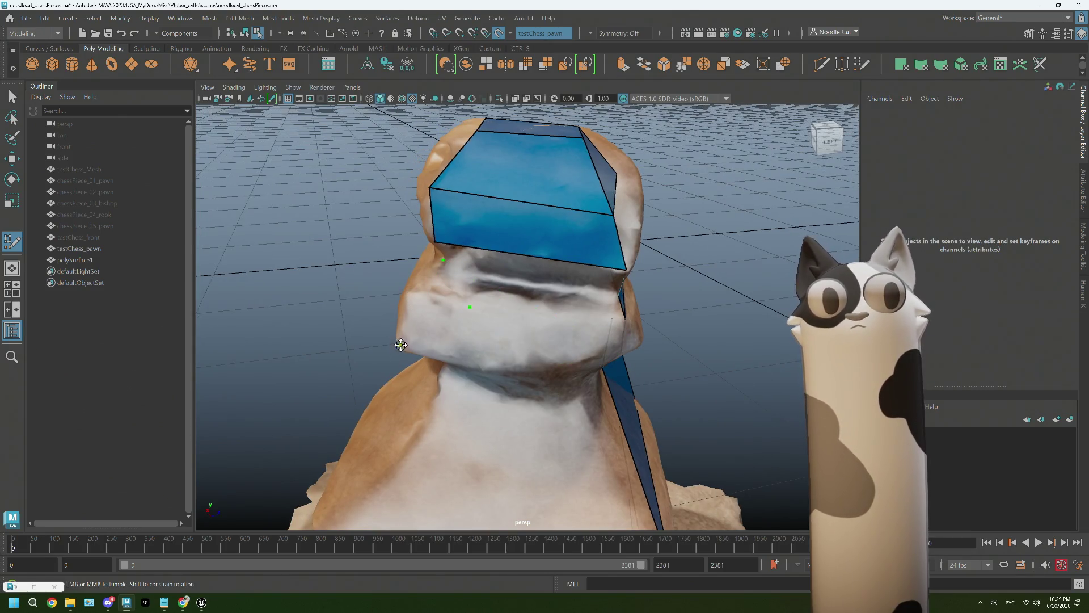
alt+drag(558, 342, 528, 335)
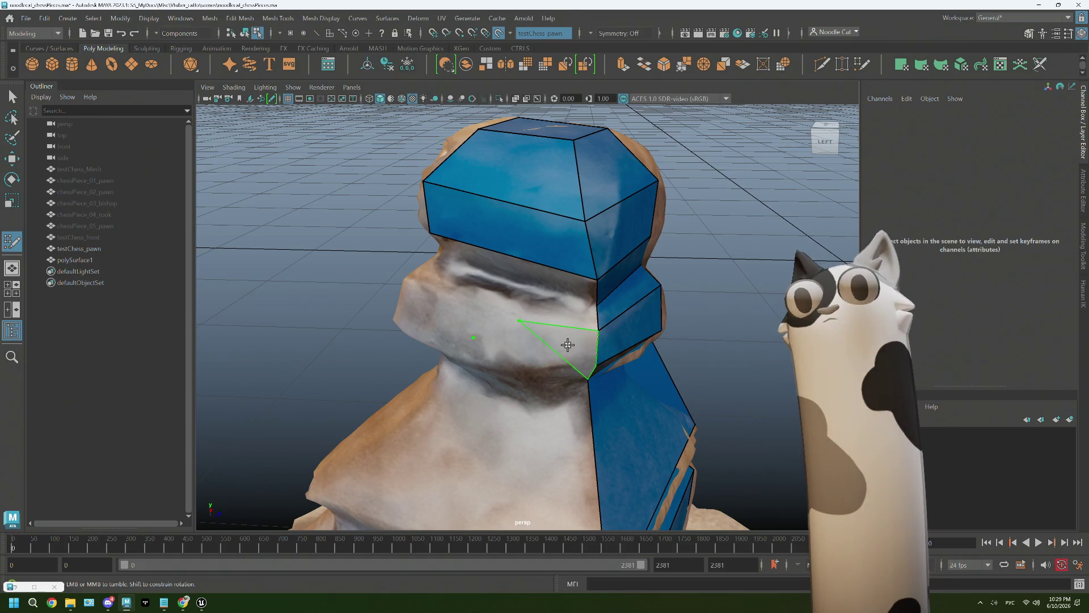
mouse_move(541, 355)
alt+mouse_down()
mouse_move(527, 336)
mouse_move(587, 324)
mouse_move(474, 352)
alt+mouse_up()
shift+click(527, 337)
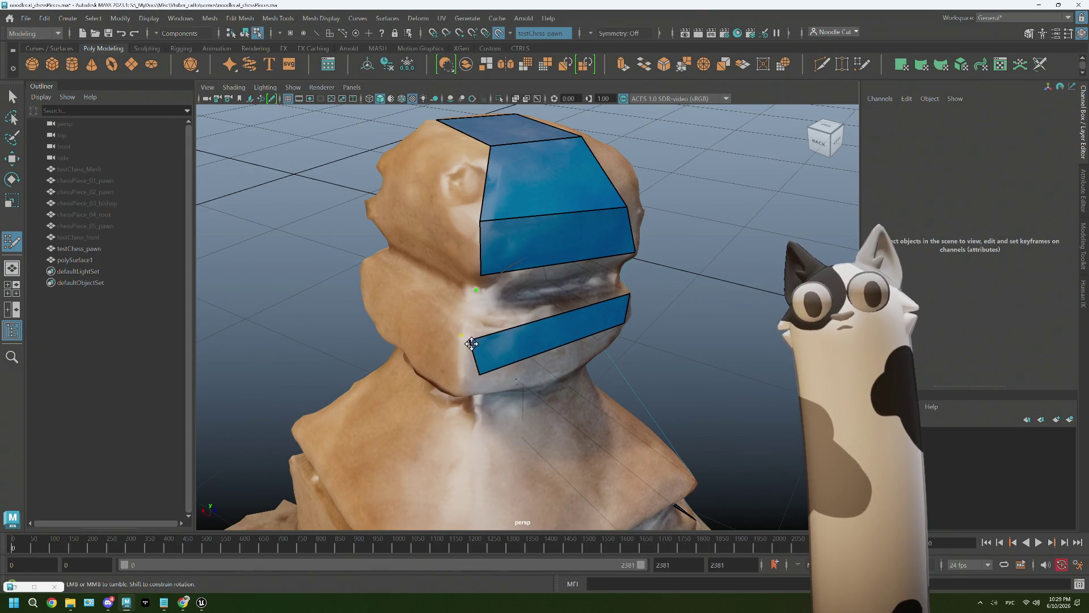
drag(469, 341, 462, 327)
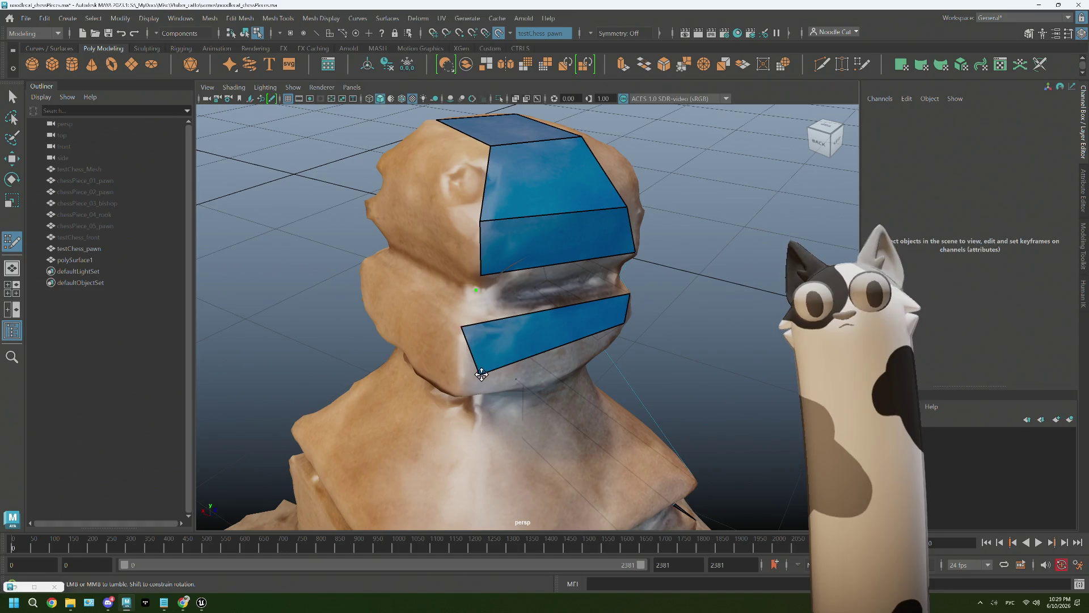
drag(481, 375, 460, 395)
Fill the gap between the collar band and head band with a face on the left side
mouse_move(538, 349)
alt+mouse_down()
mouse_move(425, 331)
mouse_move(466, 278)
alt+mouse_up()
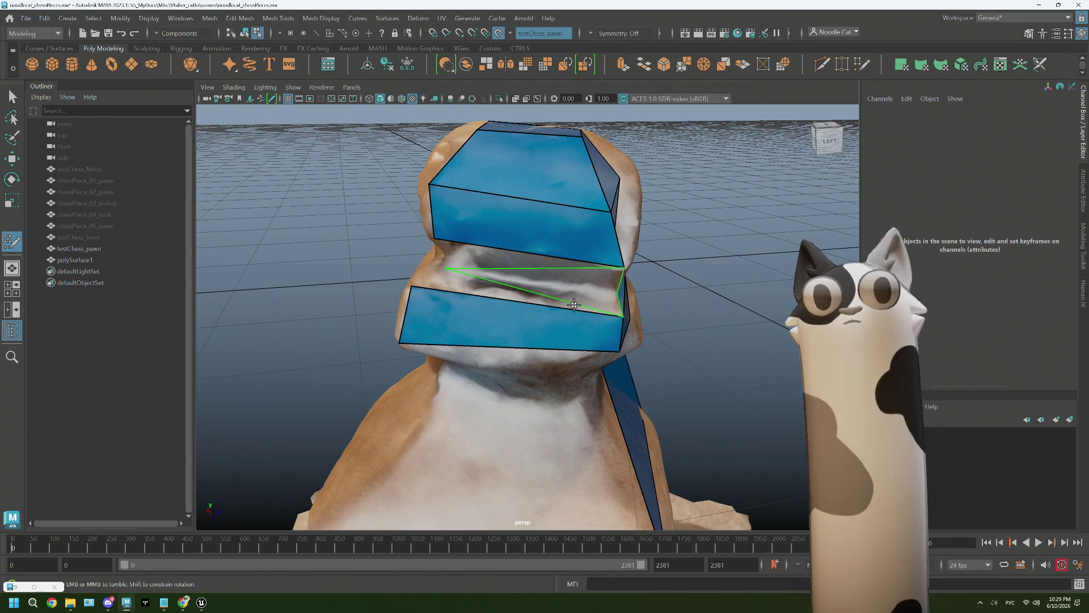
shift+click(523, 266)
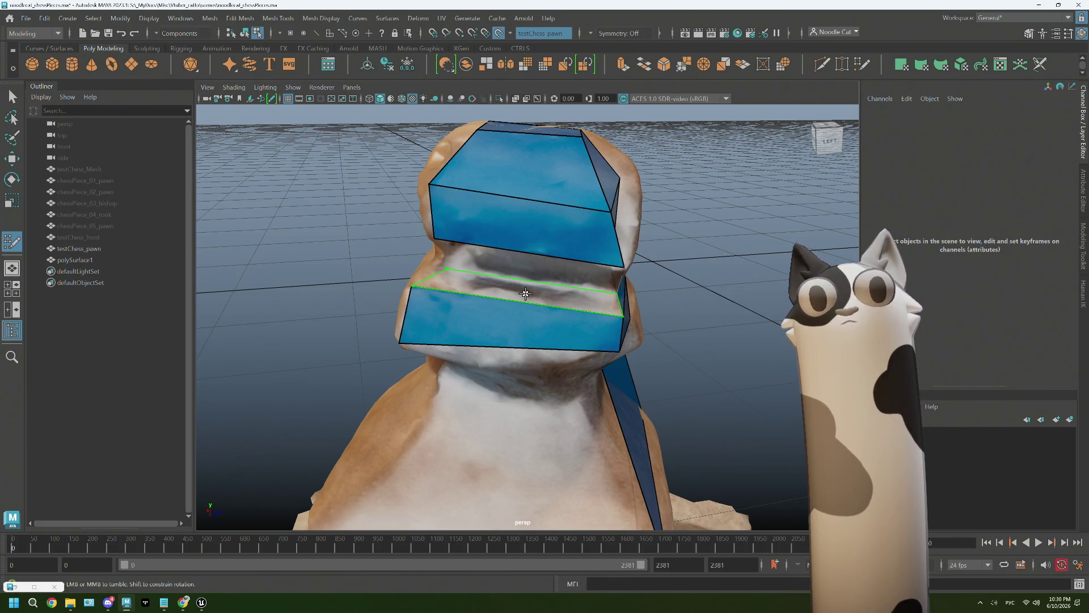
alt+drag(514, 268, 516, 348)
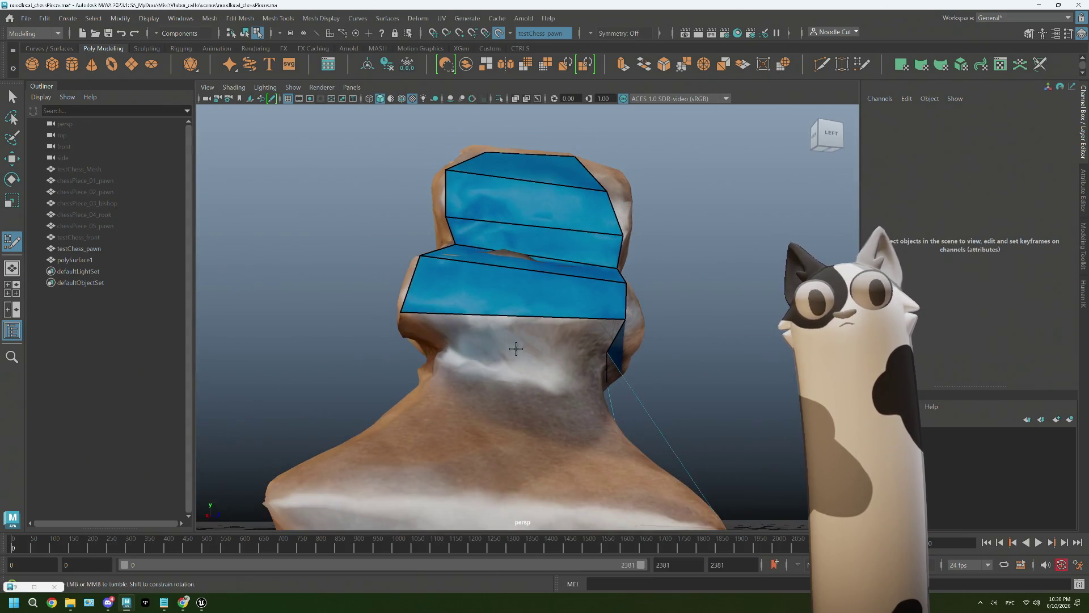
mouse_move(442, 363)
alt+mouse_down()
mouse_move(514, 367)
mouse_move(544, 336)
mouse_move(453, 365)
mouse_move(523, 343)
mouse_move(500, 379)
alt+mouse_up()
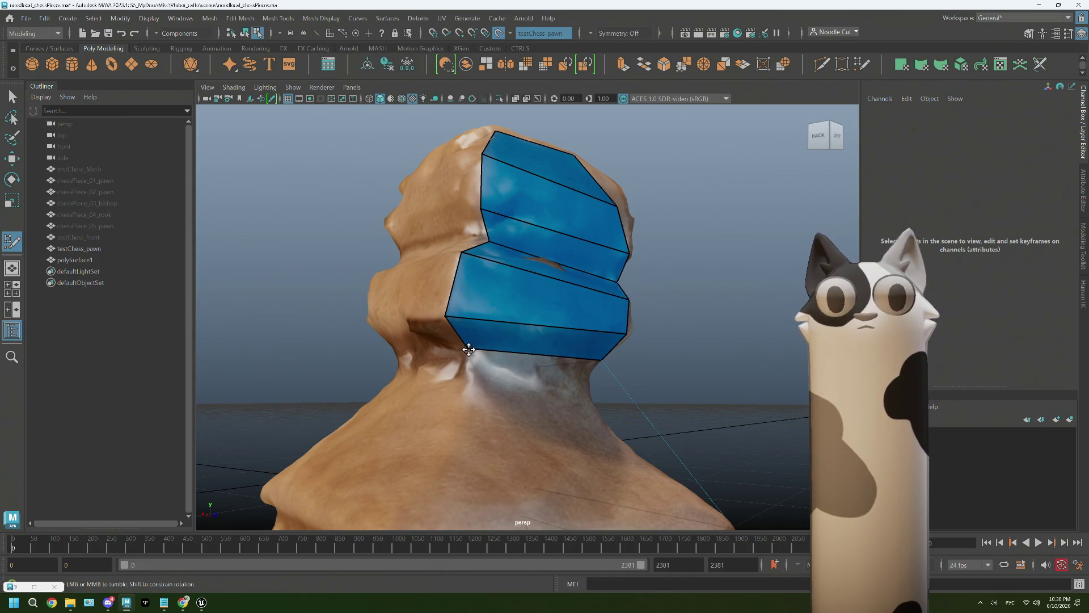
alt+drag(468, 349, 437, 432)
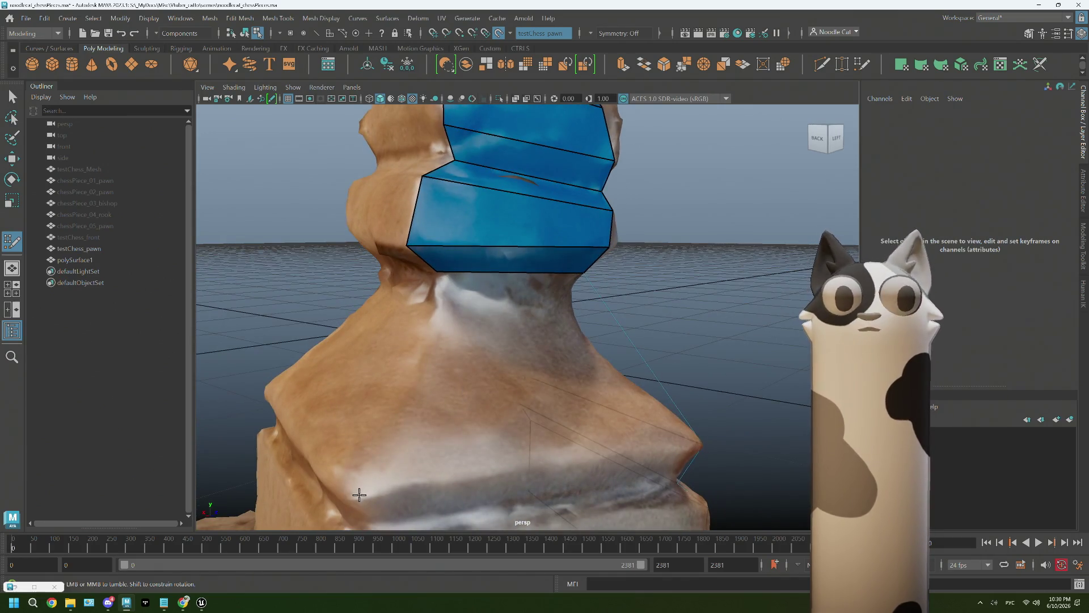
Delete the stray triangle, refill it as a quad and extend its bottom edge over the flared body
mouse_move(519, 432)
alt+mouse_down()
mouse_move(535, 421)
mouse_move(503, 360)
mouse_move(521, 382)
mouse_move(486, 376)
alt+mouse_up()
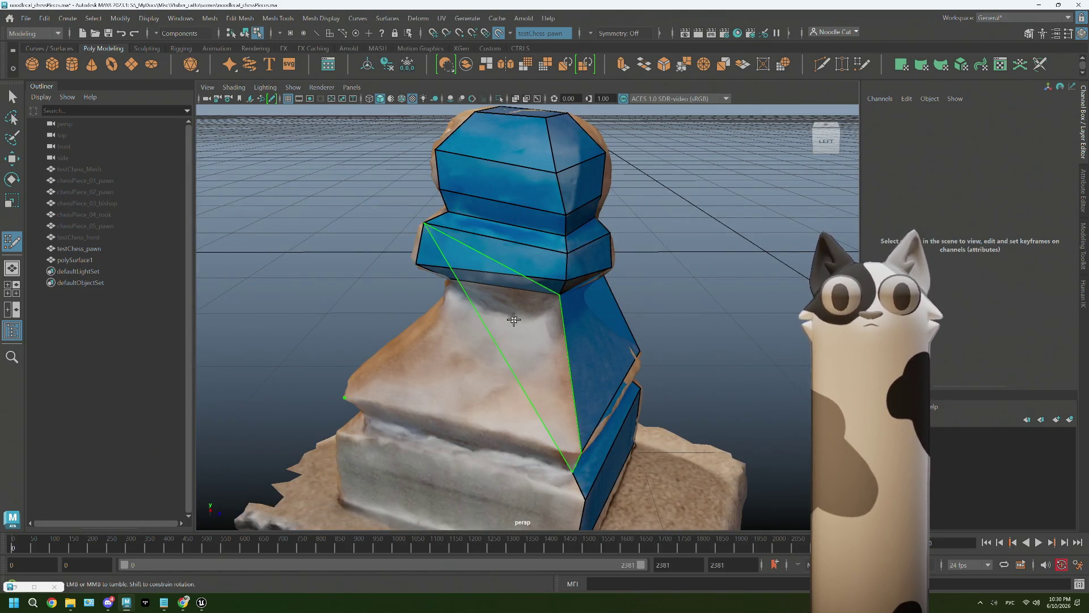
alt+drag(449, 321, 465, 328)
click(481, 331)
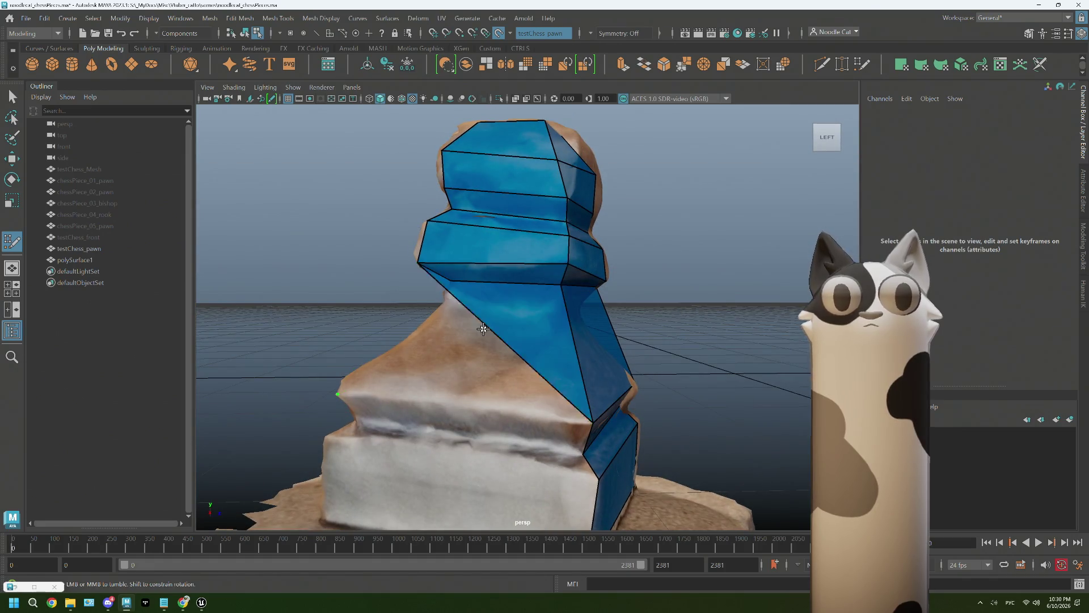
key(Delete)
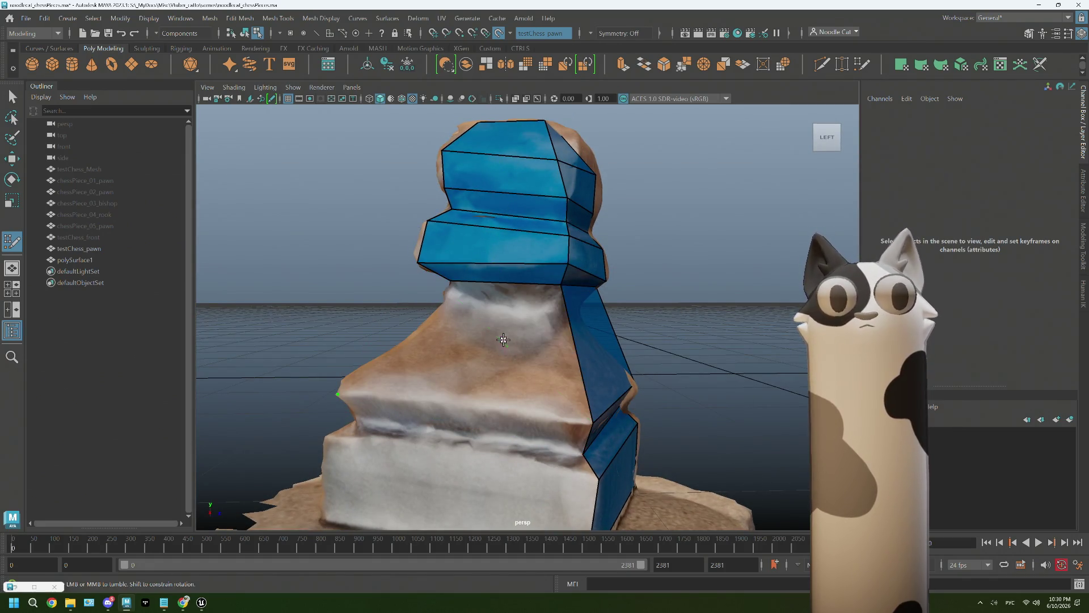
shift+click(490, 358)
alt+middle_drag(514, 430, 345, 384)
drag(380, 372, 357, 397)
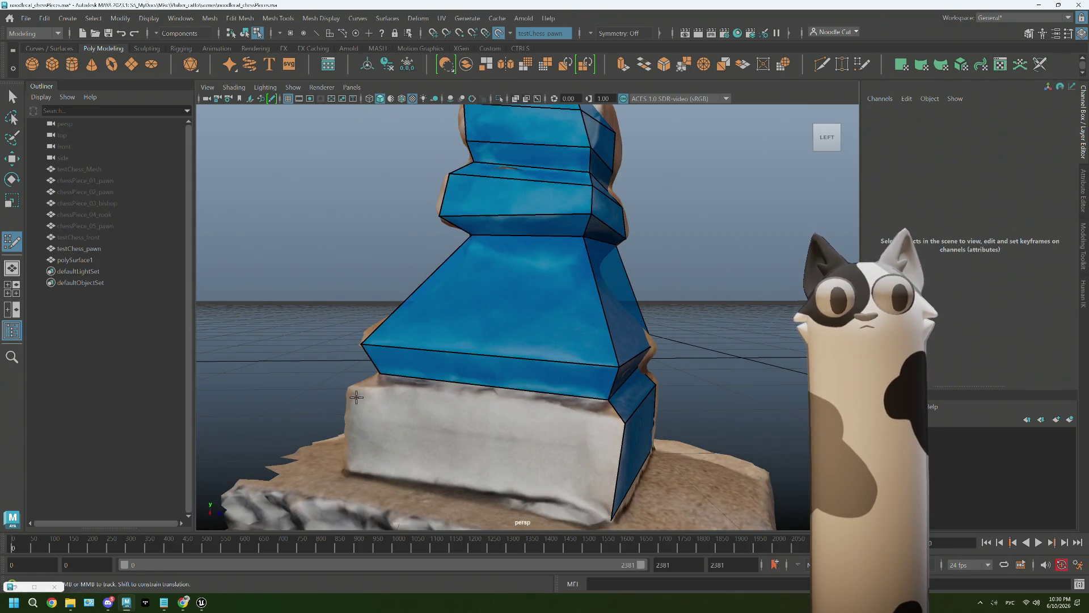
Fill quads over the base block's side, its top strips and the flared-body trapezoid
alt+drag(434, 401, 472, 410)
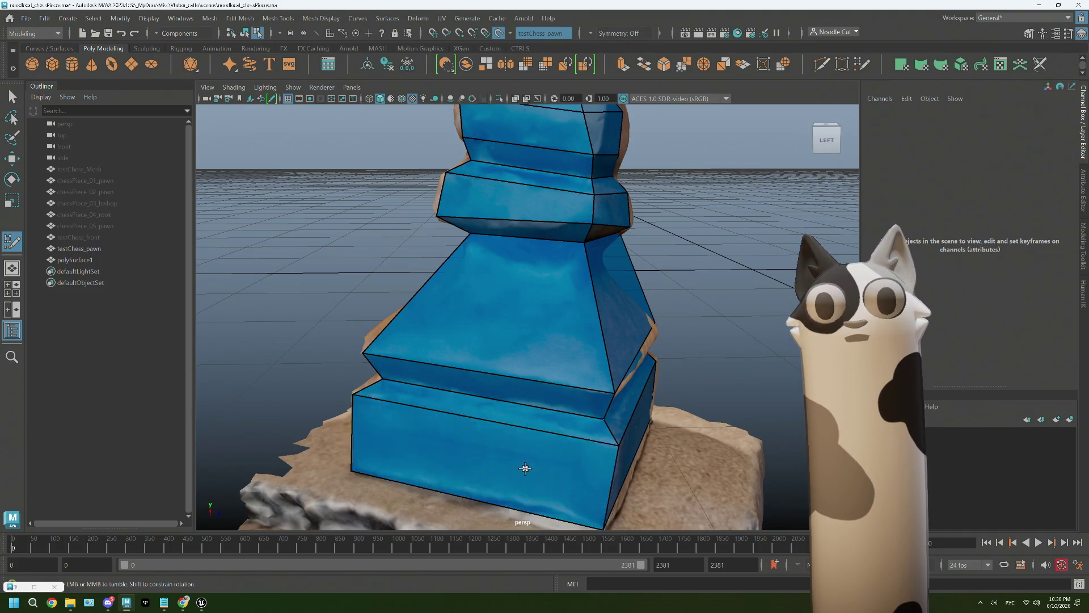
mouse_move(451, 432)
alt+mouse_down()
mouse_move(511, 433)
mouse_move(316, 403)
alt+mouse_up()
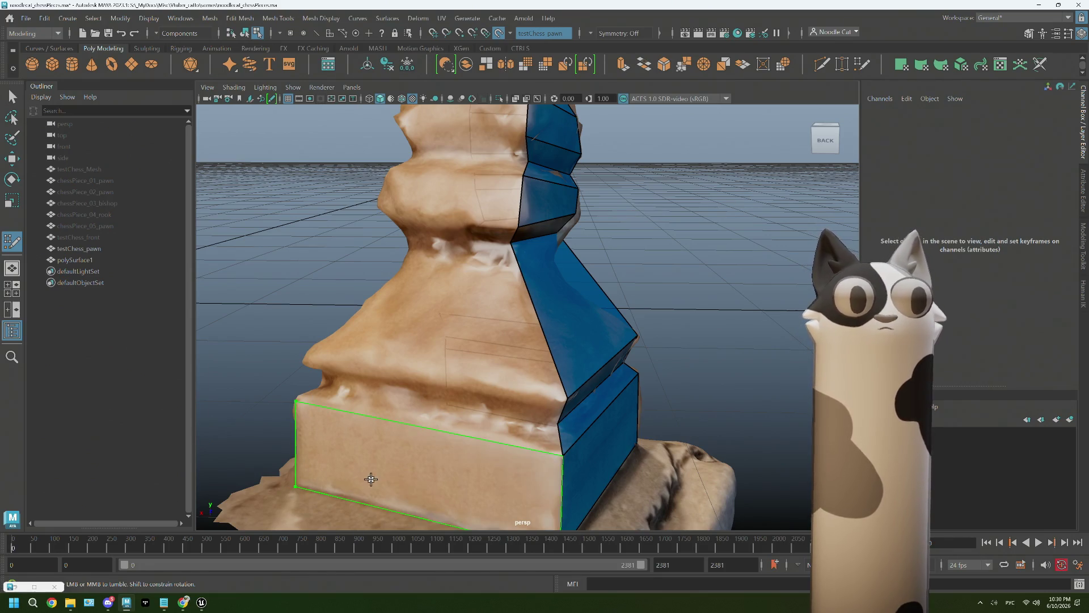
shift+click(370, 408)
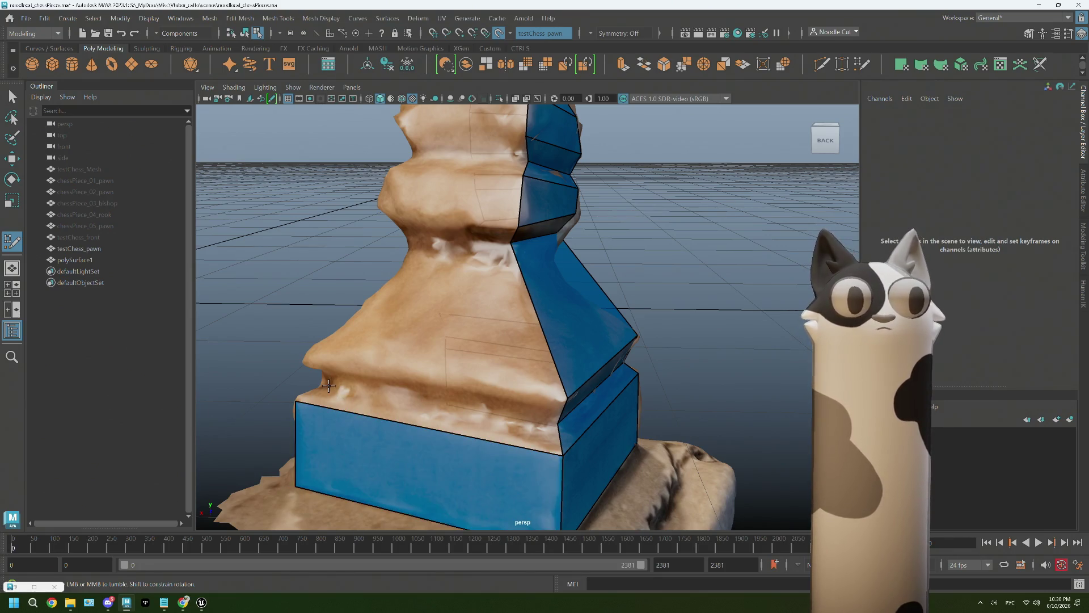
shift+click(387, 413)
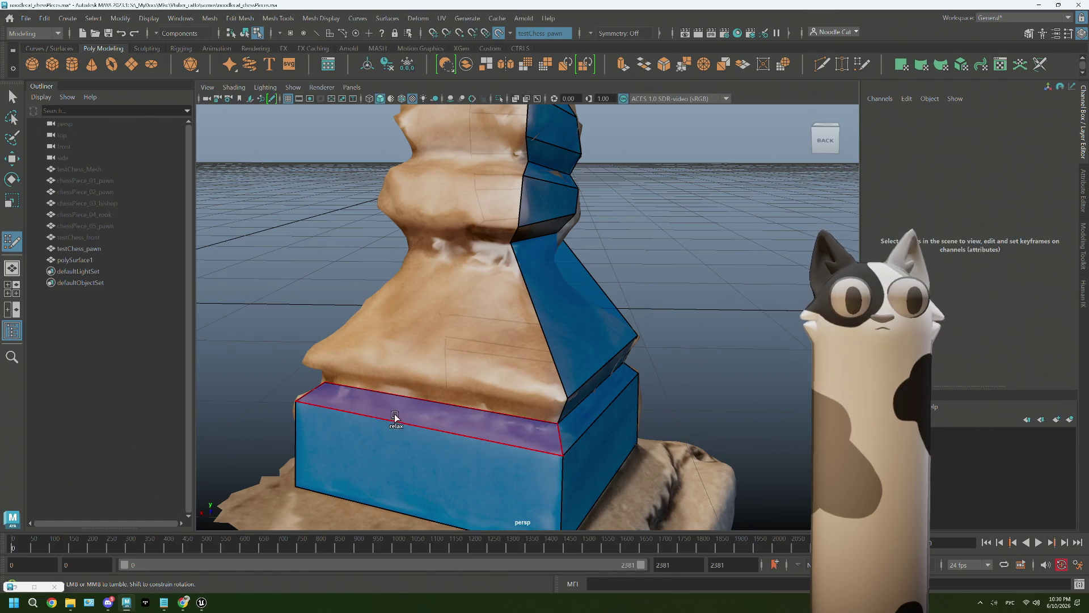
shift+click(376, 383)
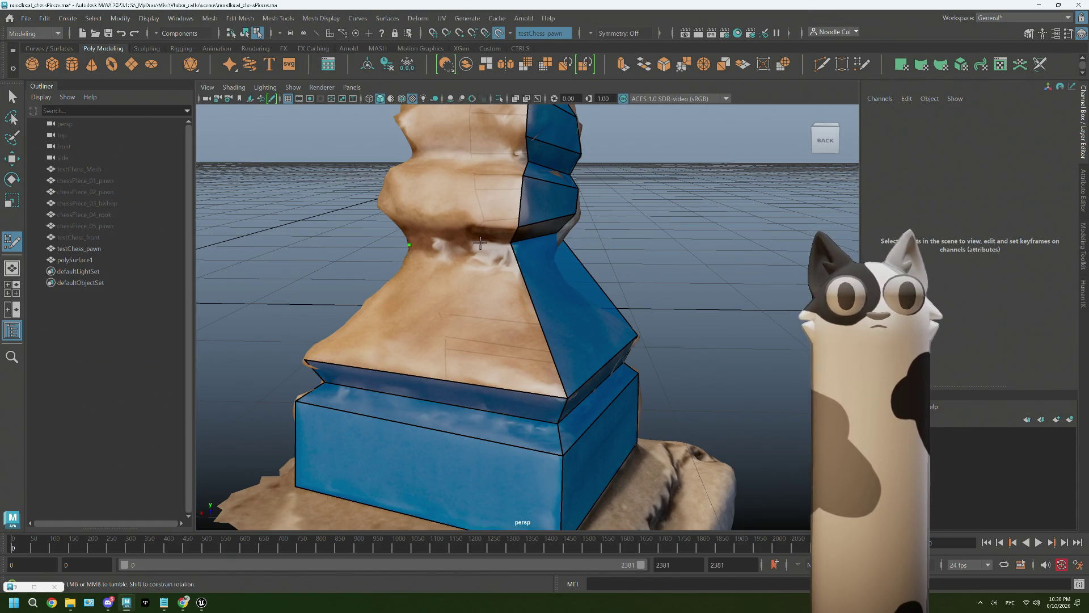
shift+click(468, 311)
alt+drag(462, 287, 473, 283)
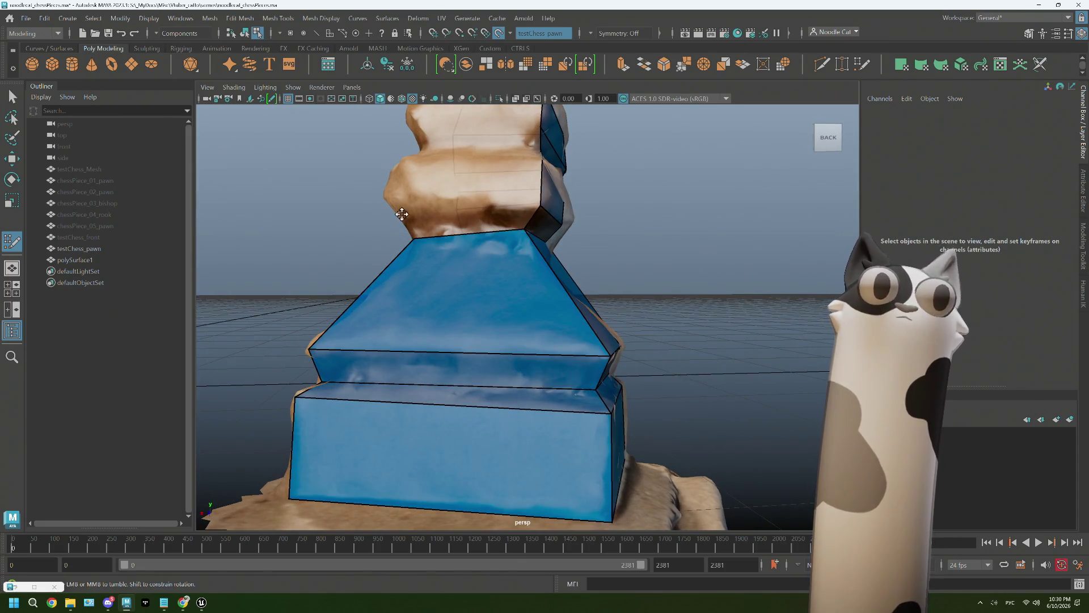
alt+drag(398, 213, 424, 193)
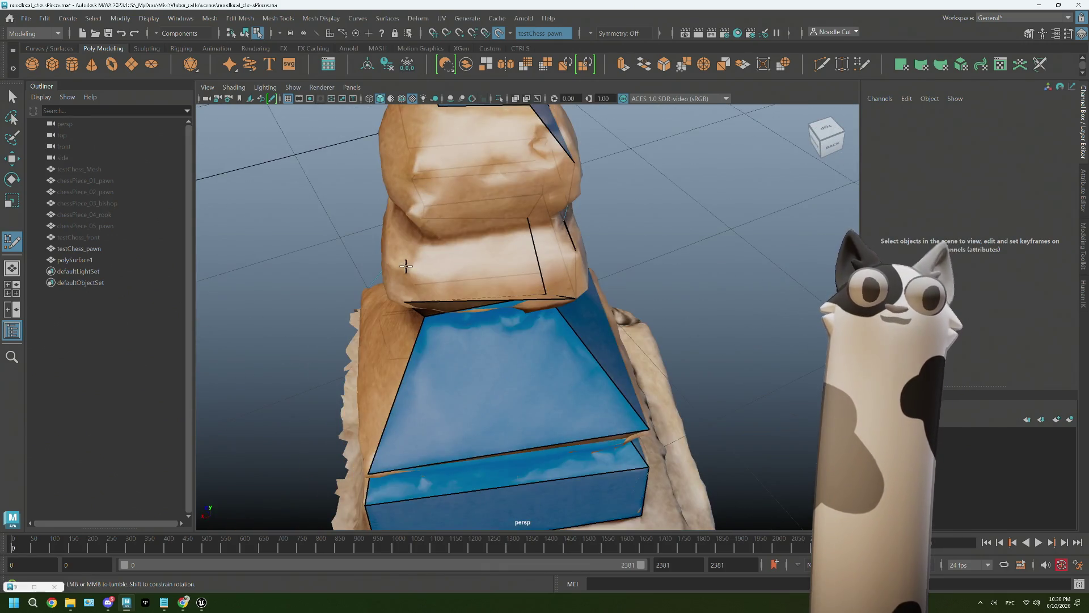
alt+drag(401, 273, 462, 285)
mouse_move(501, 253)
alt+mouse_down()
mouse_move(489, 218)
mouse_move(487, 236)
mouse_move(468, 201)
mouse_move(455, 211)
alt+mouse_up()
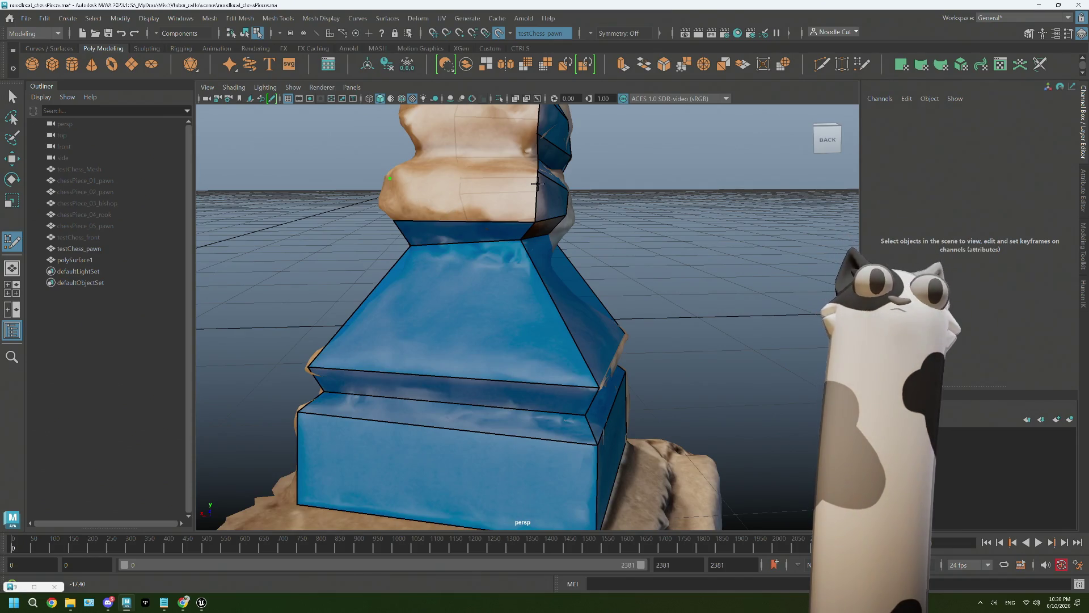
Draw a new quad on the pawn's upper collar and straighten its edge into a proper quad
mouse_move(503, 207)
alt+mouse_down()
mouse_move(474, 211)
mouse_move(486, 227)
alt+mouse_up()
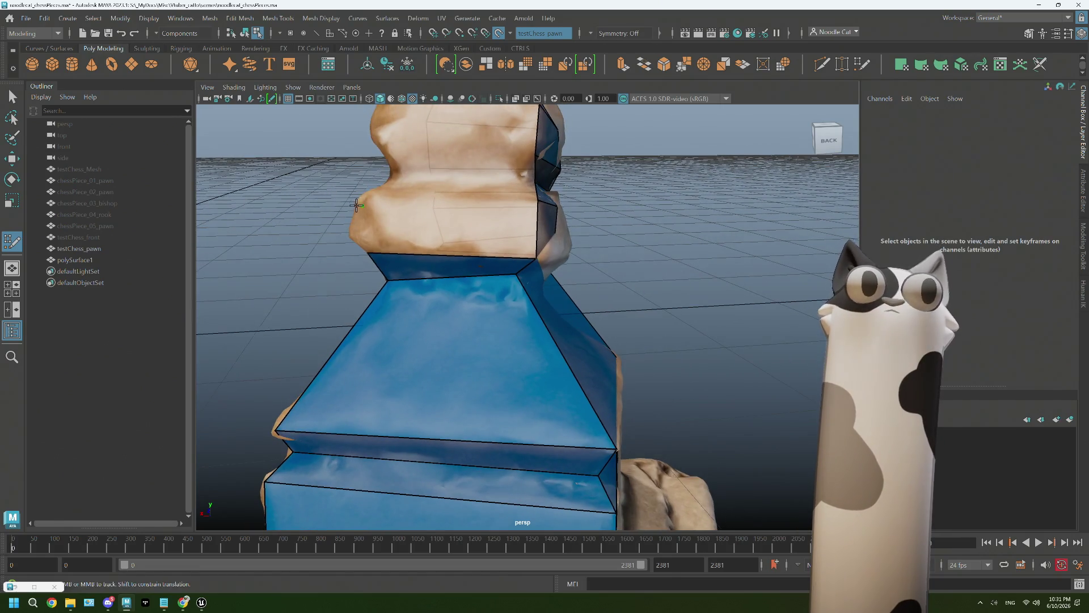
click(374, 200)
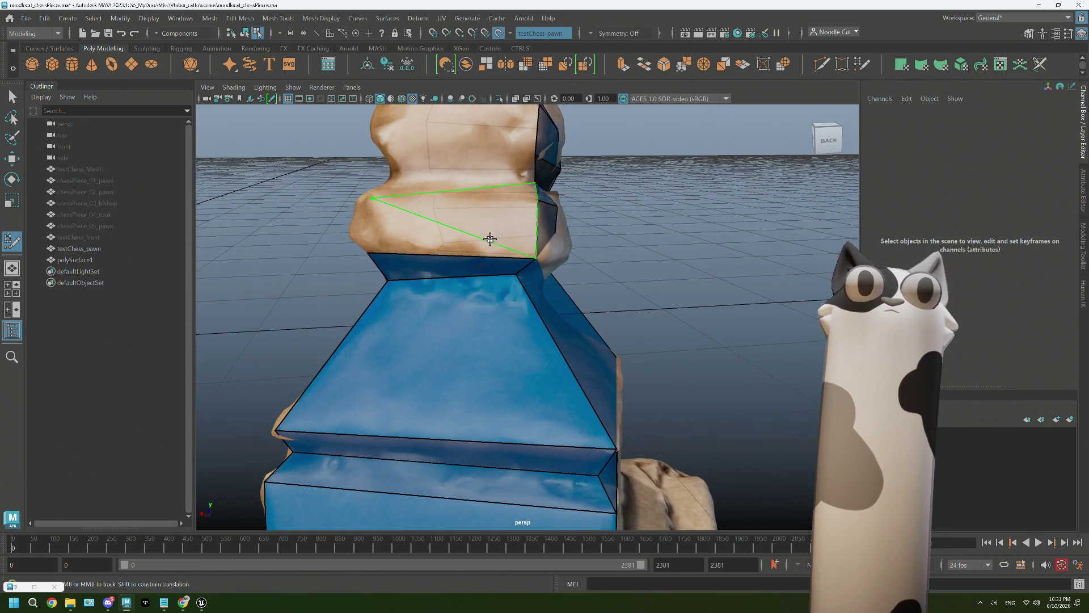
click(455, 215)
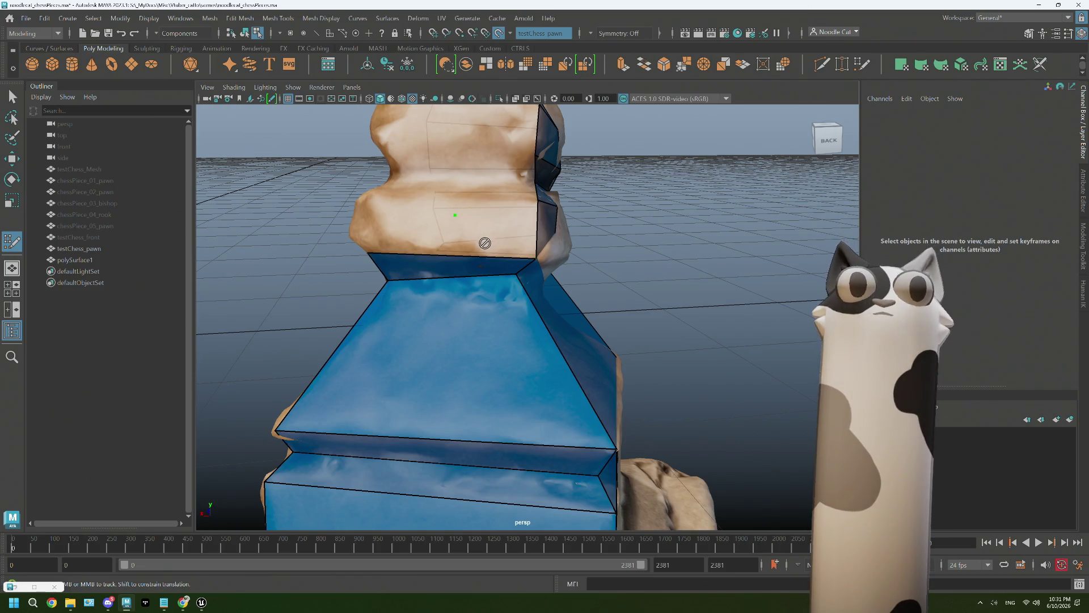
mouse_move(474, 247)
alt+mouse_down()
mouse_move(469, 231)
mouse_move(372, 255)
mouse_move(486, 213)
alt+mouse_up()
click(462, 231)
alt+drag(416, 243, 435, 247)
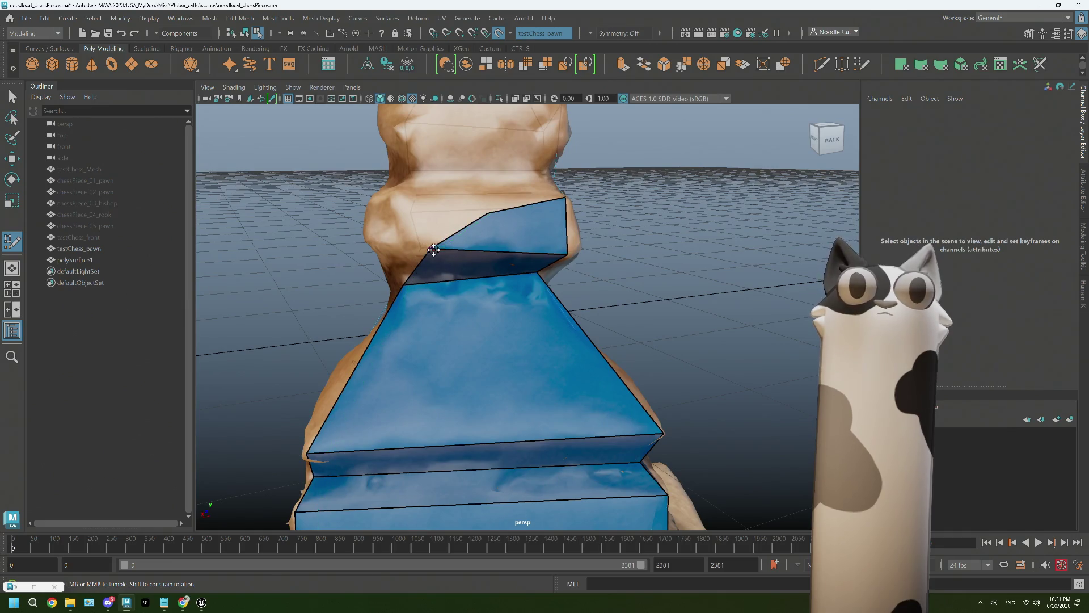
click(431, 248)
alt+drag(451, 234, 471, 253)
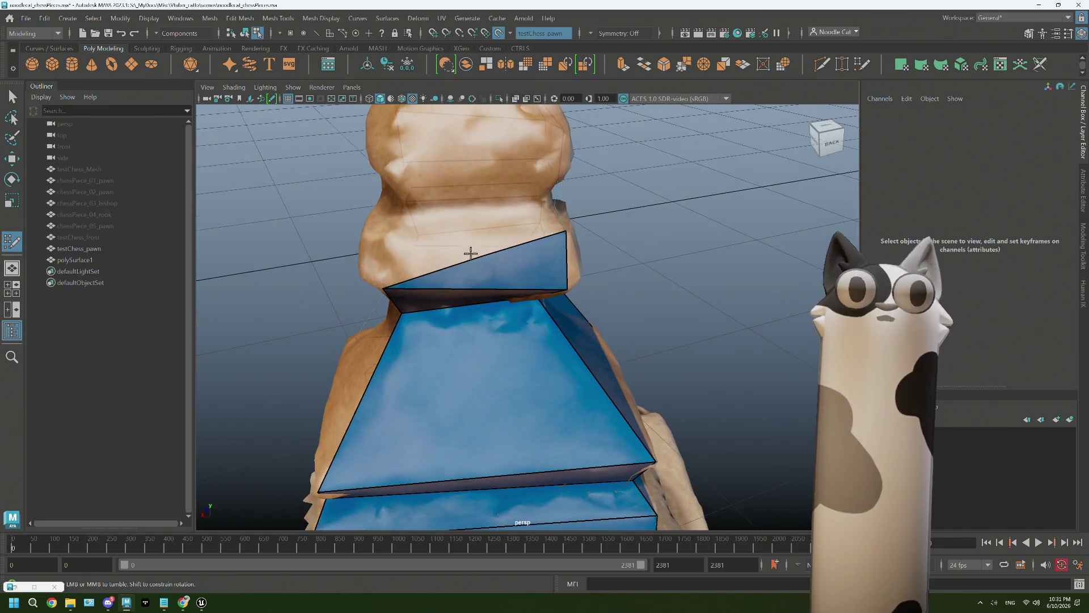
click(382, 244)
Fill the gap between head and upper block, then add quads on the pawn's head
mouse_move(379, 241)
alt+mouse_down()
mouse_move(417, 230)
mouse_move(457, 188)
alt+mouse_up()
alt+middle_drag(457, 188, 417, 205)
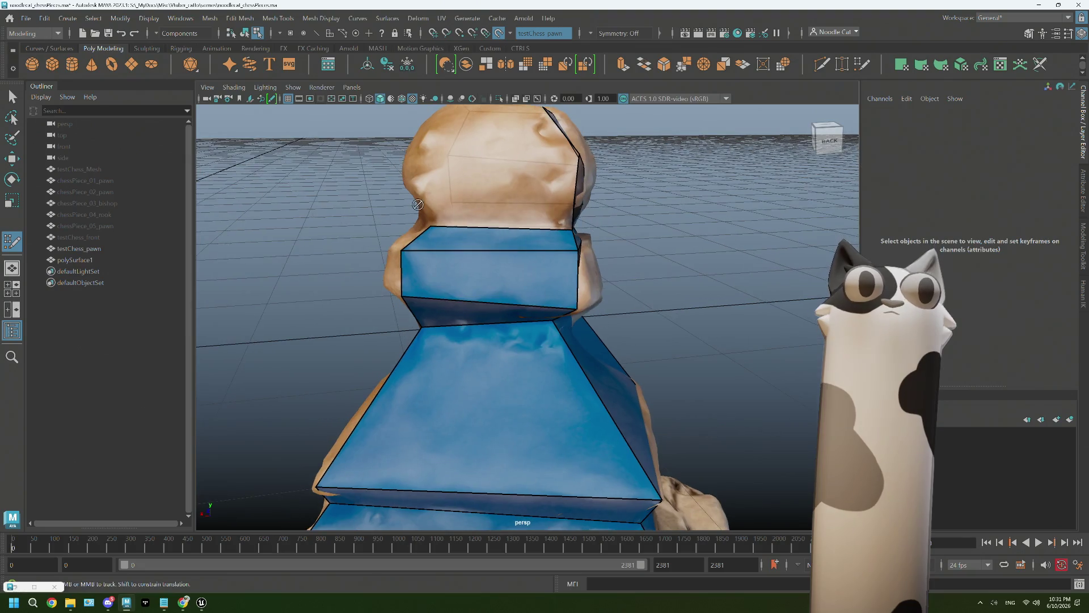
shift+click(455, 219)
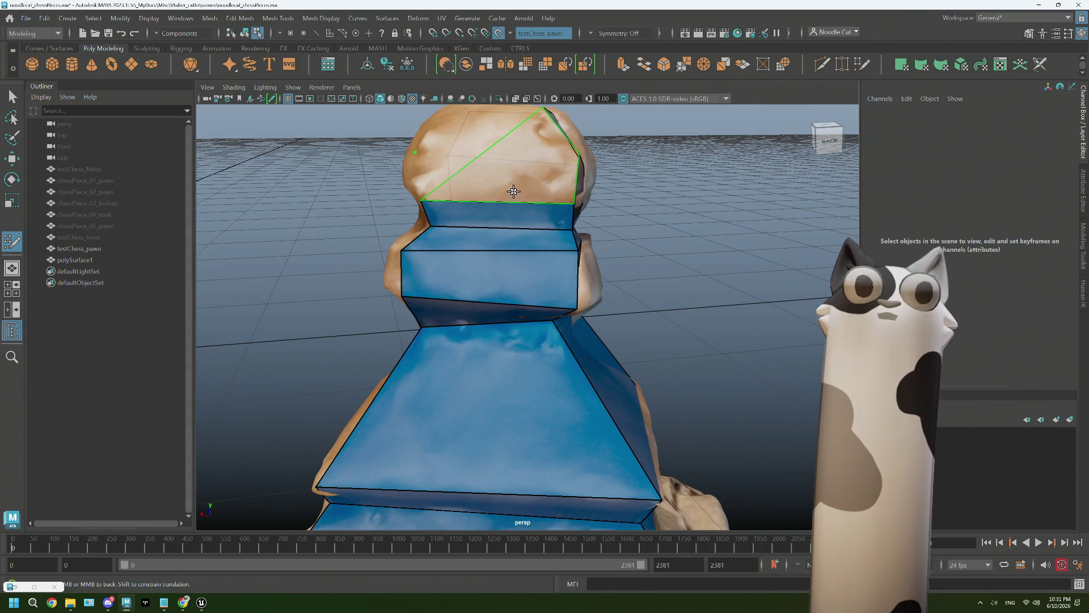
alt+drag(540, 188, 399, 151)
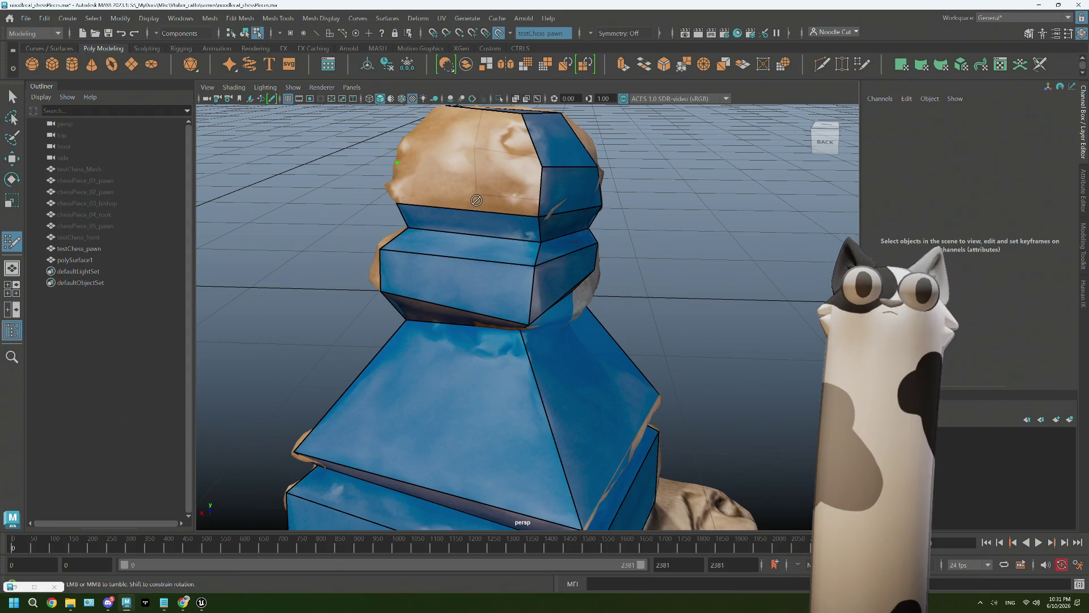
alt+drag(464, 181, 493, 224)
shift+click(509, 208)
shift+click(518, 182)
Cap the top of the pawn's head with the previewed quad
mouse_move(518, 183)
alt+mouse_down()
mouse_move(444, 228)
mouse_move(486, 263)
mouse_move(494, 250)
mouse_move(492, 365)
mouse_move(516, 396)
alt+mouse_up()
mouse_move(494, 245)
alt+mouse_down()
mouse_move(556, 299)
mouse_move(550, 316)
mouse_move(527, 258)
mouse_move(579, 297)
mouse_move(502, 273)
mouse_move(530, 237)
alt+mouse_up()
shift+click(544, 301)
mouse_move(512, 274)
alt+mouse_down()
mouse_move(517, 243)
mouse_move(503, 309)
alt+mouse_up()
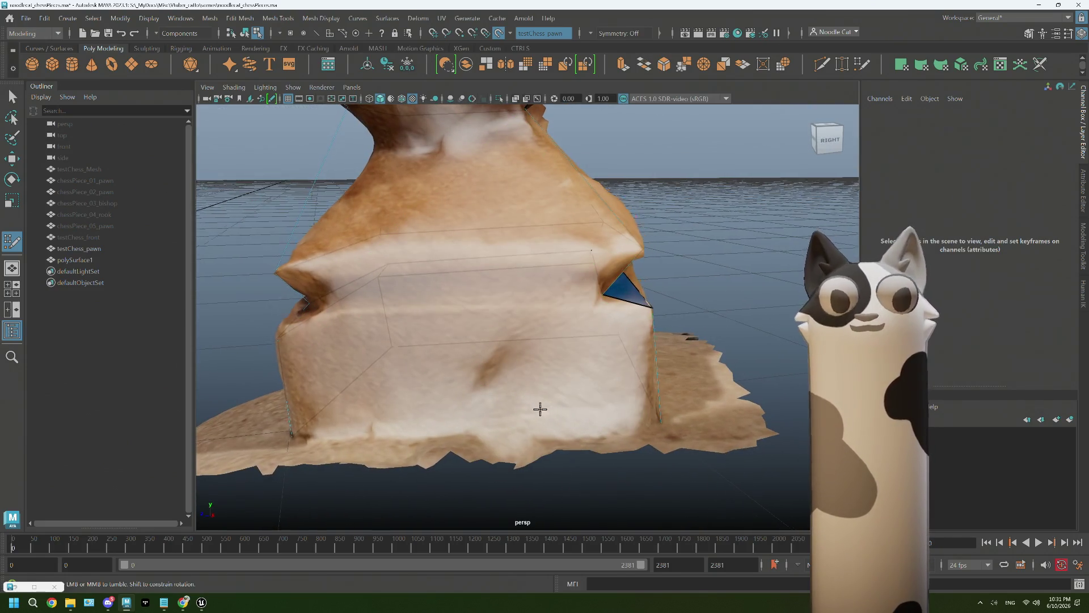
Create new quads around the pawn's base, discarding an unwanted one
alt+drag(541, 409, 512, 418)
shift+click(528, 407)
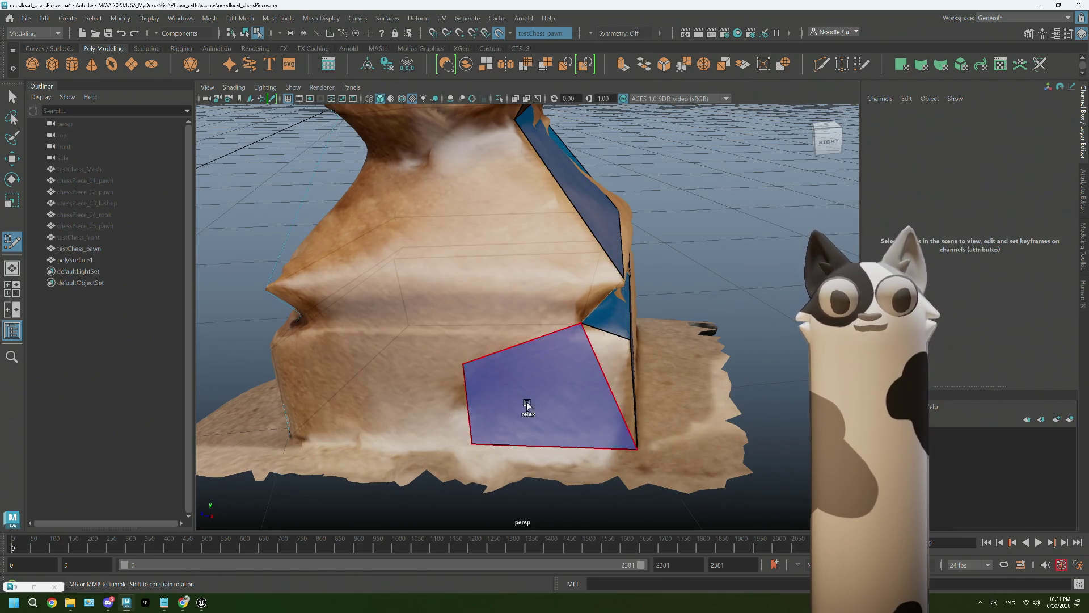
ctrl+shift+click(553, 391)
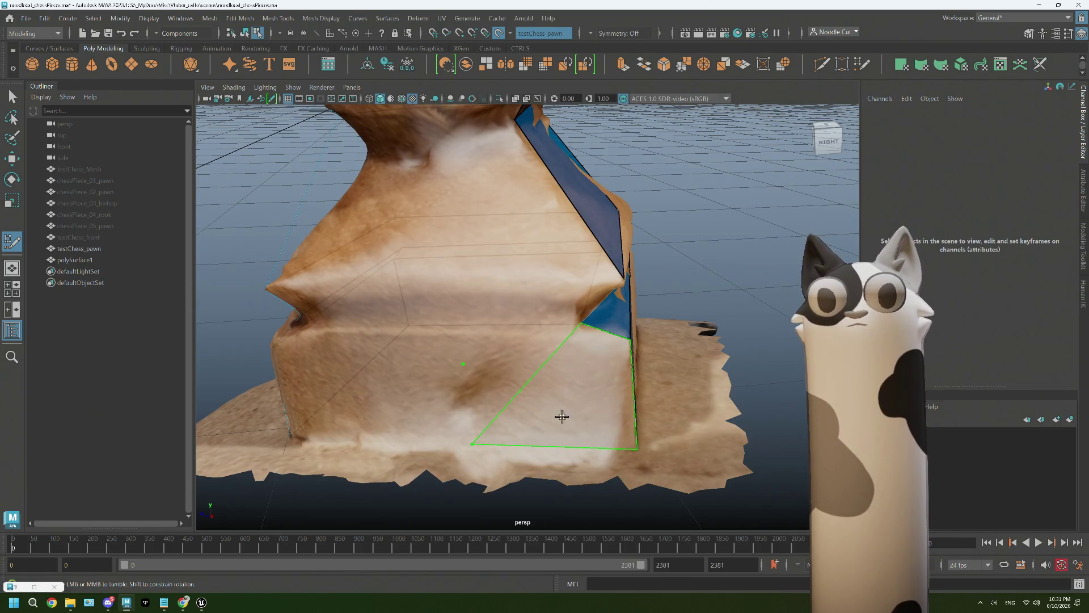
alt+drag(329, 393, 499, 414)
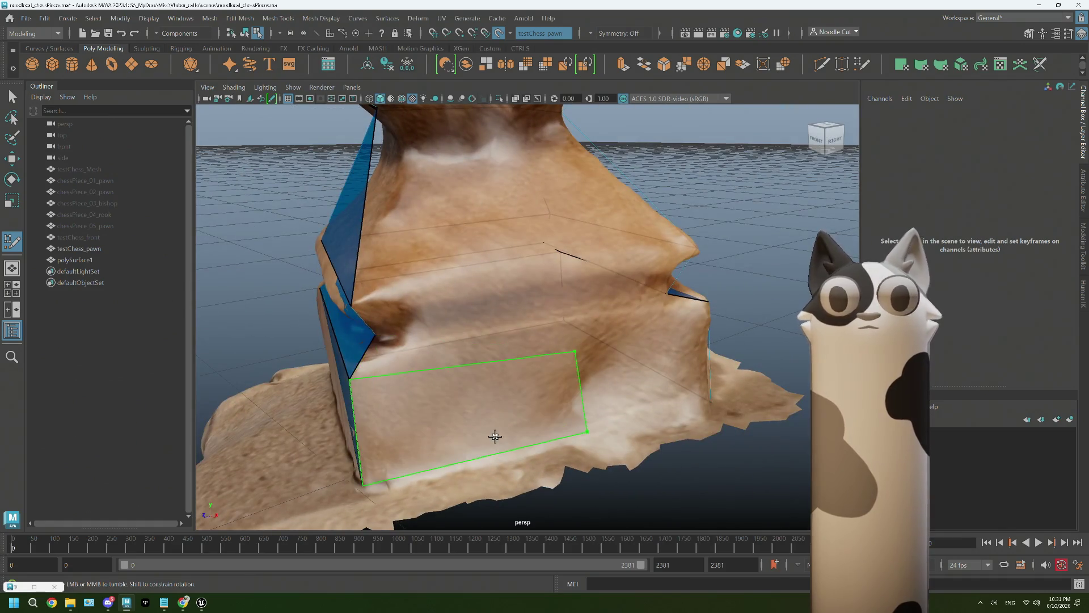
shift+click(465, 437)
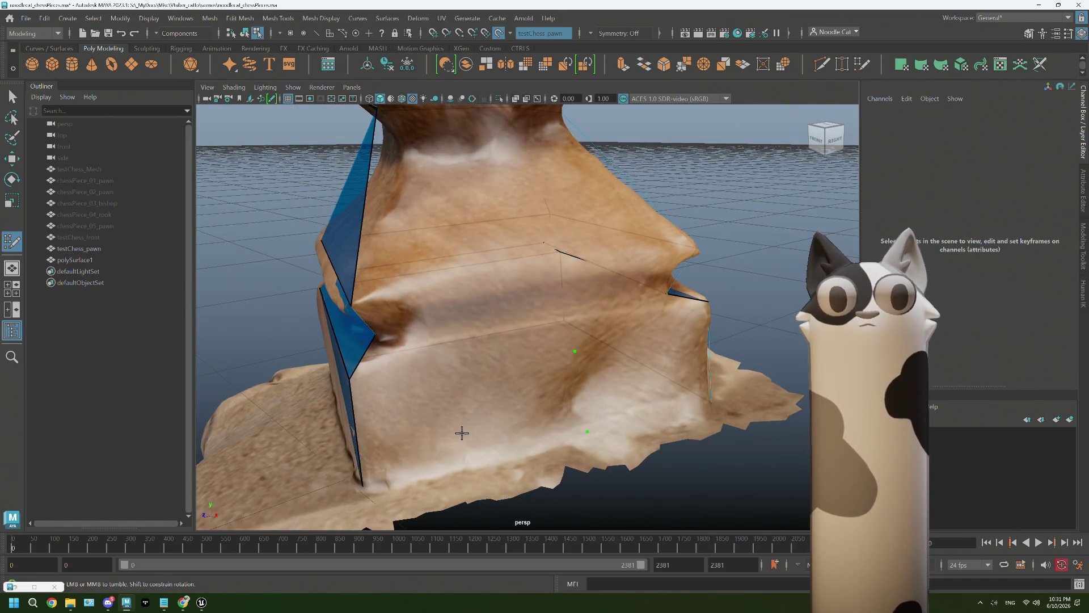
shift+click(485, 438)
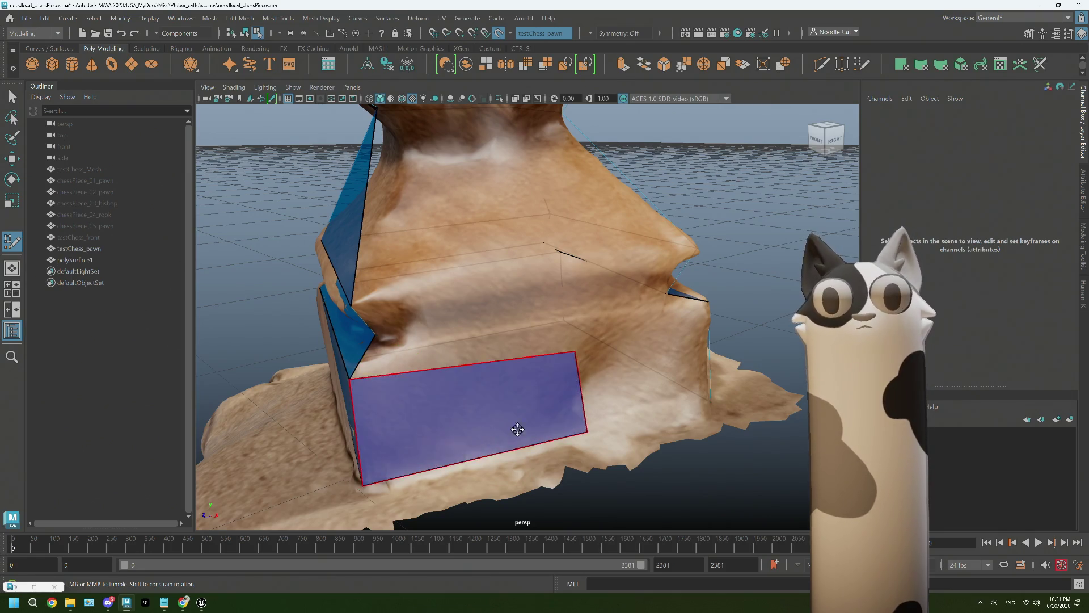
alt+drag(496, 437, 581, 392)
Drag the base quads' corners and the wedge vertex so the faces fit the scanned shape
drag(441, 335, 601, 309)
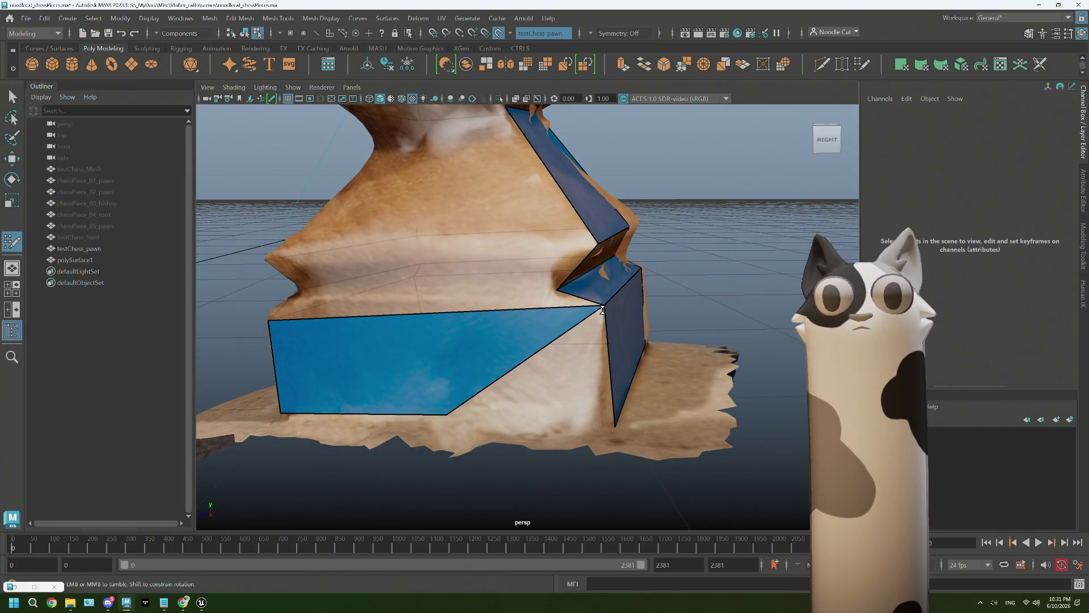
mouse_move(448, 414)
mouse_down()
mouse_move(554, 431)
mouse_move(614, 424)
mouse_move(452, 389)
mouse_move(474, 406)
mouse_move(566, 393)
mouse_move(554, 413)
mouse_up()
mouse_move(672, 381)
alt+mouse_down()
mouse_move(627, 384)
mouse_move(682, 349)
mouse_move(596, 366)
alt+mouse_up()
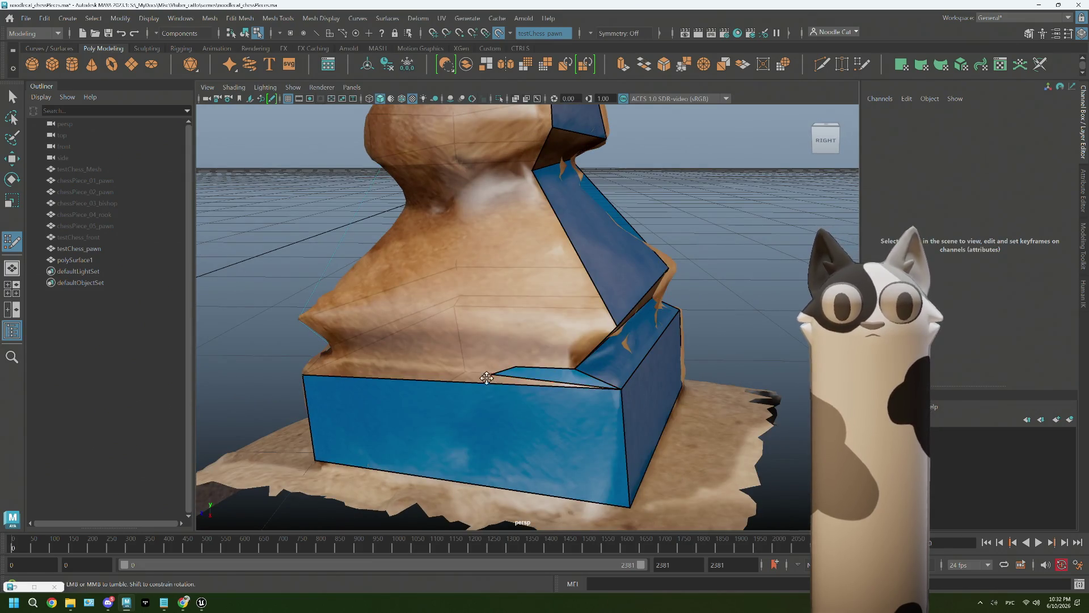
alt+drag(499, 372, 471, 387)
drag(615, 357, 371, 370)
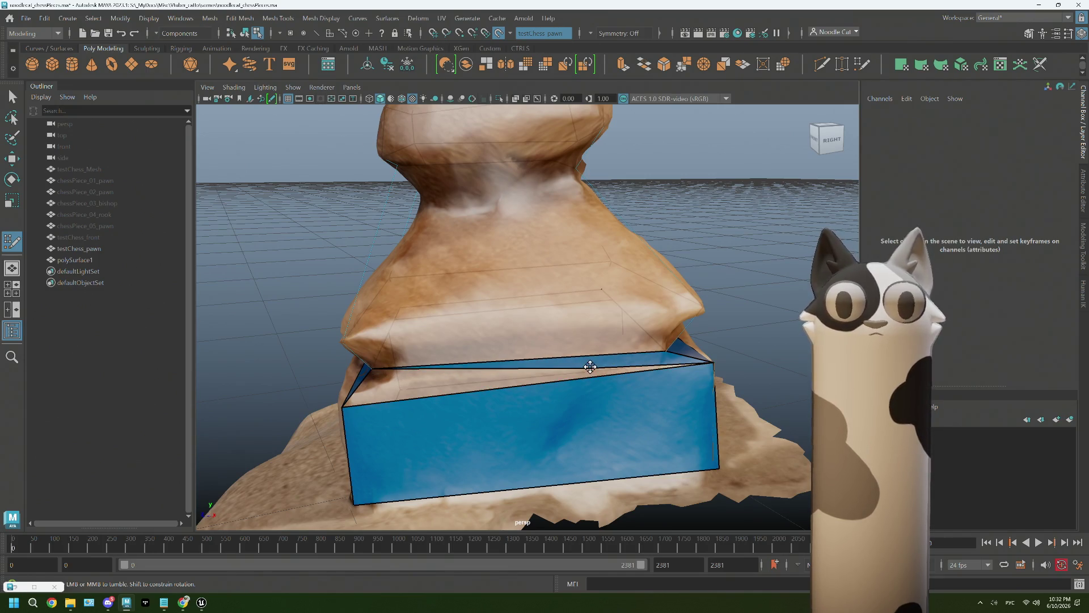
mouse_move(339, 404)
alt+mouse_down()
mouse_move(442, 394)
mouse_move(500, 284)
mouse_move(682, 304)
mouse_move(589, 329)
alt+mouse_up()
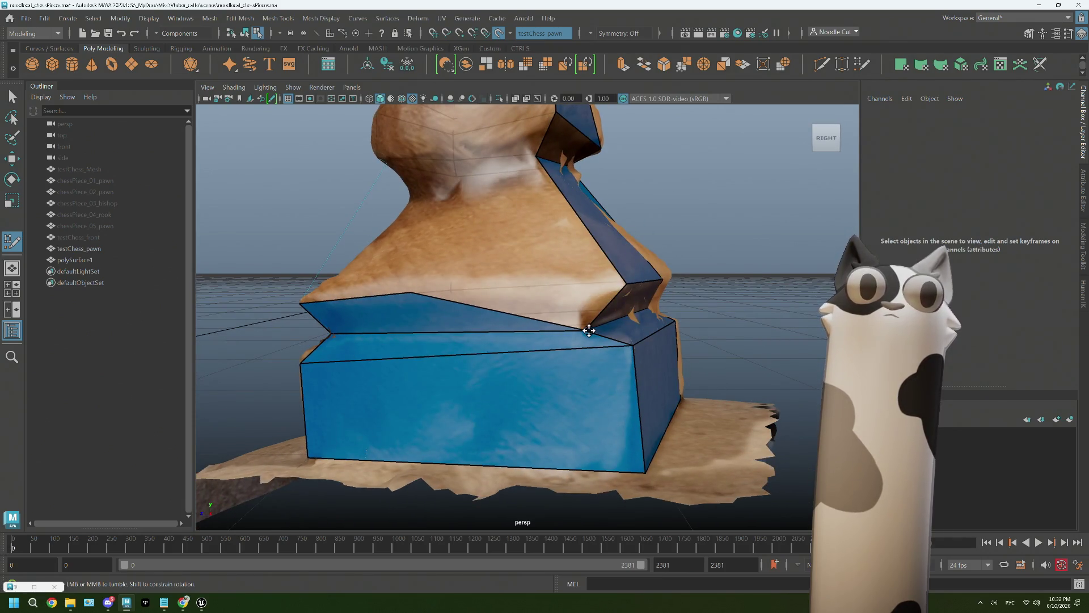
mouse_move(399, 289)
mouse_down()
mouse_move(469, 299)
mouse_move(627, 287)
mouse_move(484, 261)
mouse_move(525, 228)
mouse_move(495, 220)
mouse_move(508, 215)
mouse_up()
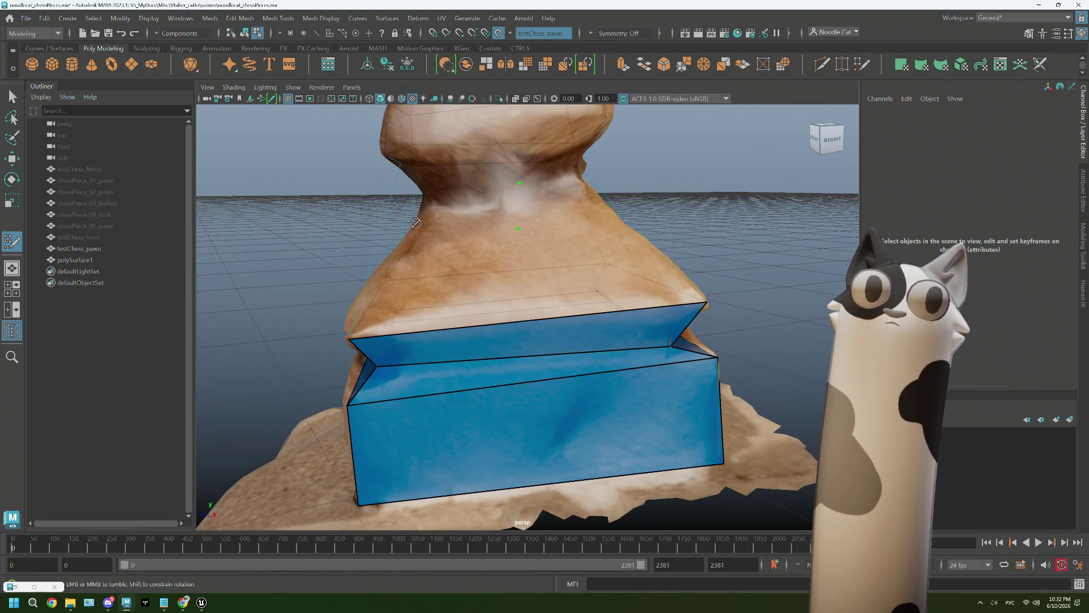
mouse_move(451, 240)
alt+mouse_down()
mouse_move(505, 238)
mouse_move(497, 219)
alt+mouse_up()
mouse_move(565, 243)
alt+mouse_down()
mouse_move(511, 250)
mouse_move(656, 317)
alt+mouse_up()
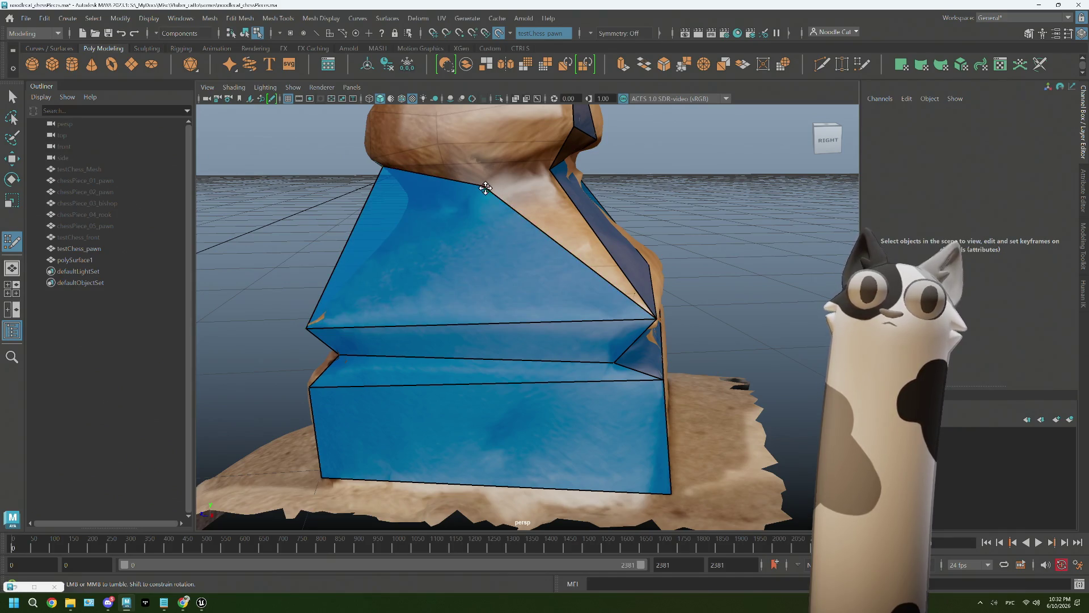
Raise the skirt faces' top corners along the scan edge, undoing one misplaced move
drag(485, 188, 552, 171)
mouse_move(502, 210)
alt+mouse_down()
mouse_move(499, 202)
mouse_move(505, 269)
mouse_move(452, 253)
mouse_move(463, 213)
alt+mouse_up()
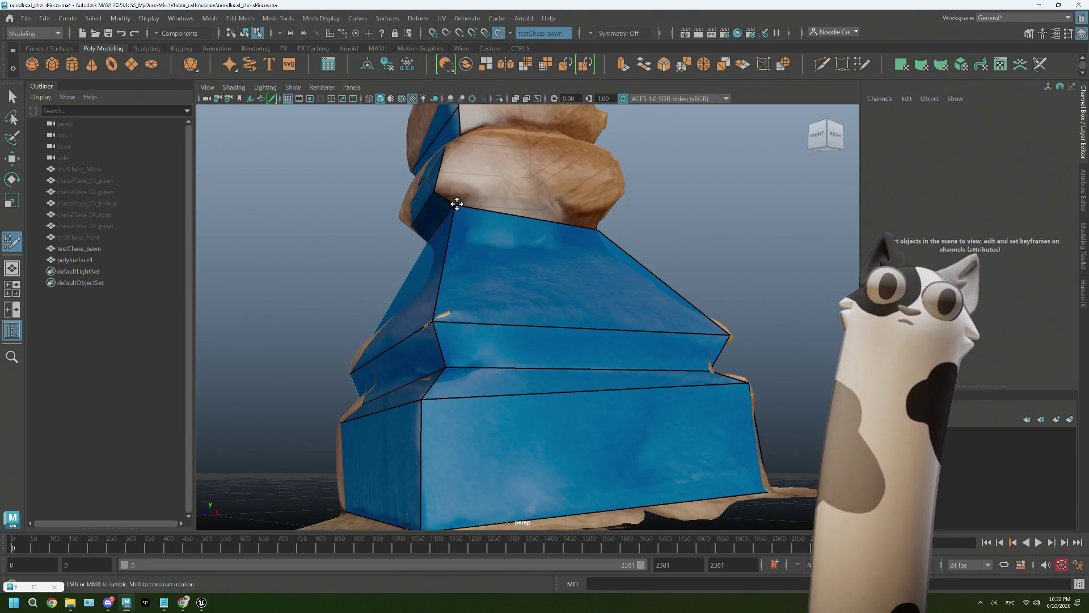
mouse_move(463, 209)
alt+mouse_down()
mouse_move(561, 209)
mouse_move(507, 202)
alt+mouse_up()
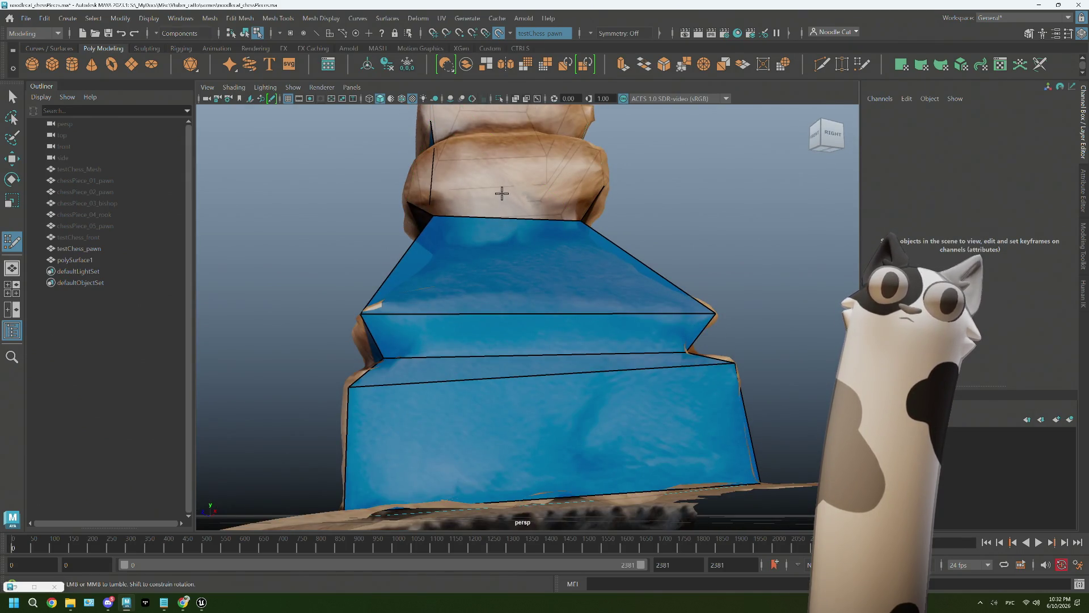
mouse_move(525, 209)
alt+mouse_down()
mouse_move(509, 214)
mouse_move(556, 224)
alt+mouse_up()
key(Escape)
key(ctrl+z)
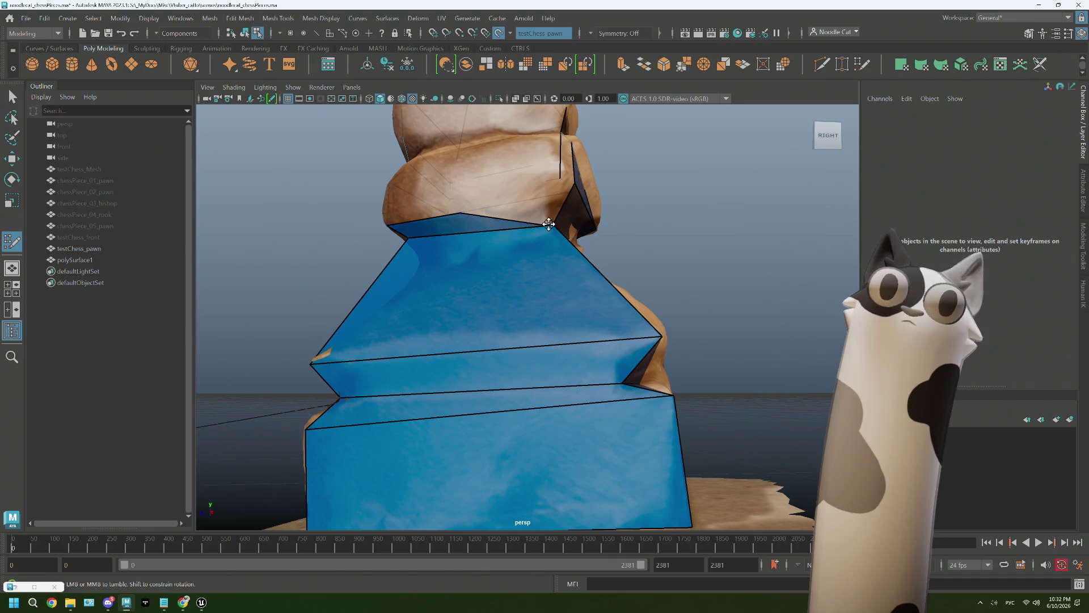
mouse_move(458, 212)
mouse_down()
mouse_move(567, 188)
mouse_move(470, 204)
mouse_move(482, 214)
mouse_up()
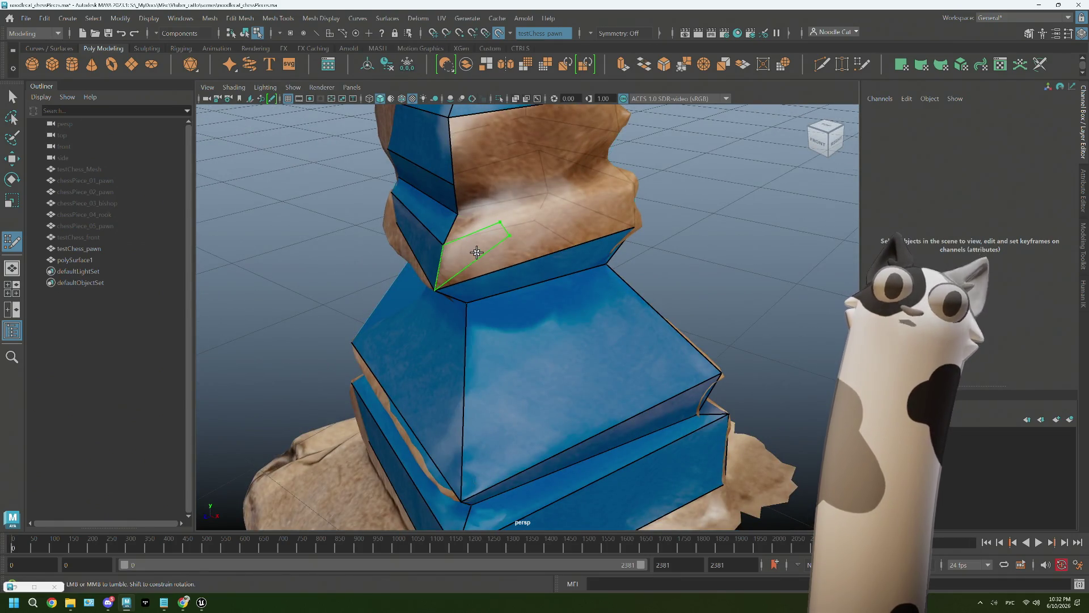
Turn the neck triangle into a quad and level the neck block's slanted top edge
mouse_move(511, 249)
alt+mouse_down()
mouse_move(444, 234)
mouse_move(554, 243)
alt+mouse_up()
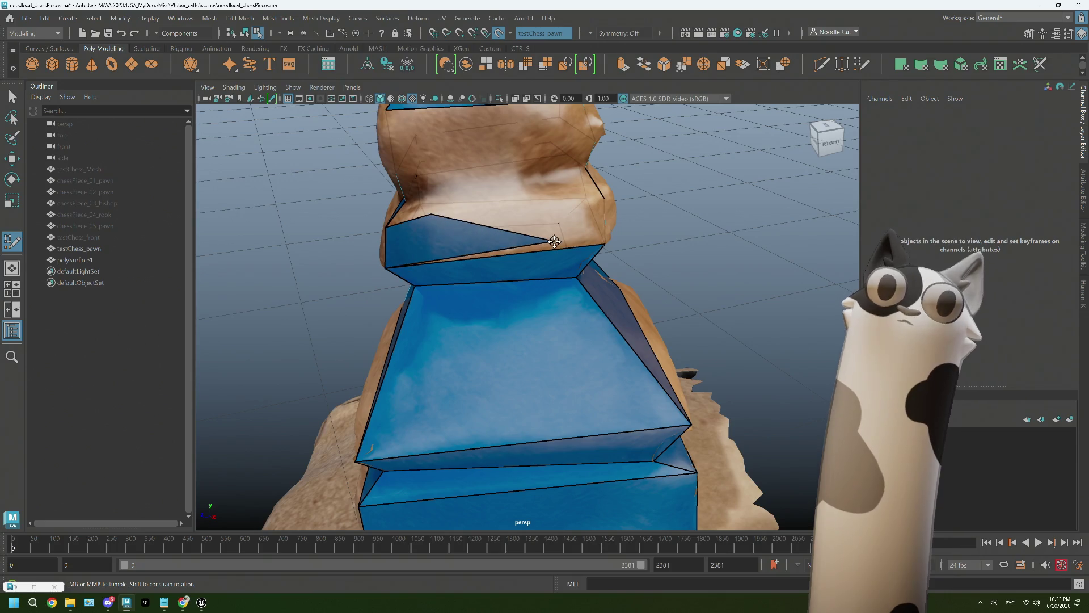
mouse_move(432, 213)
mouse_down()
mouse_move(554, 208)
mouse_move(514, 224)
mouse_move(554, 233)
mouse_up()
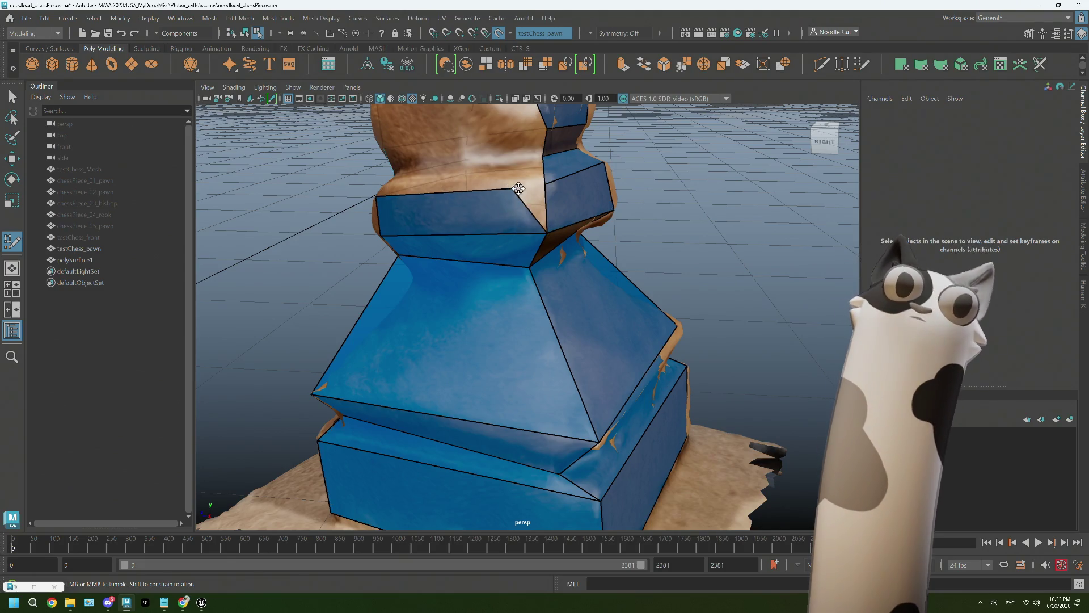
alt+drag(547, 186, 491, 182)
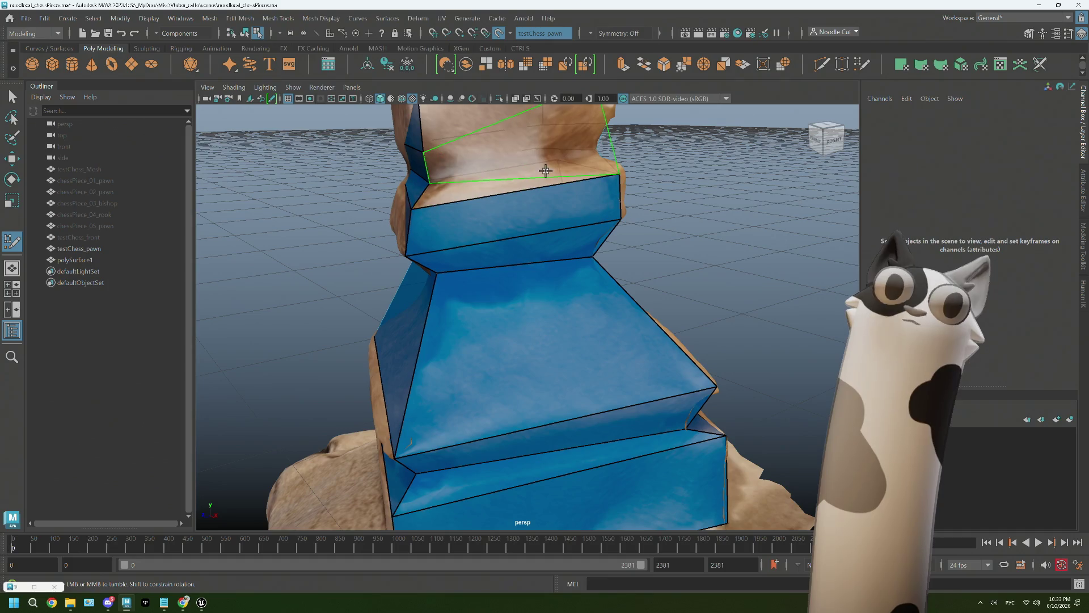
alt+drag(557, 175, 495, 196)
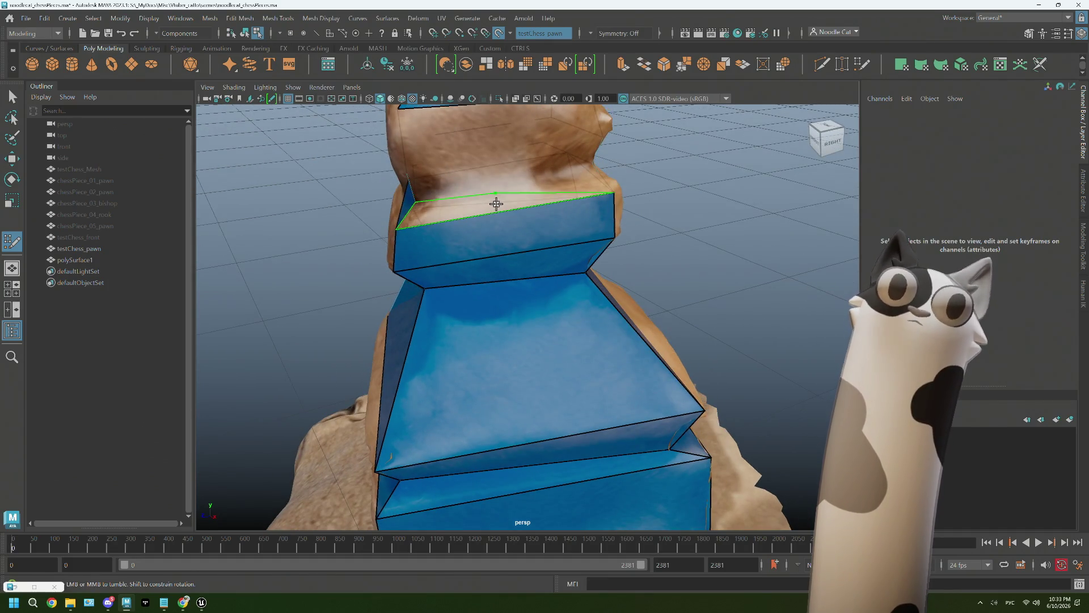
mouse_move(474, 204)
alt+mouse_down()
mouse_move(528, 207)
mouse_move(463, 206)
alt+mouse_up()
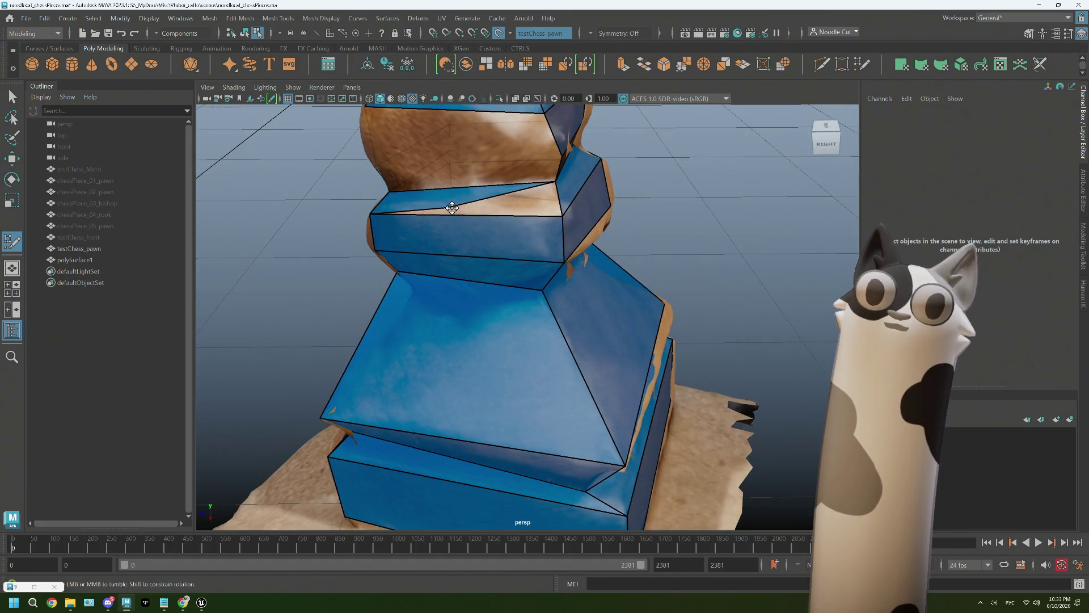
middle_drag(453, 208, 548, 214)
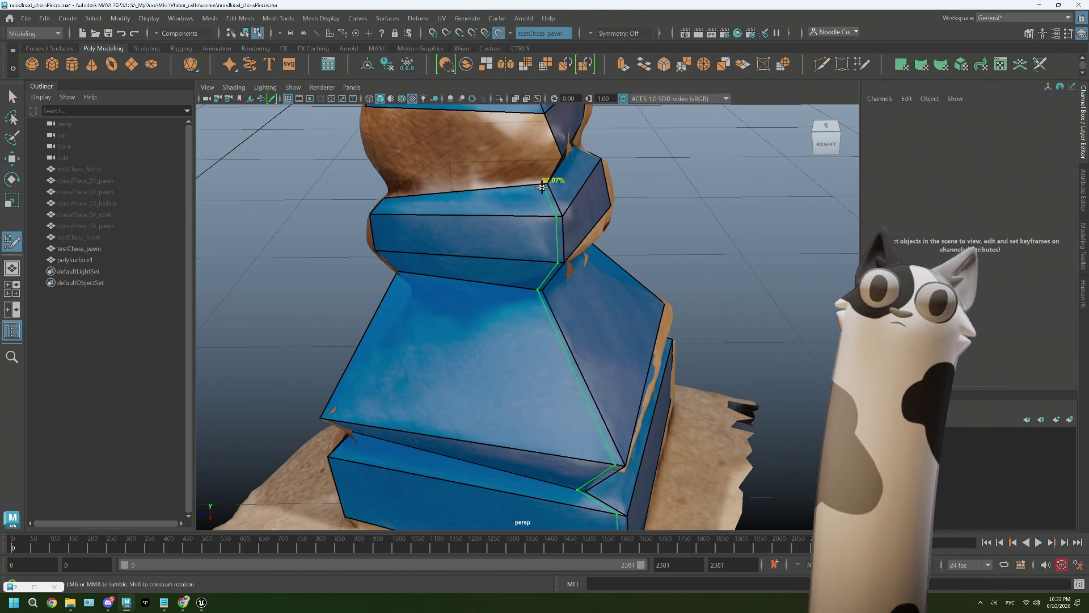
Raise the neck face strip's top edge to meet the pawn's head
alt+drag(511, 202, 479, 236)
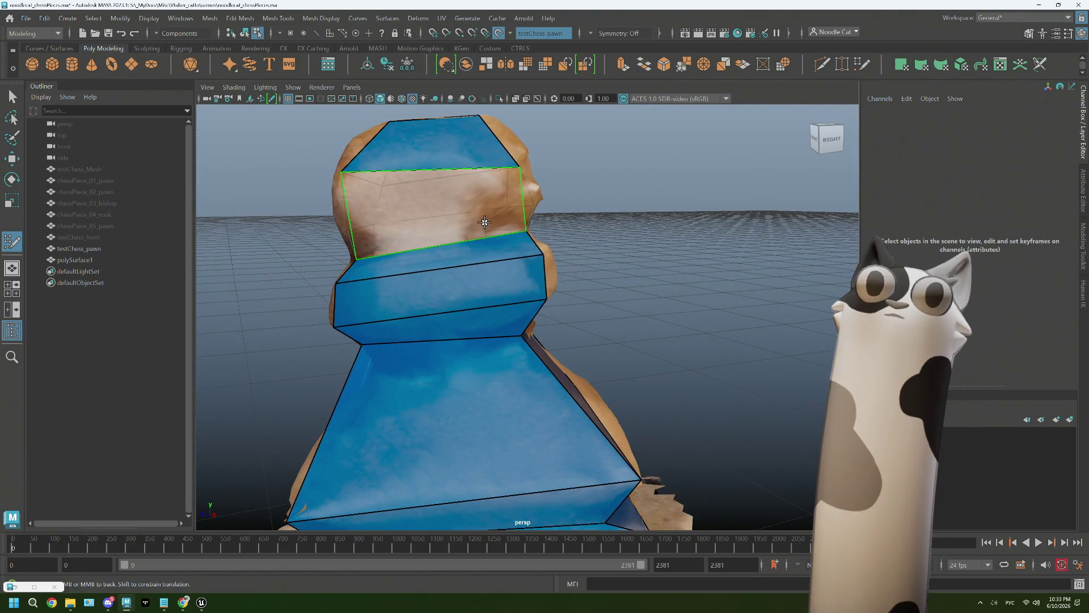
alt+drag(408, 242, 486, 235)
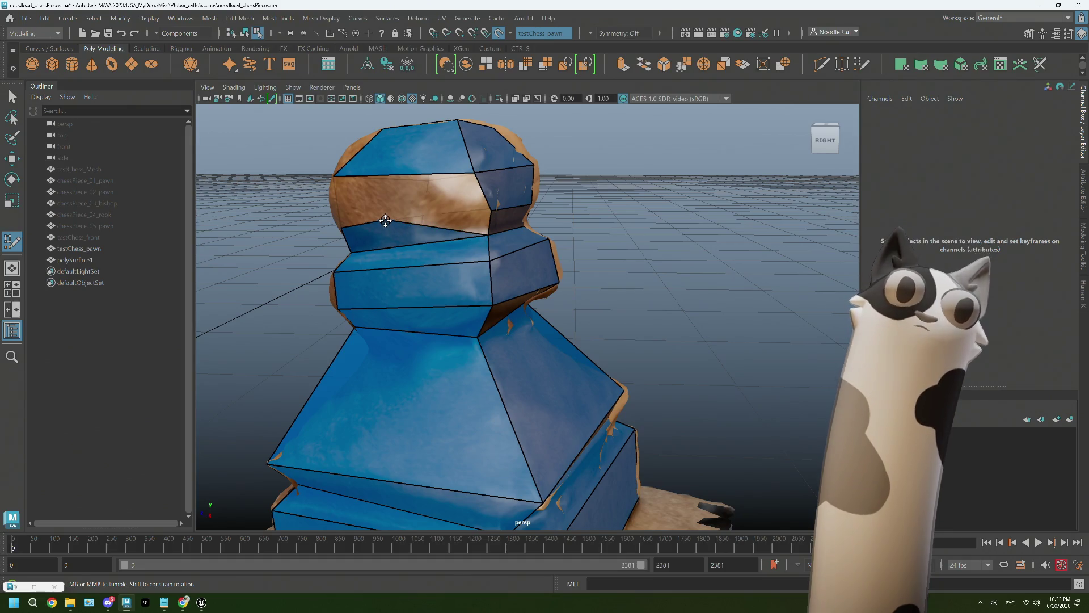
drag(385, 221, 490, 211)
alt+drag(423, 222, 437, 244)
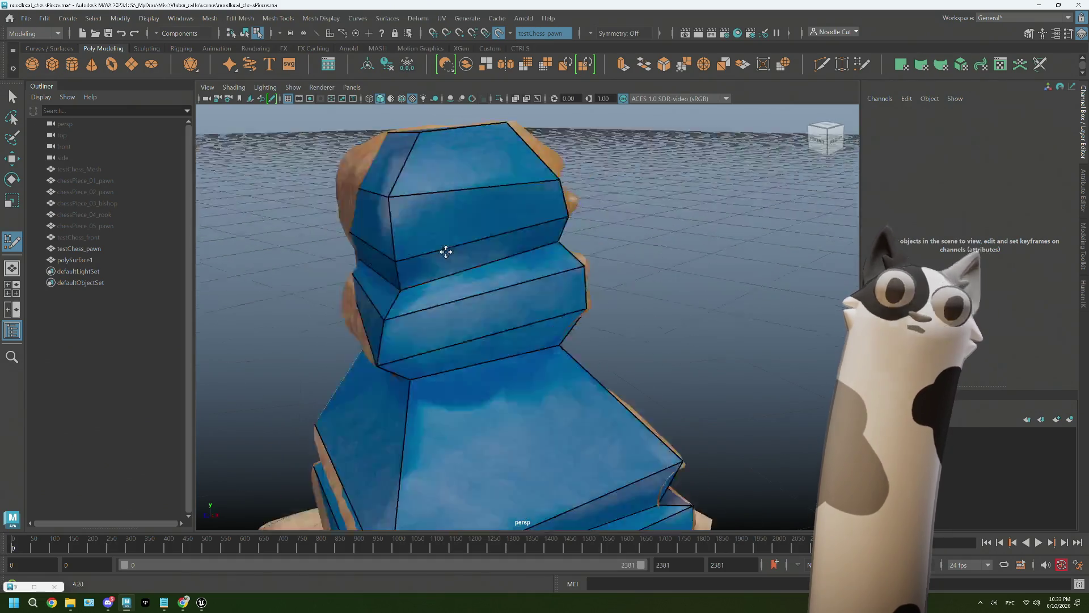
alt+right_drag(438, 243, 567, 318)
alt+drag(566, 318, 520, 311)
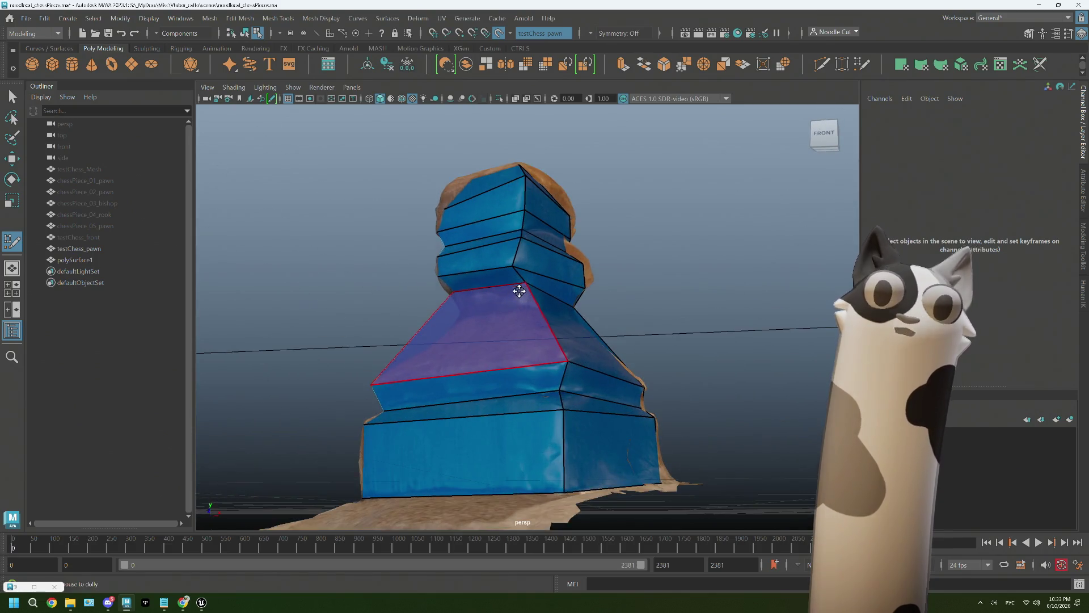
alt+right_drag(520, 312, 546, 295)
alt+drag(545, 294, 584, 310)
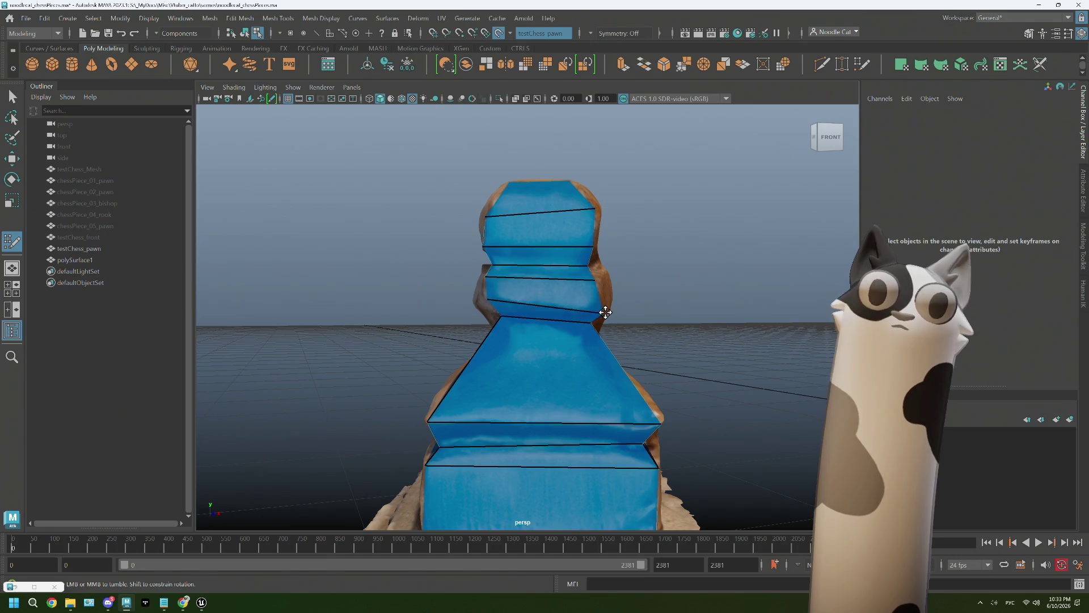
alt+drag(607, 293, 573, 299)
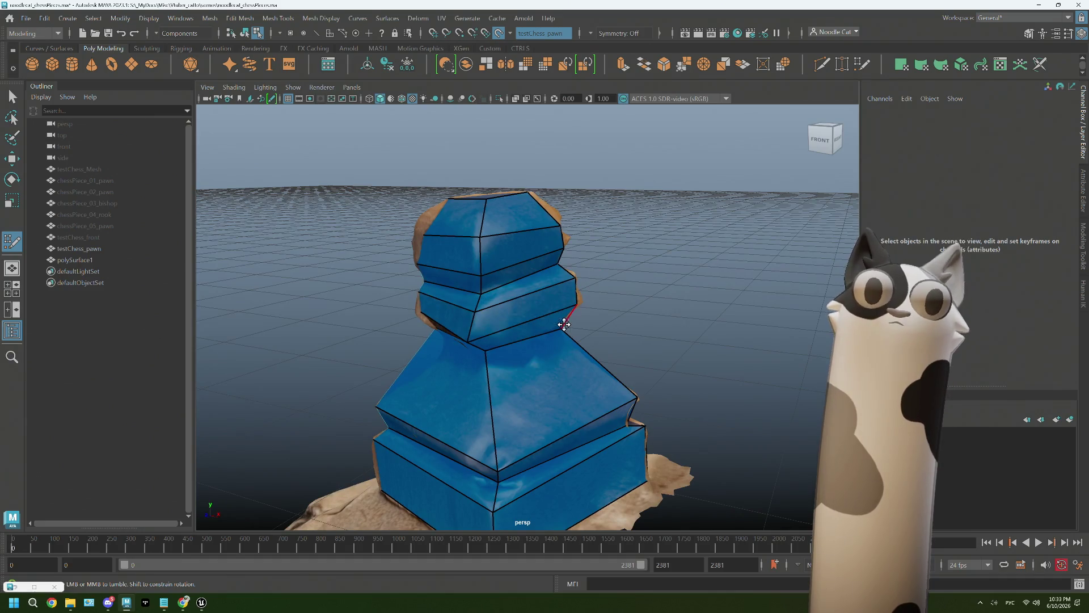
mouse_move(486, 372)
alt+mouse_down()
mouse_move(490, 382)
mouse_move(513, 376)
mouse_move(516, 390)
mouse_move(535, 376)
mouse_move(508, 351)
alt+mouse_up()
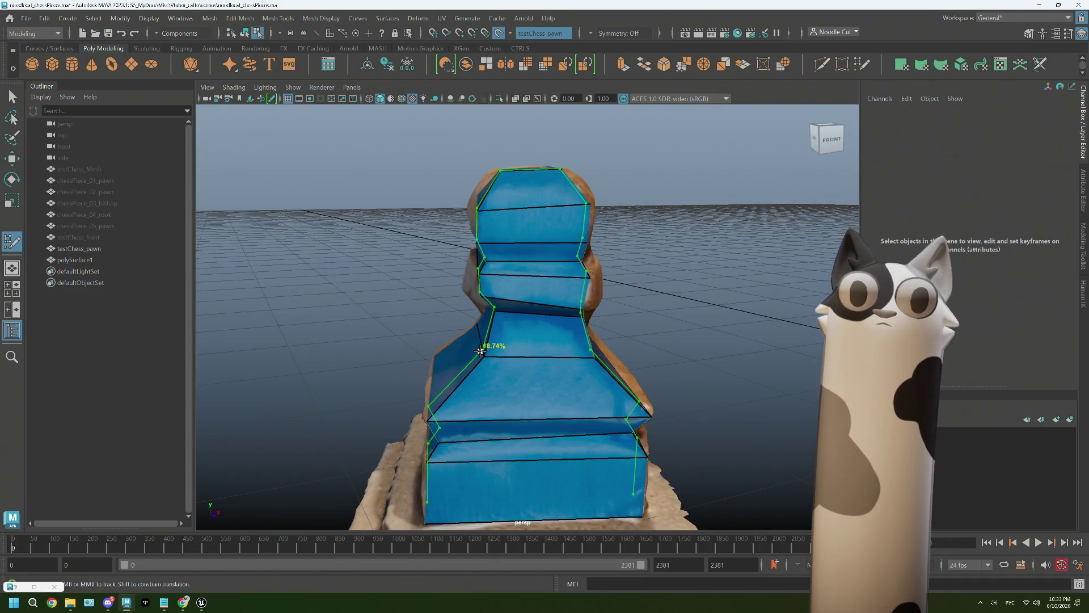
alt+drag(634, 373, 504, 315)
scroll(469, 294, up, 3)
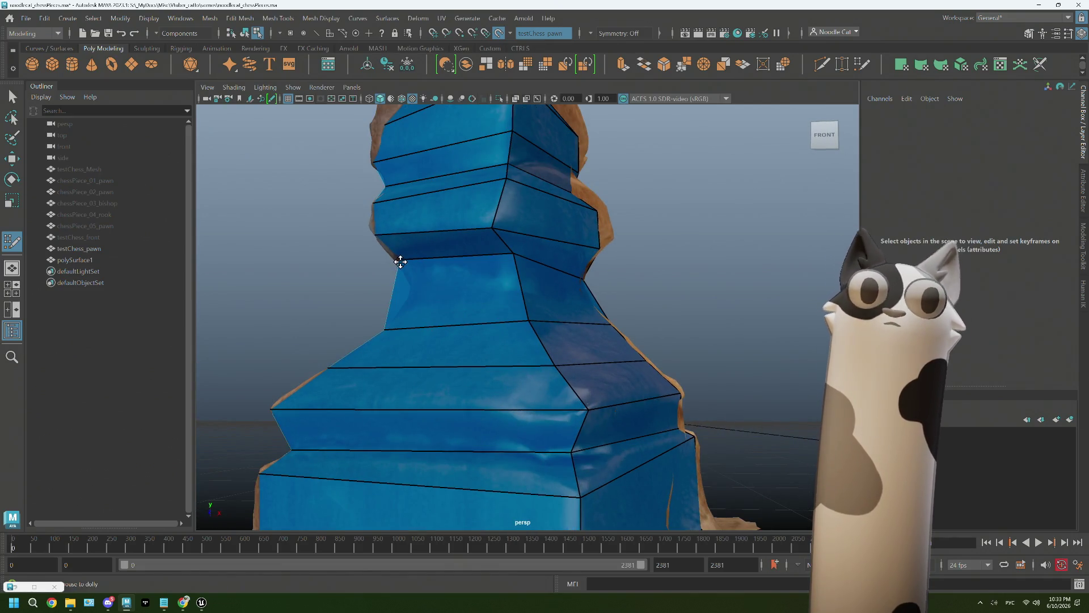
scroll(446, 288, down, 3)
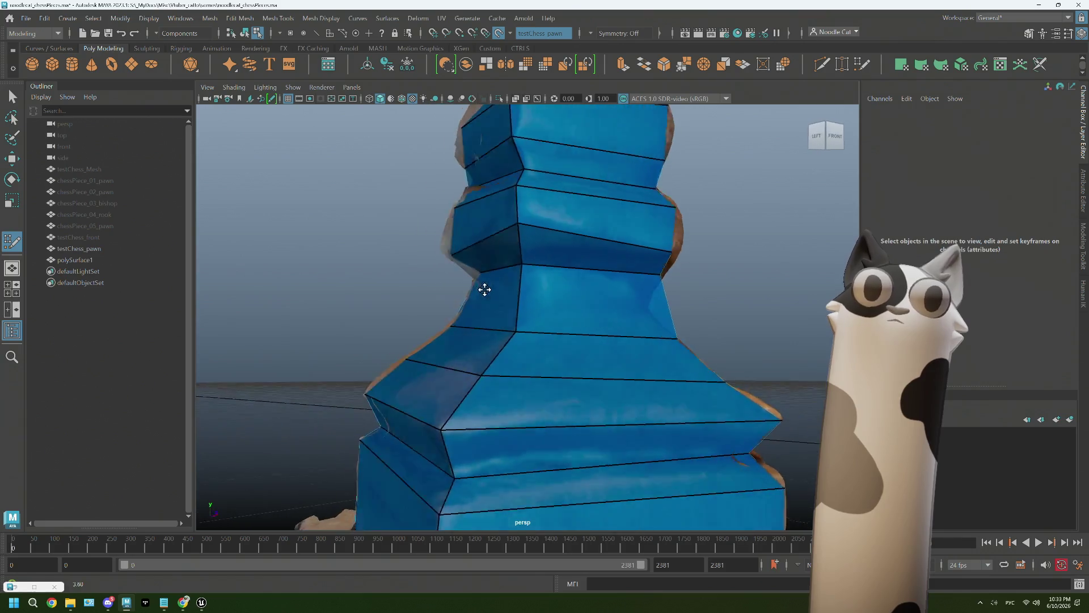
scroll(489, 287, down, 3)
Inspect the low-poly pawn from all sides, then switch to the Select tool to leave Quad Draw
mouse_move(489, 290)
alt+mouse_down()
mouse_move(469, 315)
mouse_move(518, 346)
mouse_move(593, 335)
alt+mouse_up()
scroll(469, 315, down, 3)
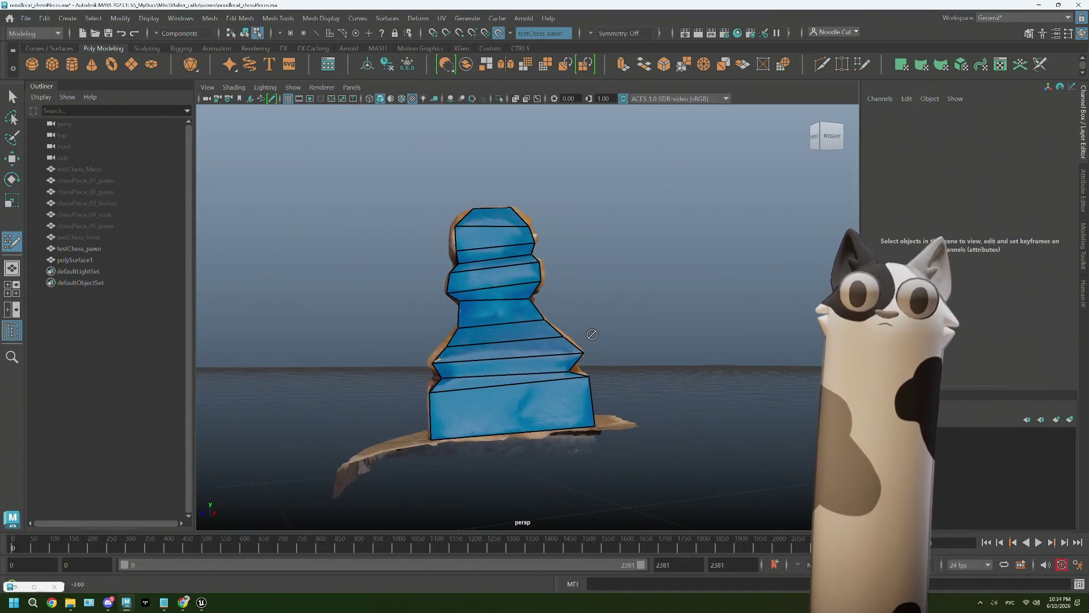
scroll(570, 371, up, 3)
alt+middle_drag(545, 362, 517, 354)
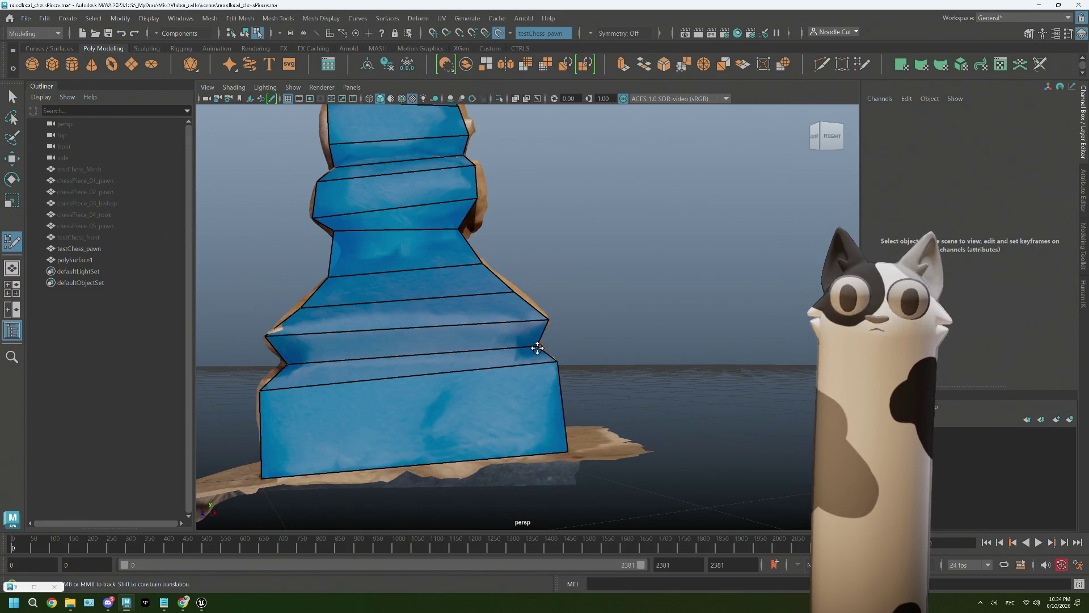
alt+drag(539, 348, 473, 357)
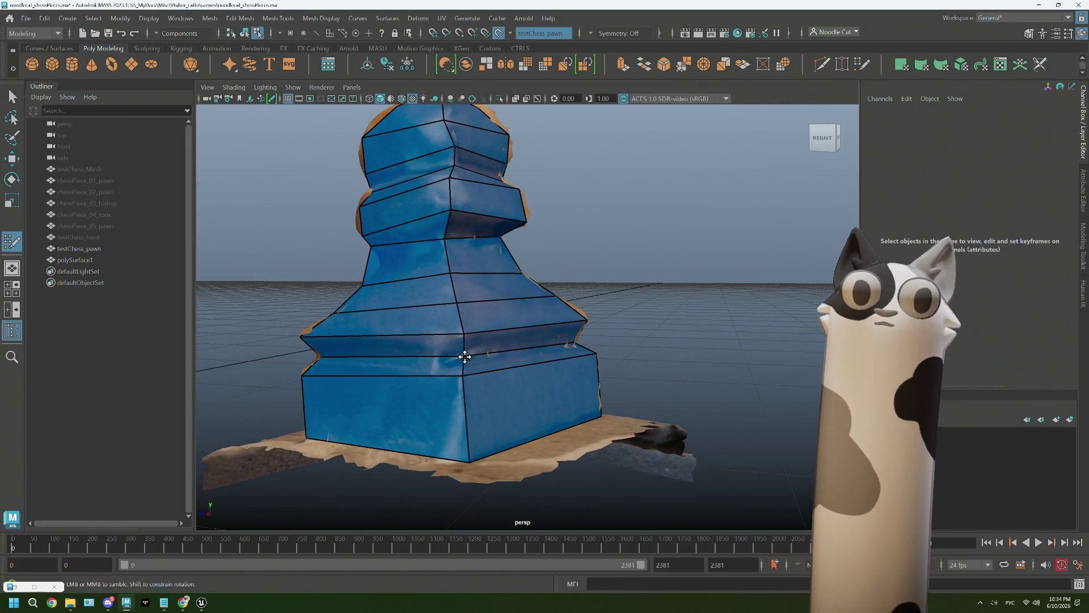
scroll(458, 358, up, 3)
mouse_move(479, 364)
alt+mouse_down()
mouse_move(490, 346)
mouse_move(479, 340)
alt+mouse_up()
scroll(490, 345, down, 3)
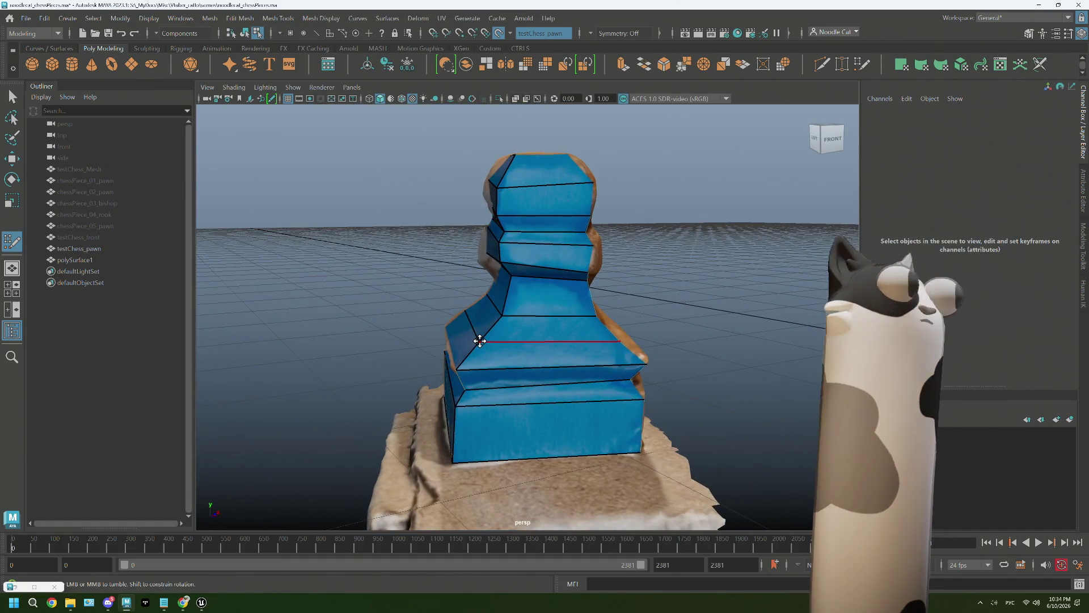
click(13, 98)
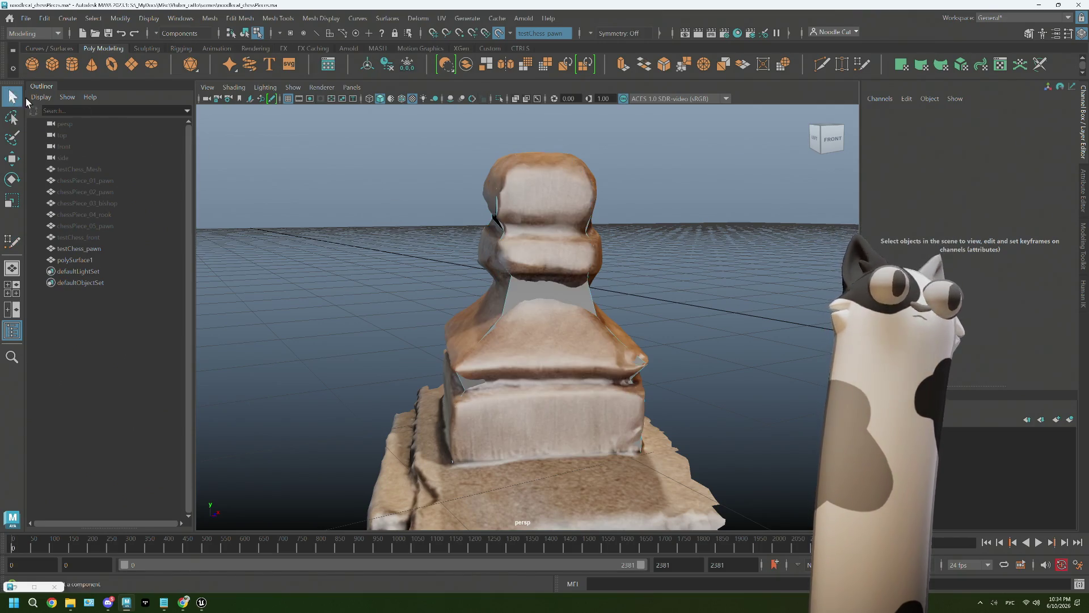
Turn off Make Live on testChess_pawn and hide the scanned pawn
click(89, 248)
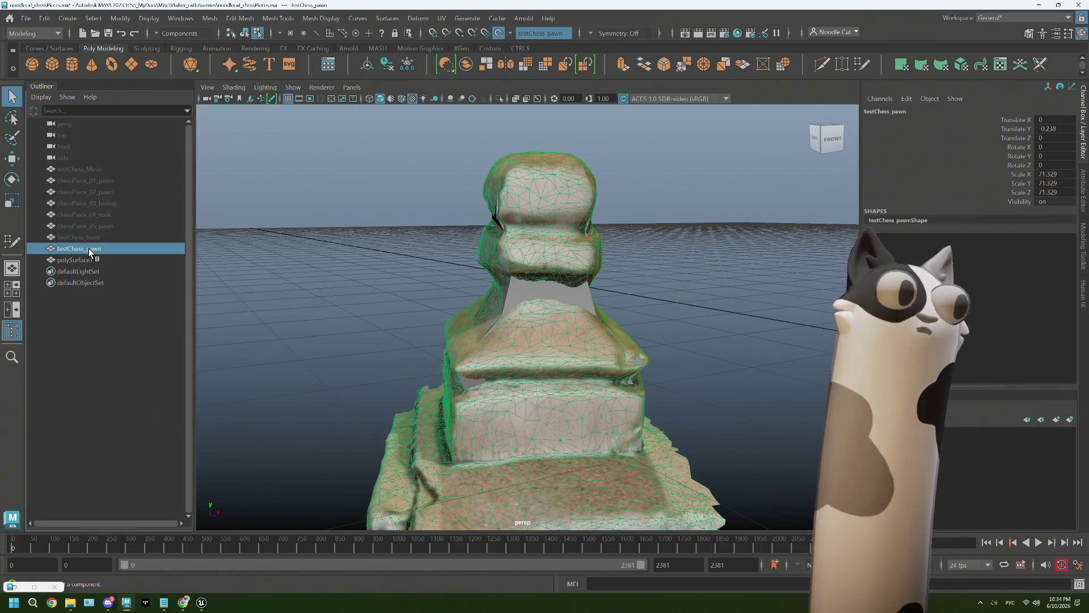
click(501, 33)
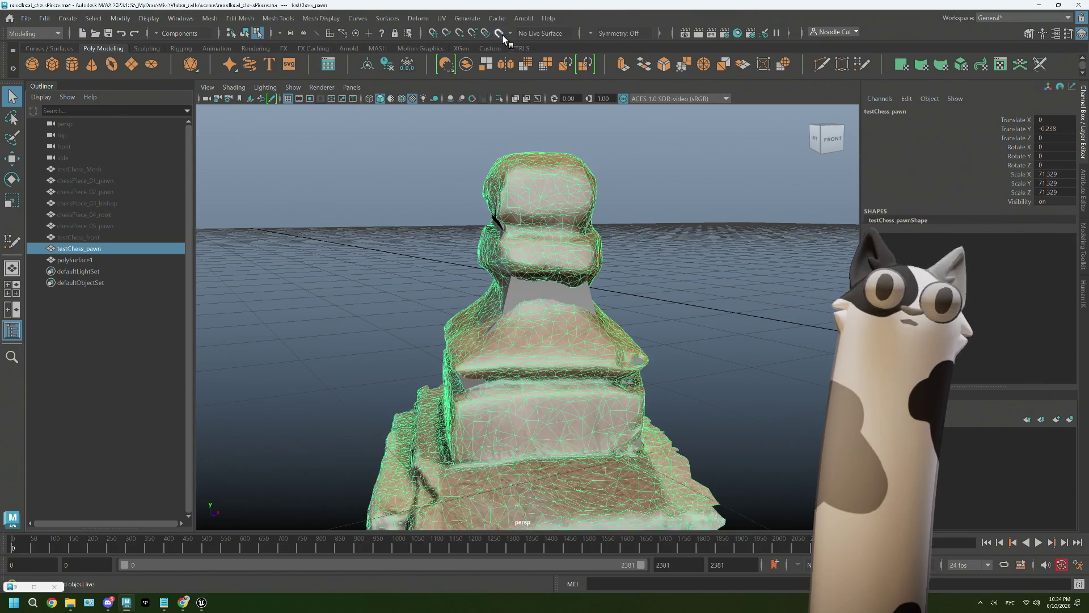
click(709, 195)
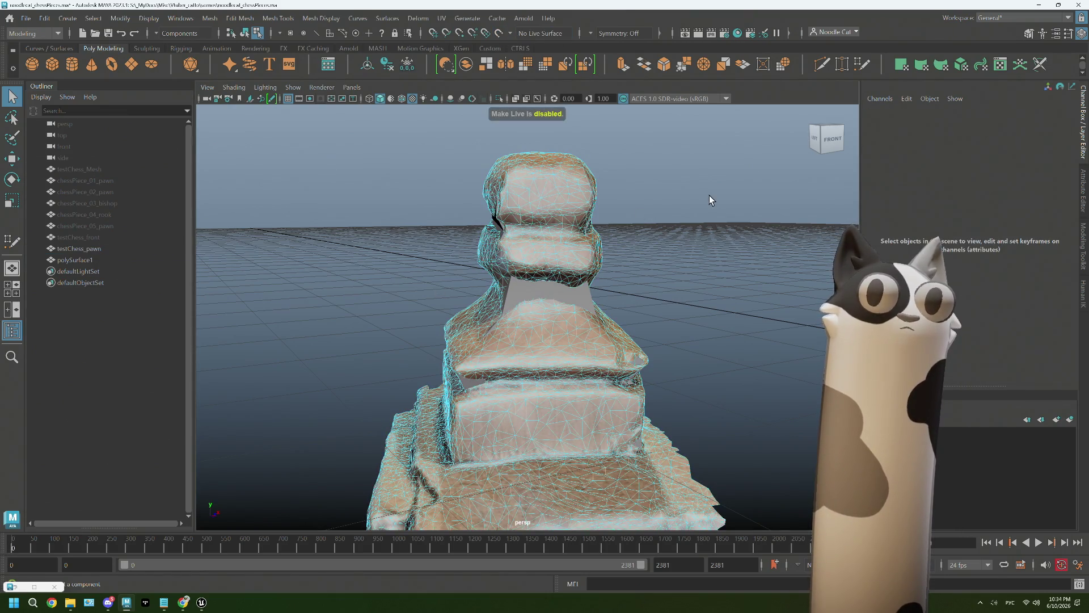
right_drag(625, 186, 561, 182)
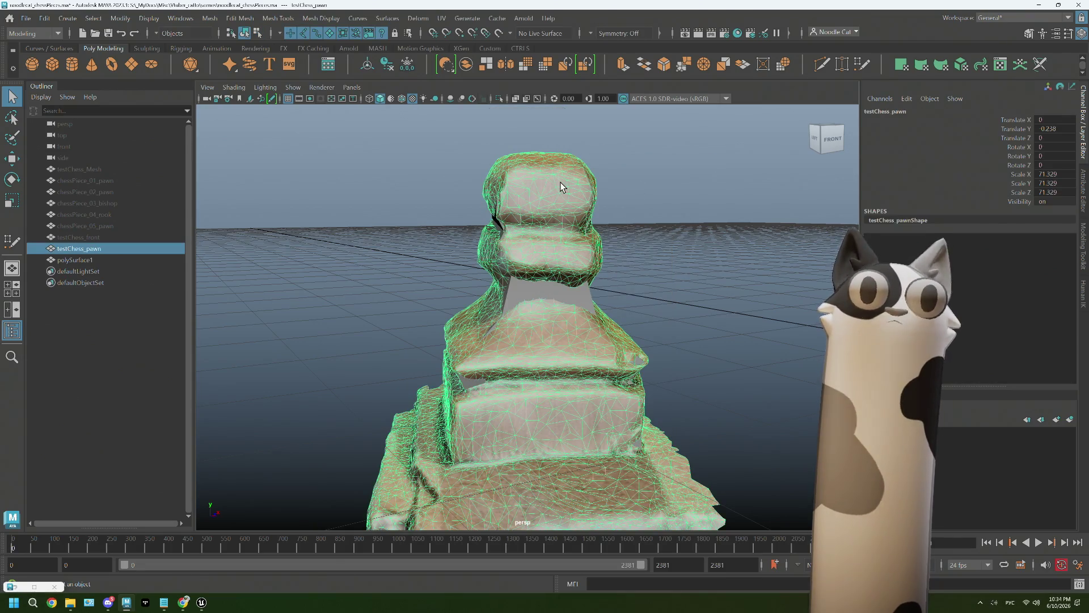
click(90, 247)
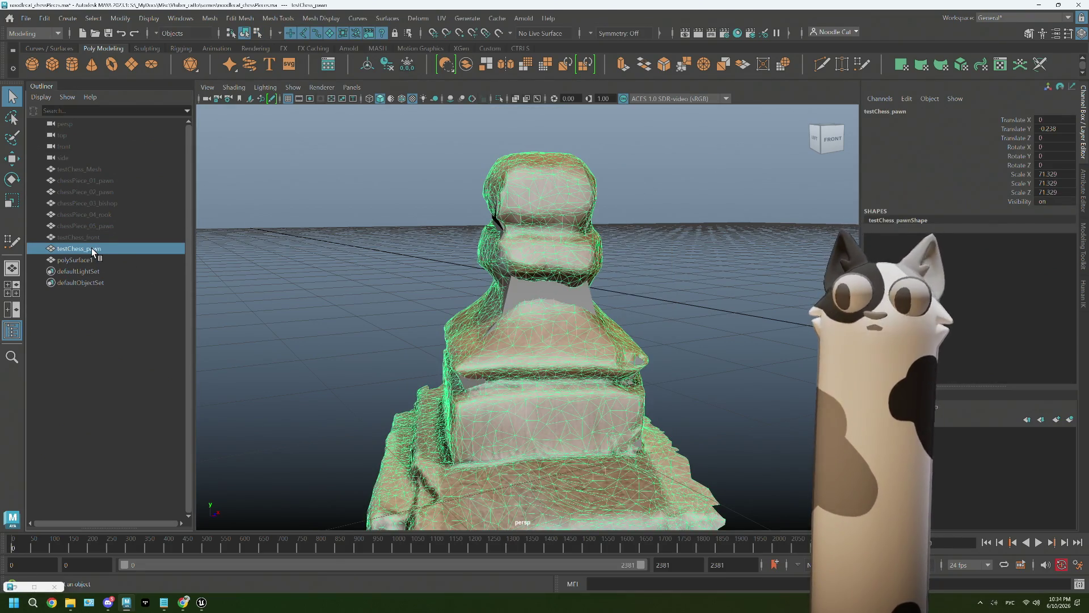
key(ctrl+h)
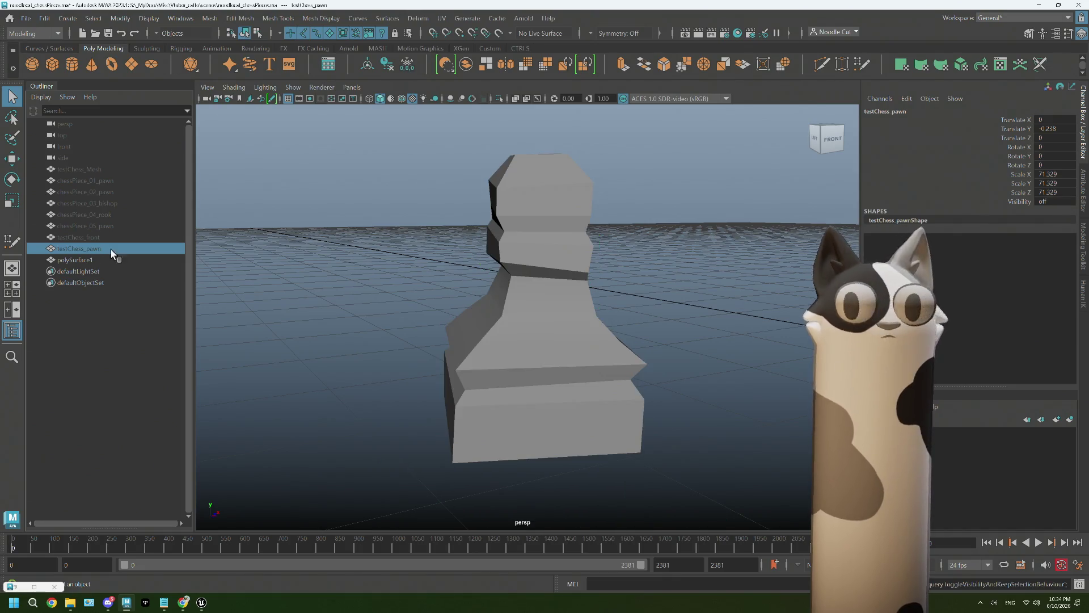
Select polySurface1 and pick the open border edge loop at its bottom in Edge mode
click(572, 246)
alt+middle_drag(598, 358, 572, 279)
alt+drag(572, 285, 576, 275)
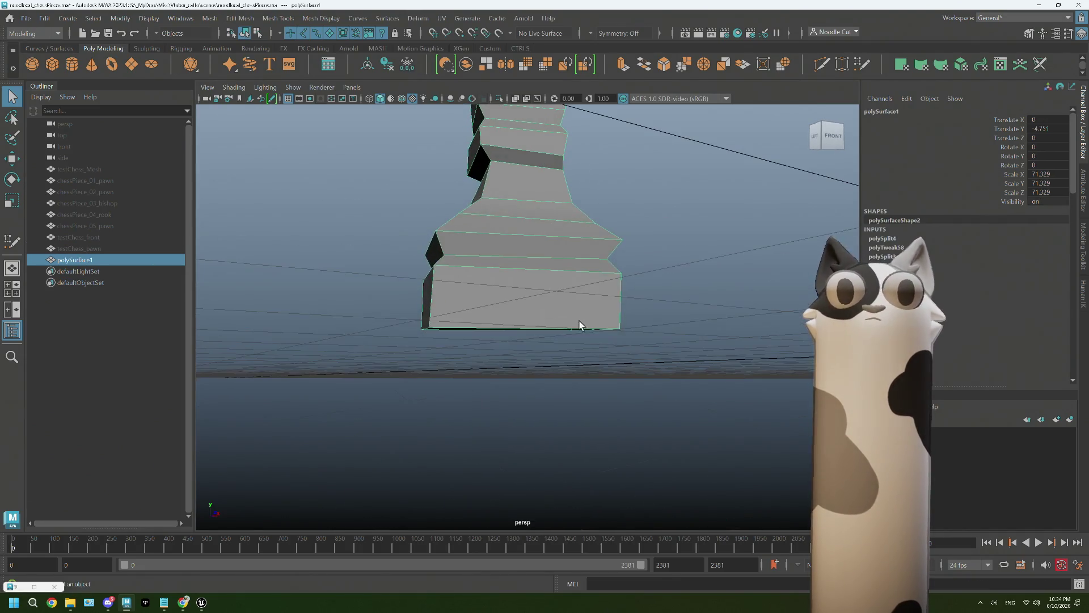
shift+right_drag(576, 274, 553, 304)
alt+drag(554, 304, 553, 282)
click(553, 282)
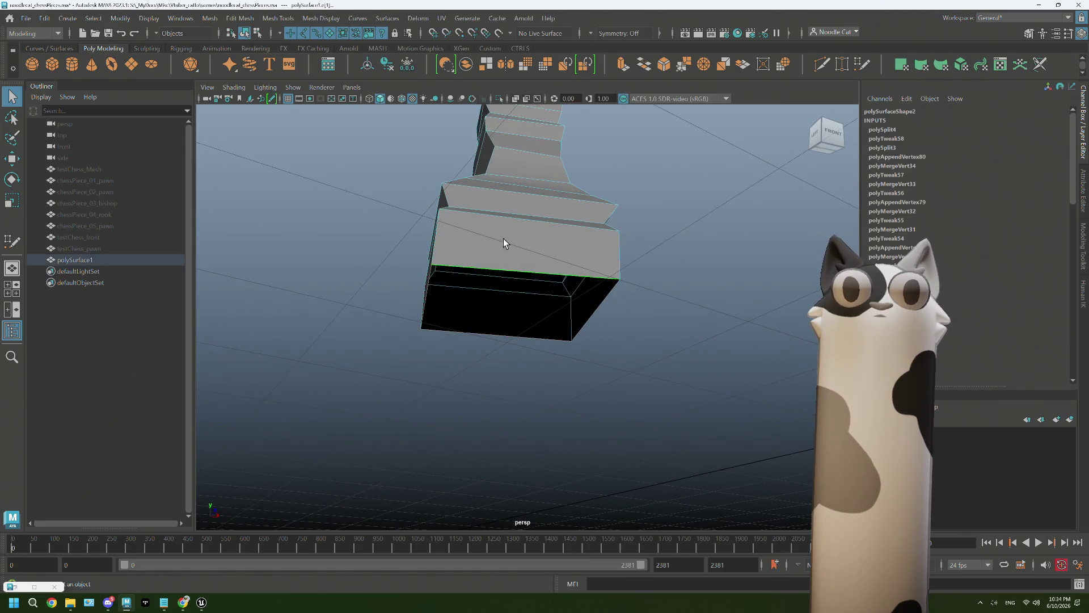
Cap the pawn's bottom with Mesh > Fill Hole, check it, and bring up the UV Editor
click(214, 19)
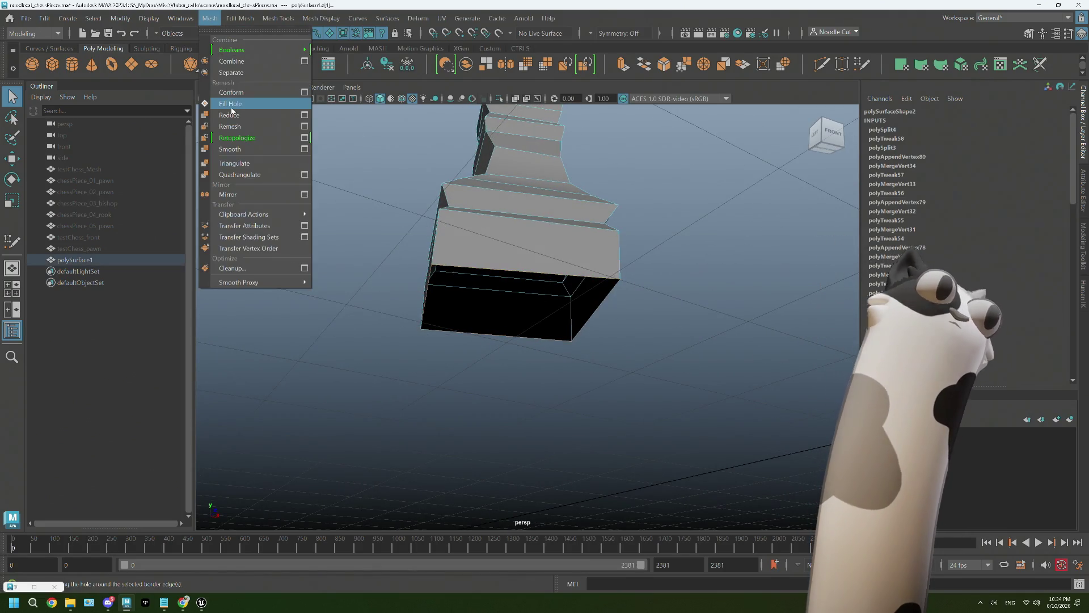
click(231, 104)
mouse_move(531, 272)
alt+mouse_down()
mouse_move(527, 228)
mouse_move(448, 278)
mouse_move(499, 236)
alt+mouse_up()
right_drag(499, 236, 502, 93)
click(441, 18)
click(476, 41)
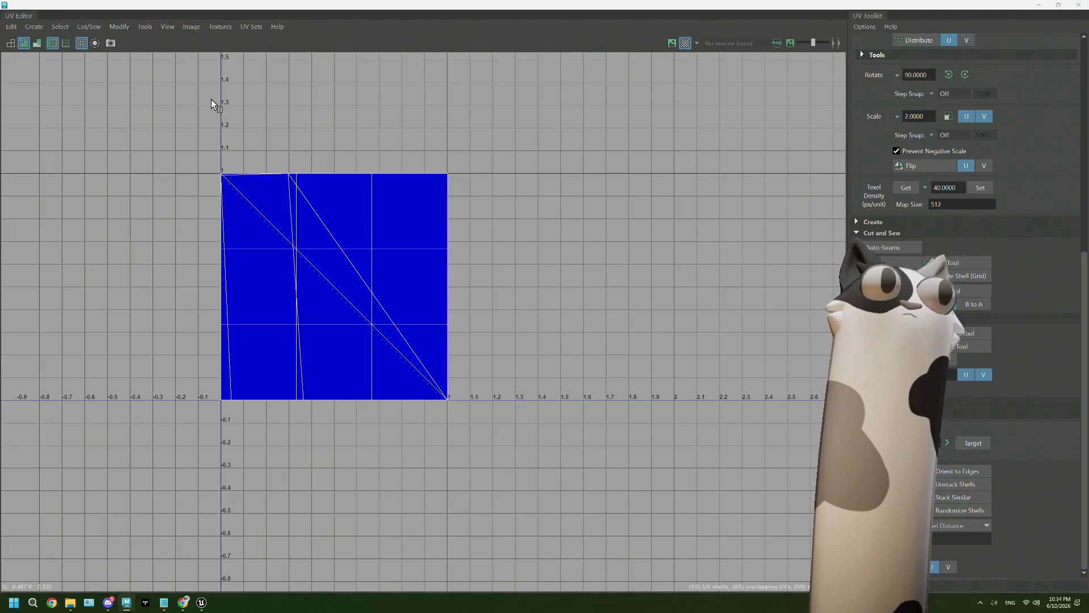
Project the UVs cylindrically, then cut and unfold the bottom cap's border edges into its own shell
click(34, 27)
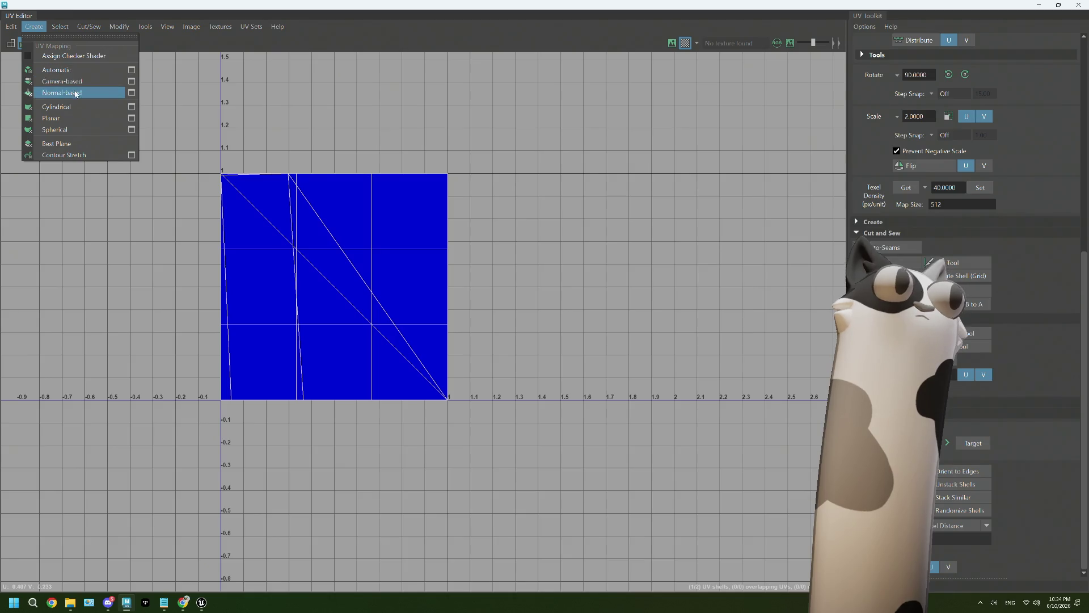
click(122, 109)
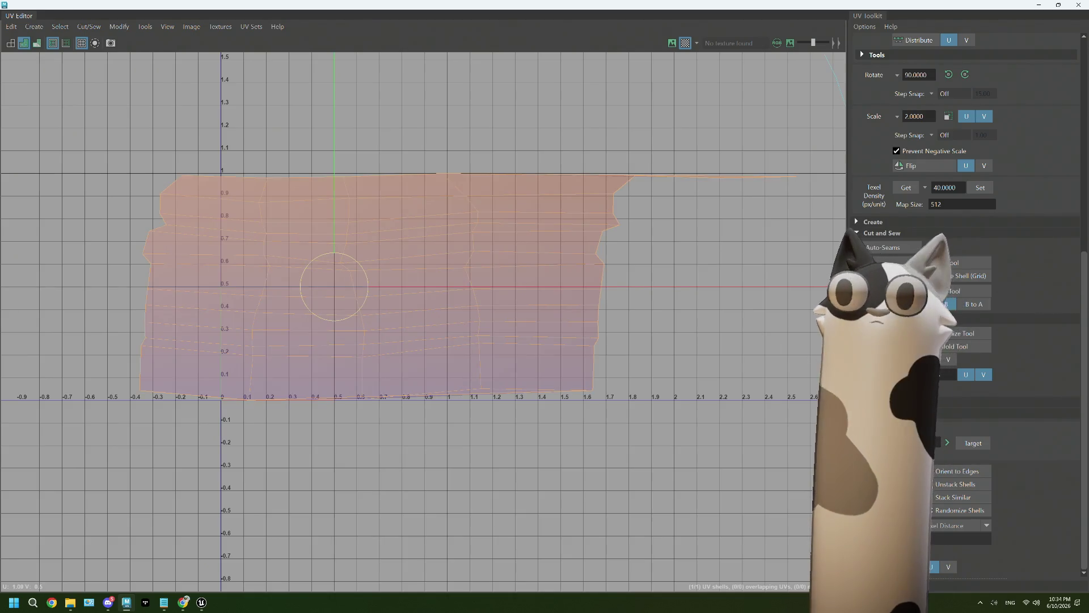
right_click(589, 247)
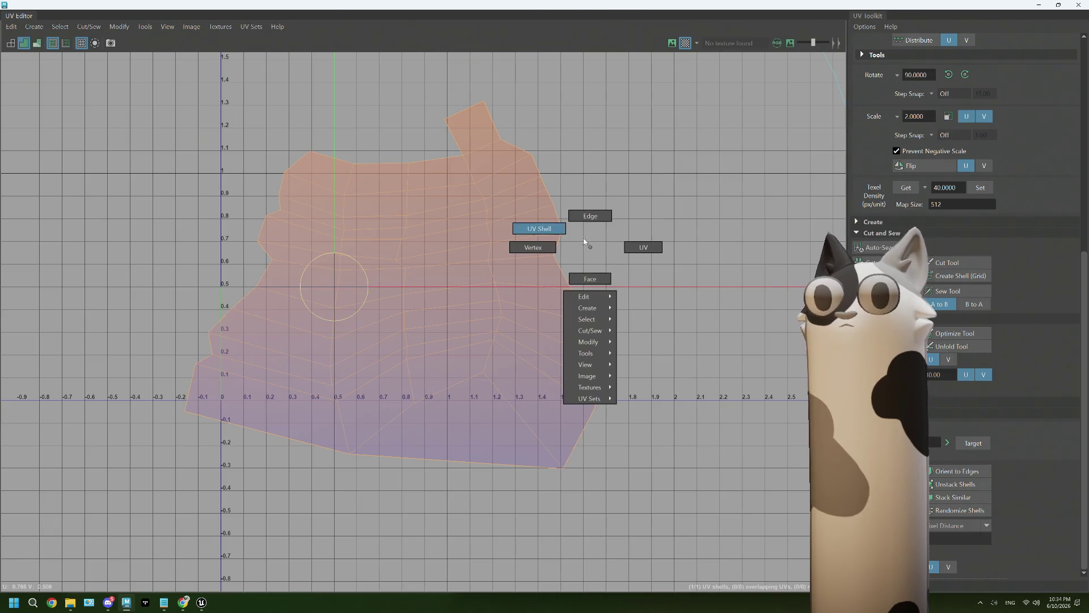
click(589, 223)
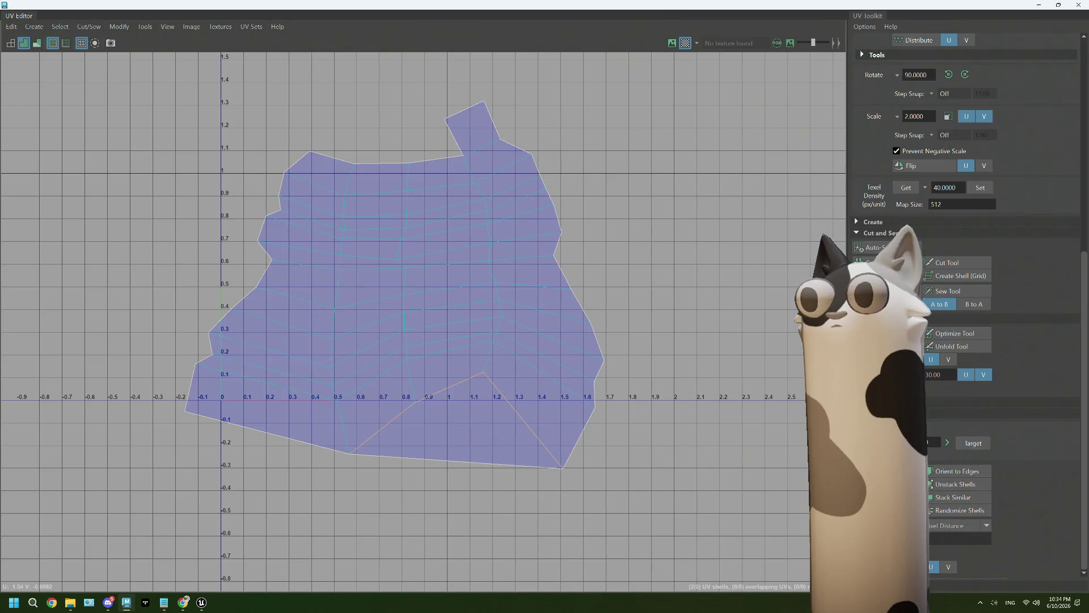
drag(554, 384, 499, 336)
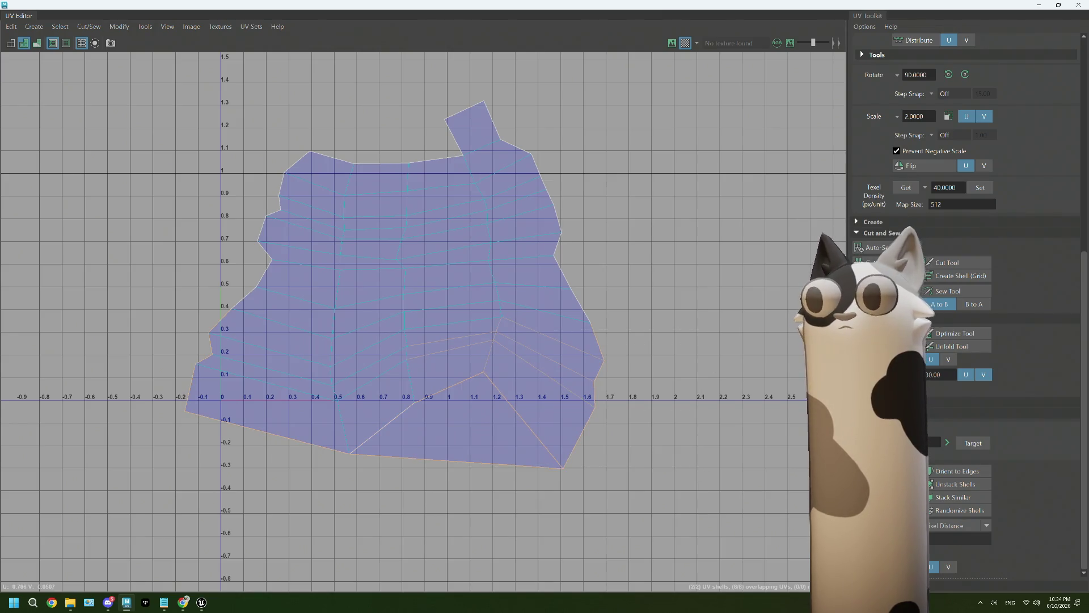
click(876, 346)
scroll(727, 531, down, 1)
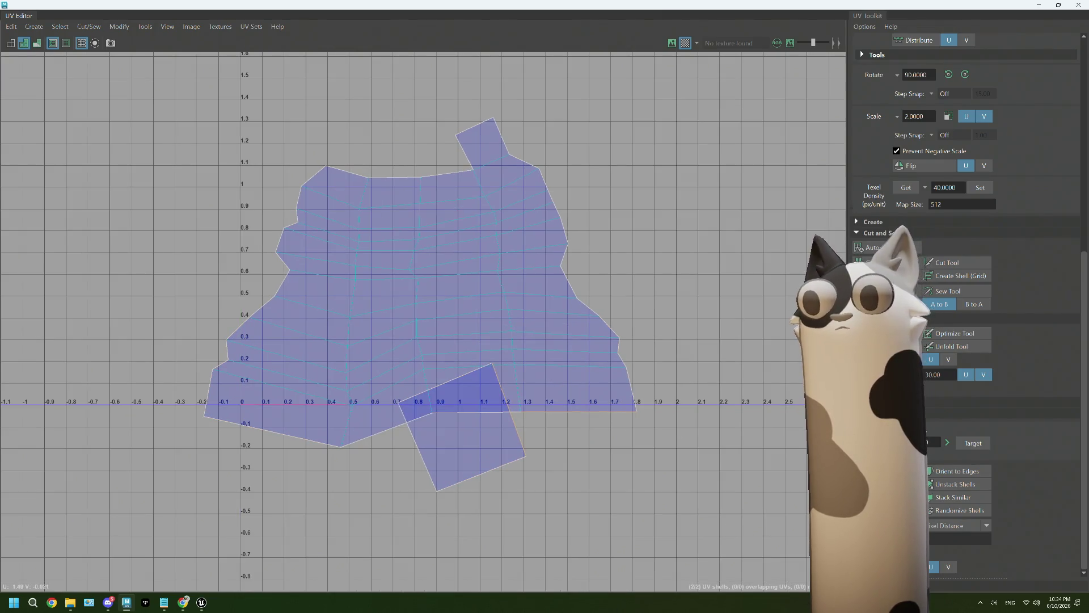
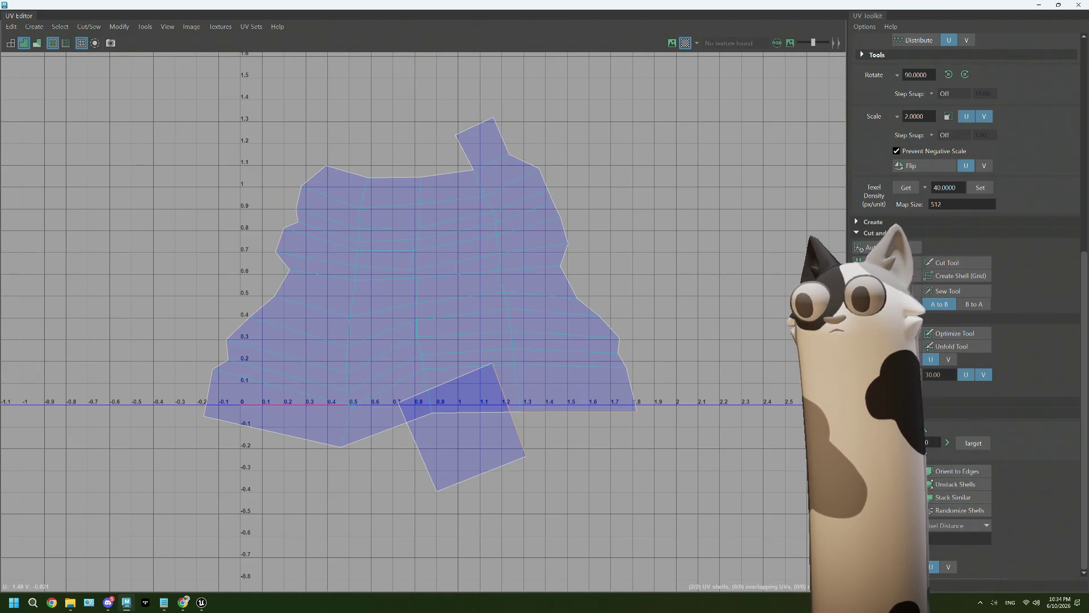
Revert the shell layout, then straighten the small UV shell to the axes and move it up-left
key(ctrl+z)
key(shift+z)
right_drag(576, 430, 523, 413)
click(485, 442)
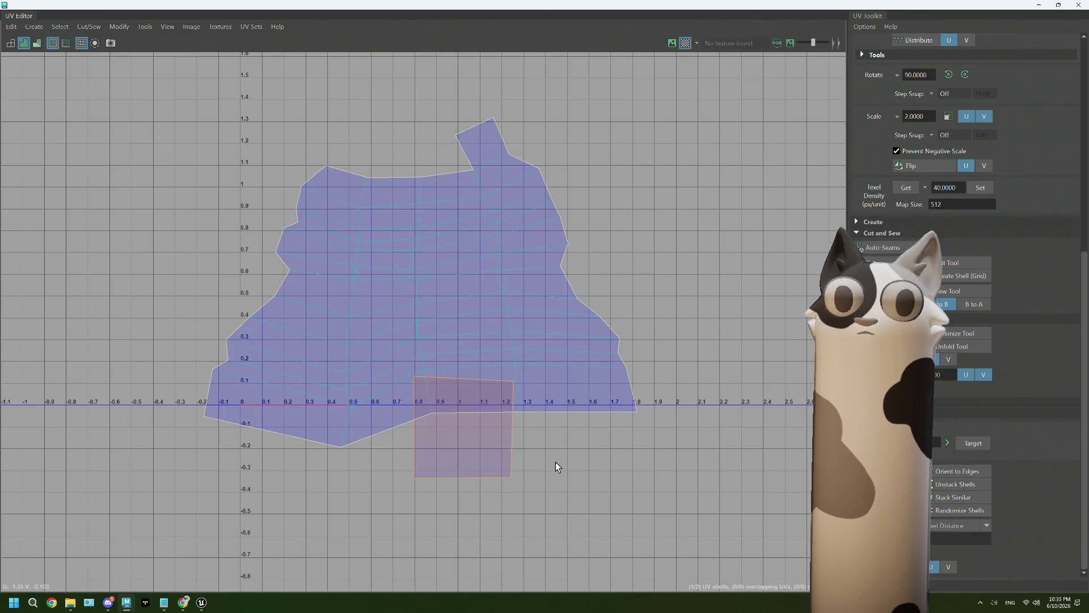
drag(476, 439, 437, 383)
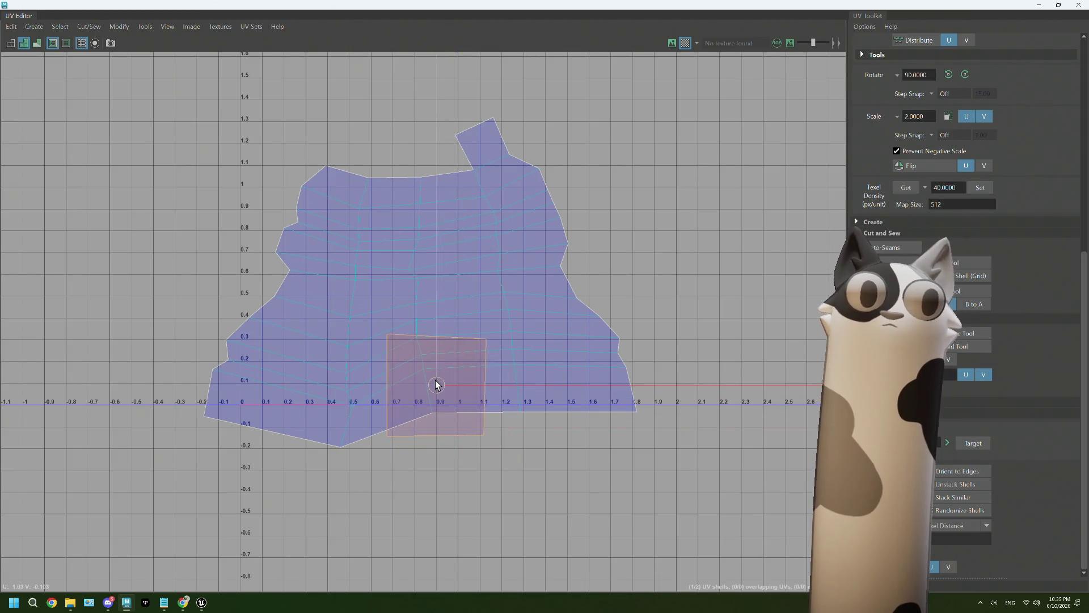
key(minus)
key(minus)
key(minus)
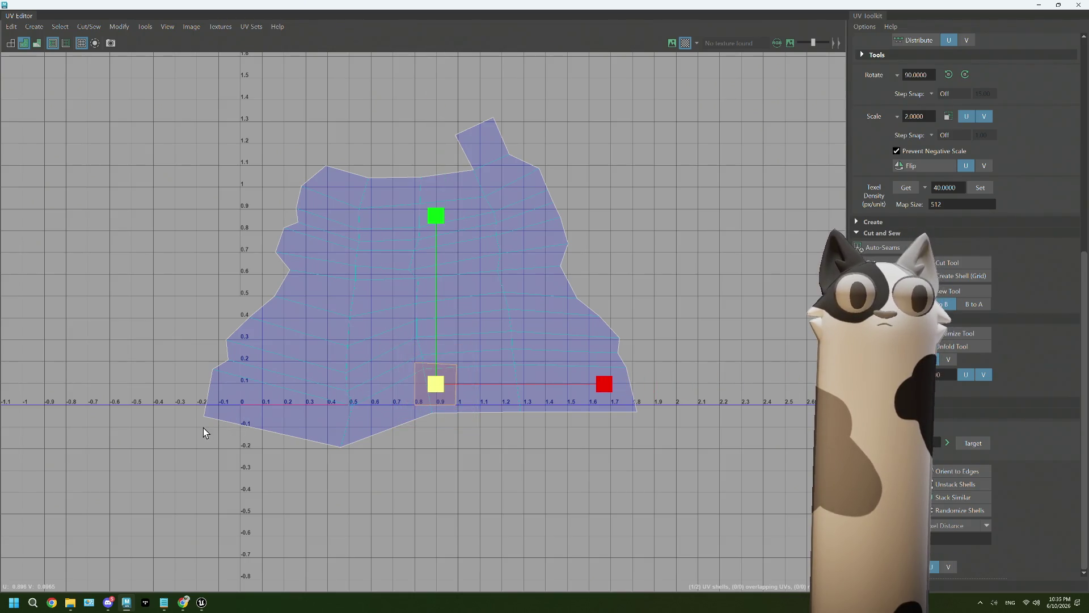
Unfold the large UV shell, apply the target texel density, and move it down-left near the small one
click(489, 242)
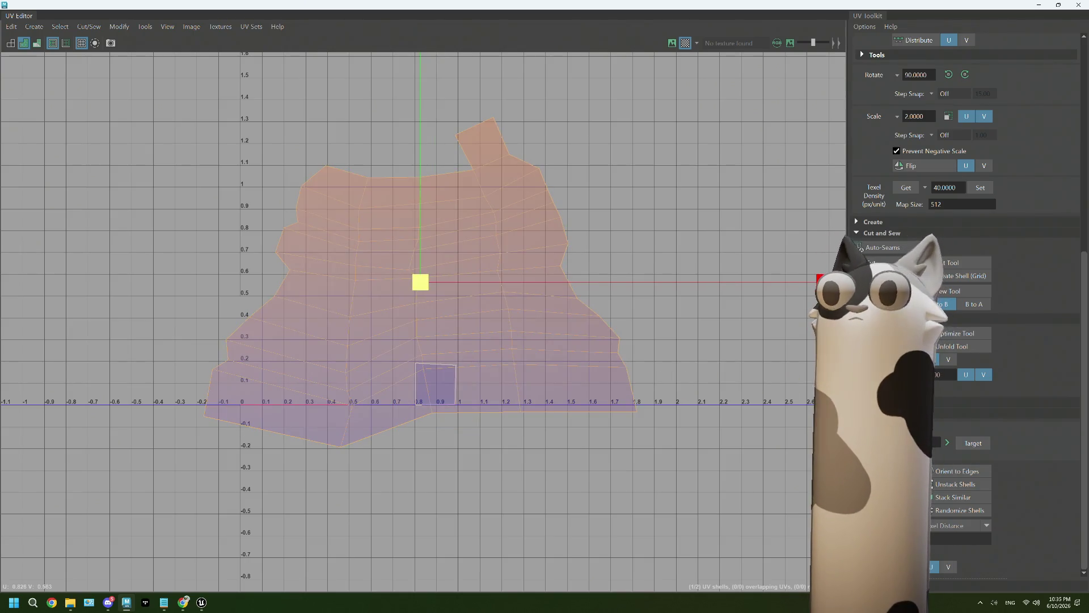
key(ctrl+u)
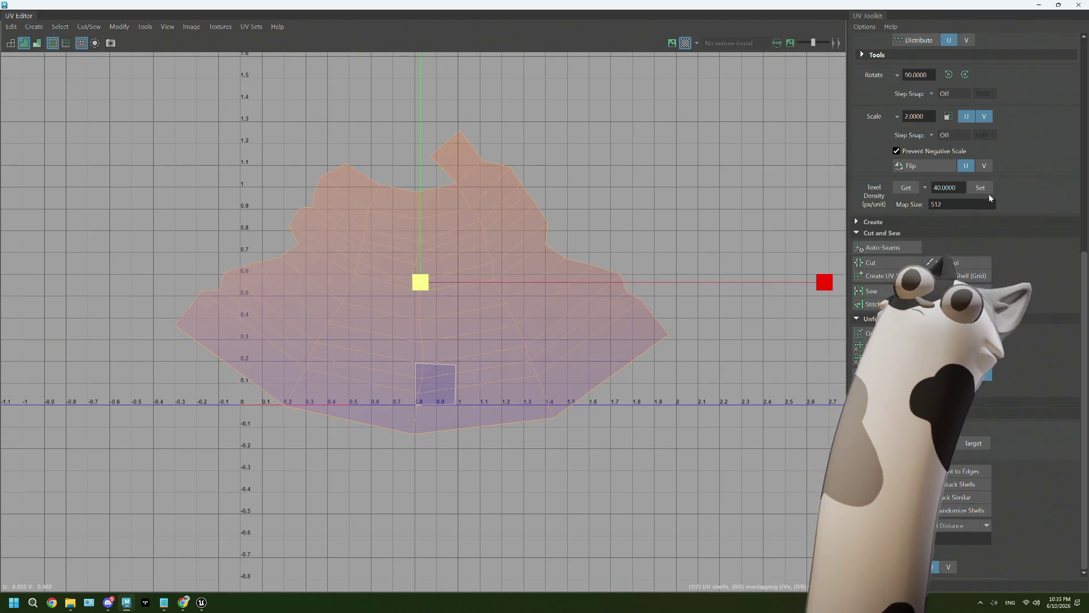
click(980, 187)
drag(419, 284, 328, 352)
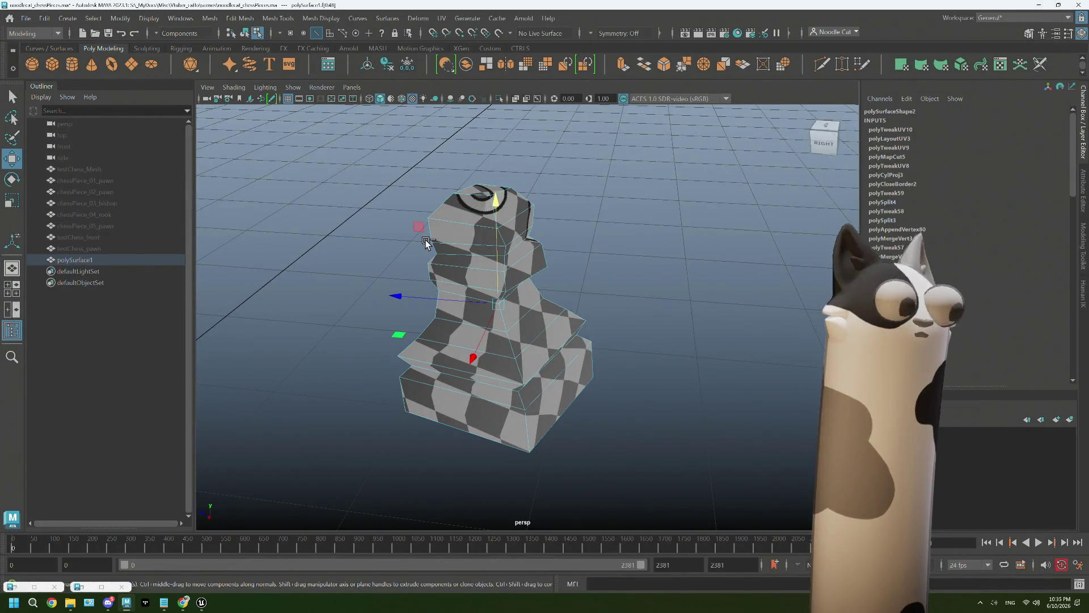
Return to object mode with the mesh selected and view the chess piece's base from below
right_drag(571, 226, 617, 227)
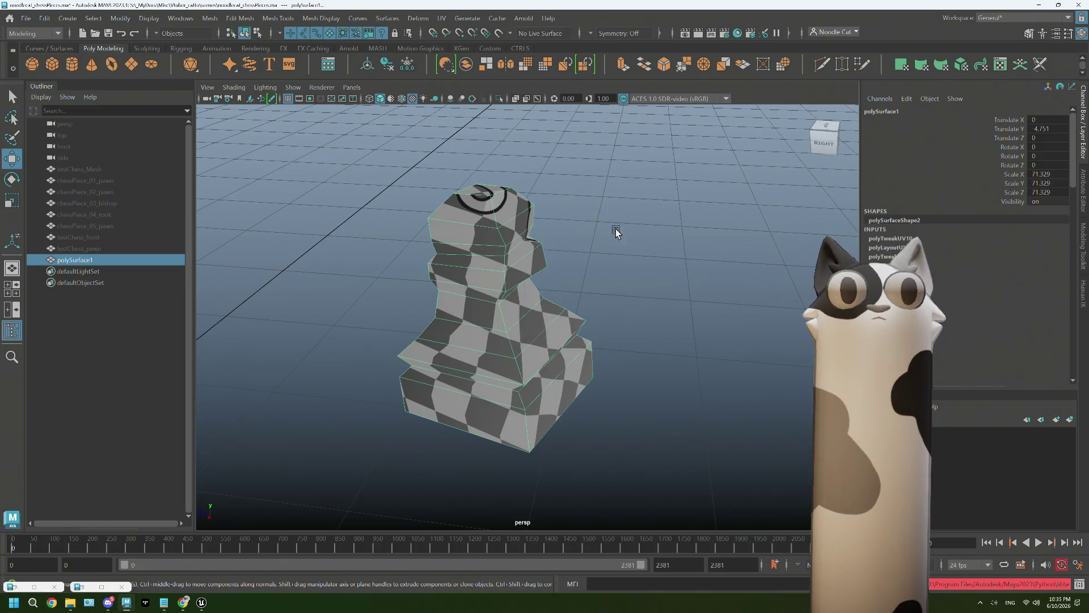
alt+drag(617, 228, 578, 170)
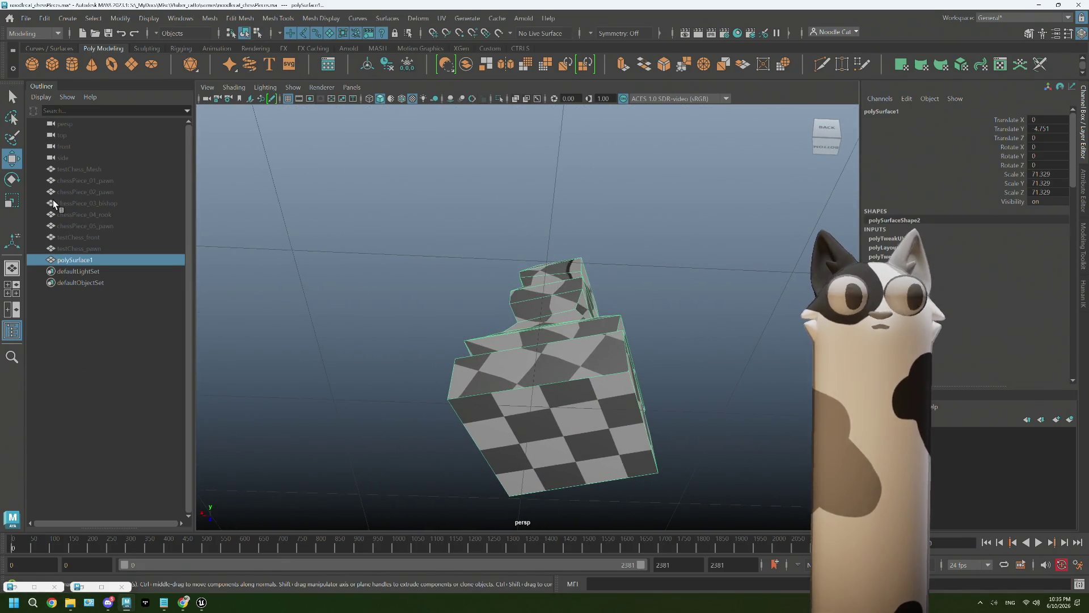
alt+drag(664, 364, 630, 353)
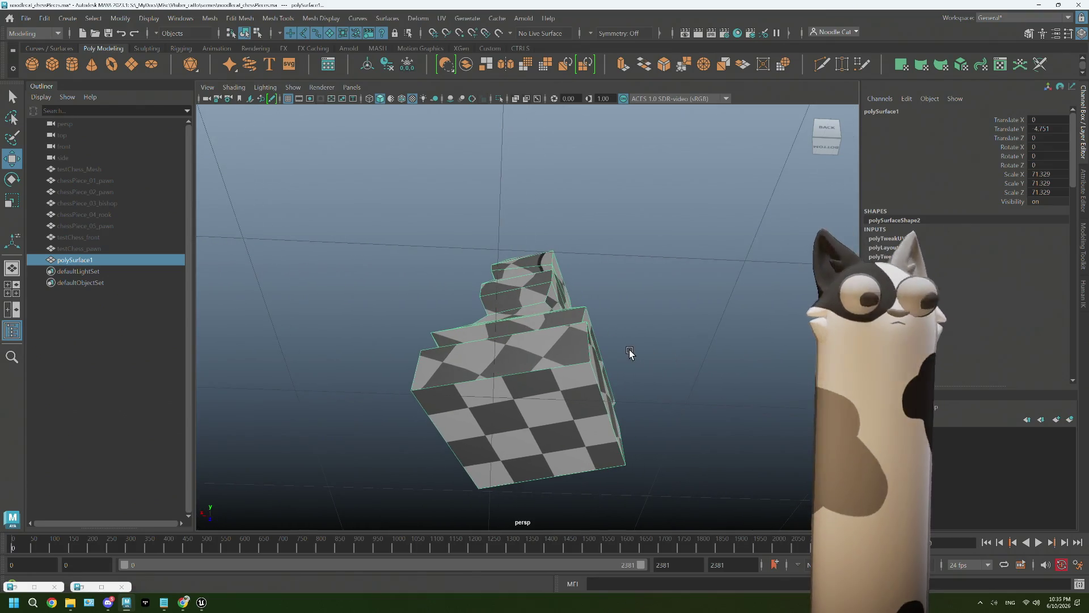
key(d)
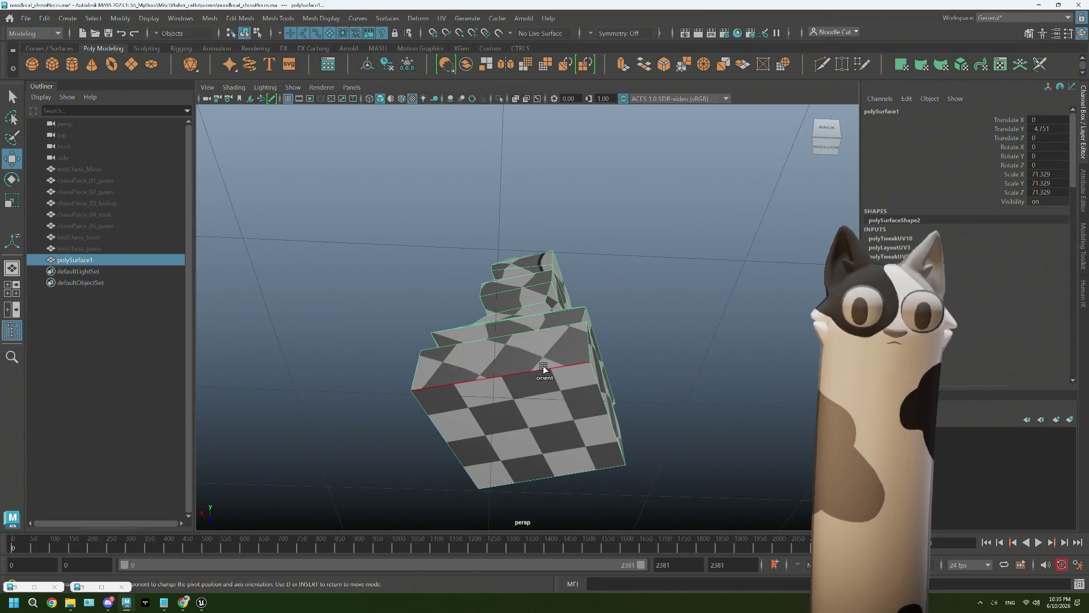
right_drag(511, 271, 602, 226)
click(601, 228)
right_click(608, 228)
click(609, 261)
right_click(632, 231)
click(539, 380)
Edit the pivot and orient it to the clicked base surface, then finish pivot editing
mouse_move(540, 380)
alt+mouse_down()
mouse_move(584, 352)
mouse_move(427, 142)
alt+mouse_up()
click(369, 67)
click(555, 400)
mouse_move(619, 406)
alt+mouse_down()
mouse_move(599, 418)
mouse_move(590, 406)
mouse_move(598, 418)
mouse_move(612, 413)
alt+mouse_up()
click(561, 350)
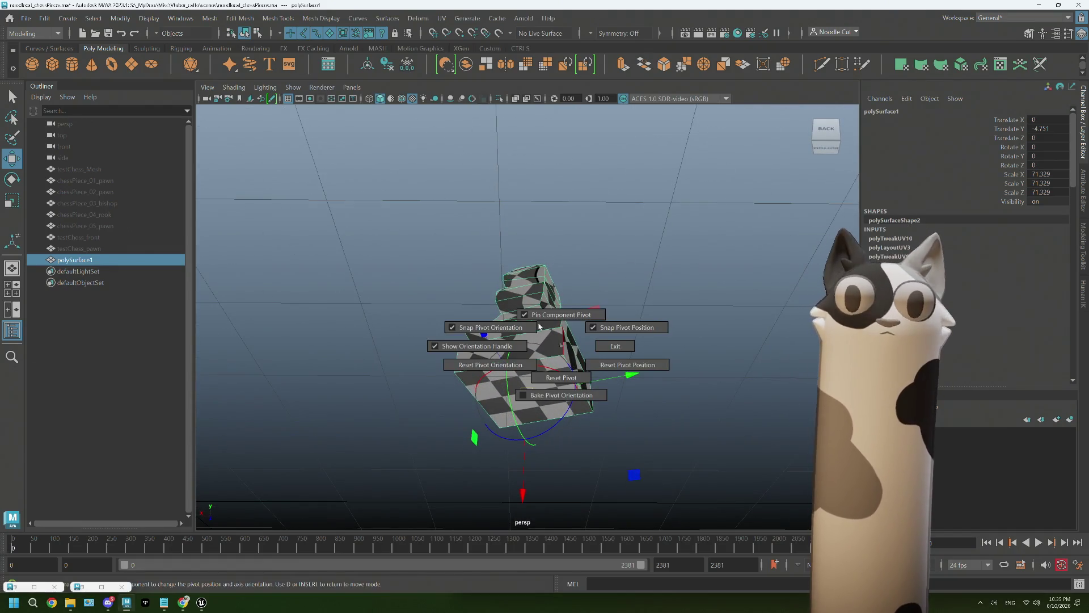
mouse_move(565, 349)
alt+mouse_down()
mouse_move(579, 414)
mouse_move(560, 423)
alt+mouse_up()
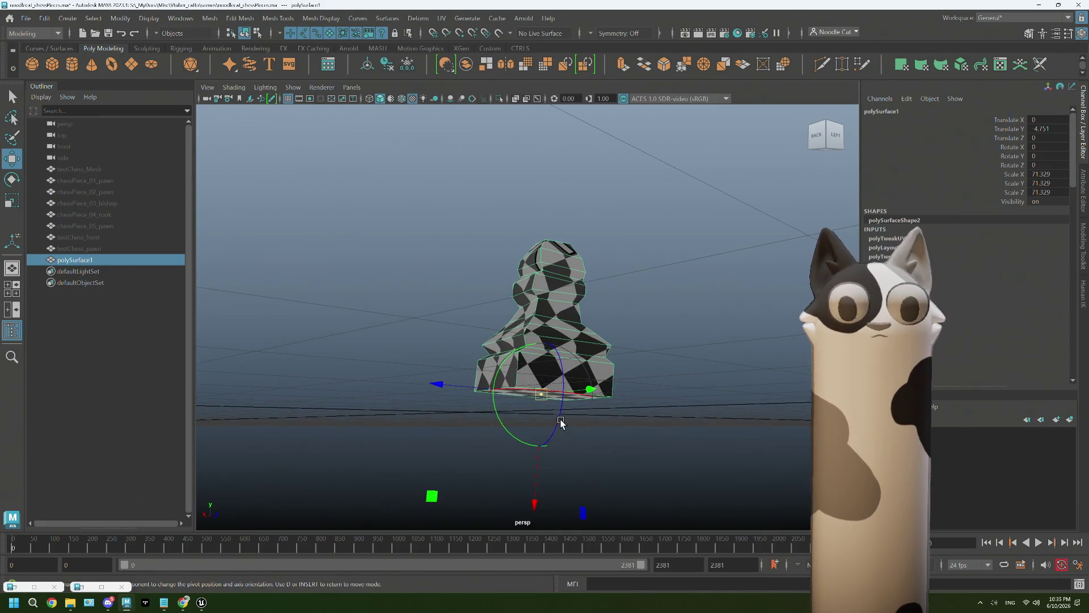
scroll(560, 422, down, 3)
scroll(561, 420, down, 3)
Check the Move tool settings for the axis orientation option
mouse_move(562, 425)
alt+mouse_down()
mouse_move(545, 404)
mouse_move(572, 412)
mouse_move(561, 409)
alt+mouse_up()
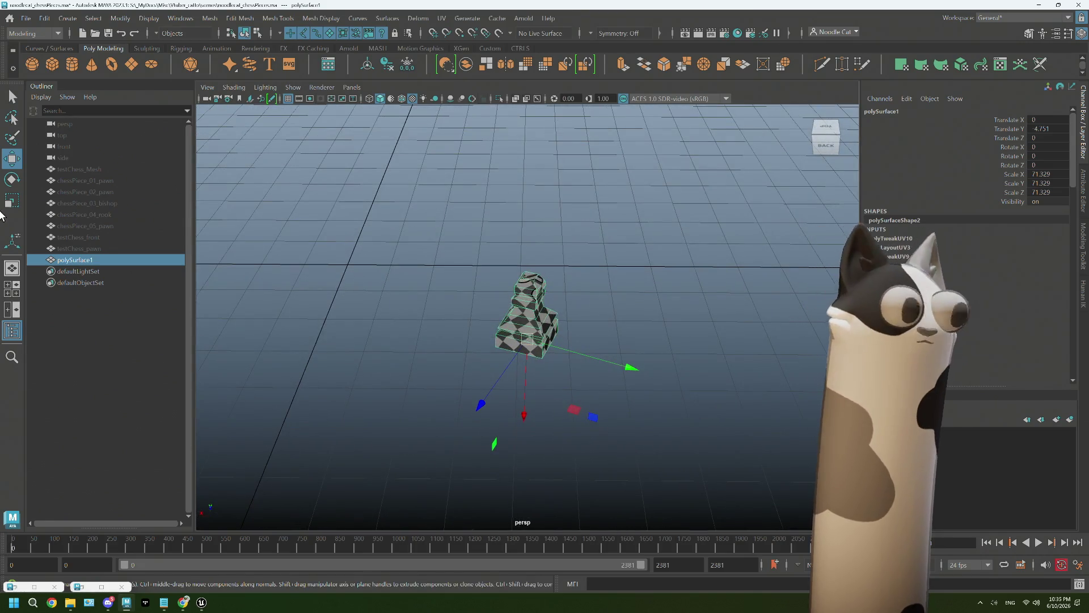
double_click(12, 158)
click(136, 102)
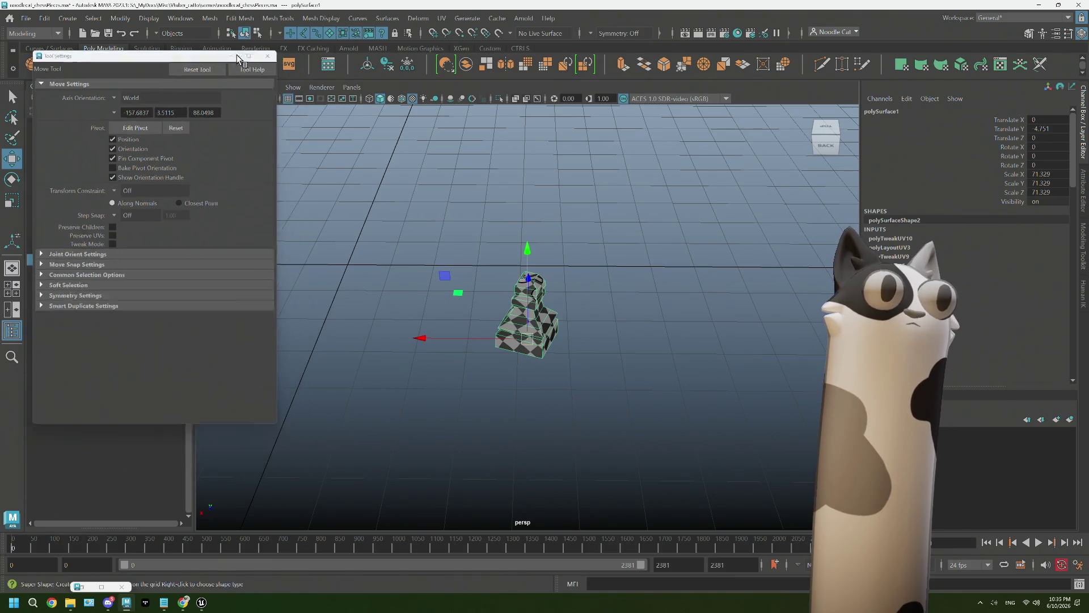
Move the chess piece left and back on the grid and frame it in the front view
click(284, 57)
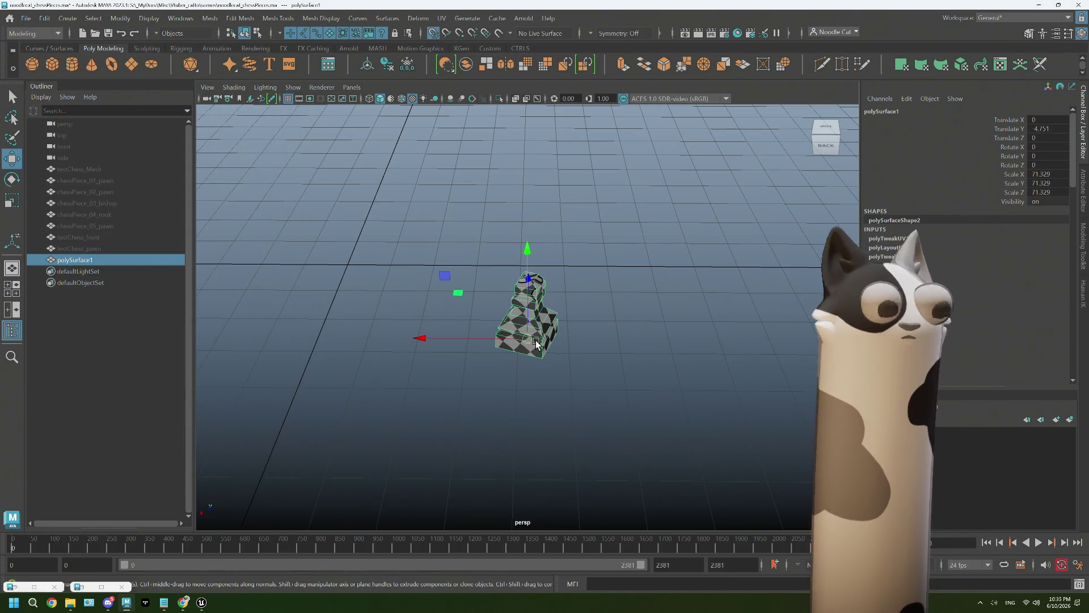
drag(534, 343, 350, 271)
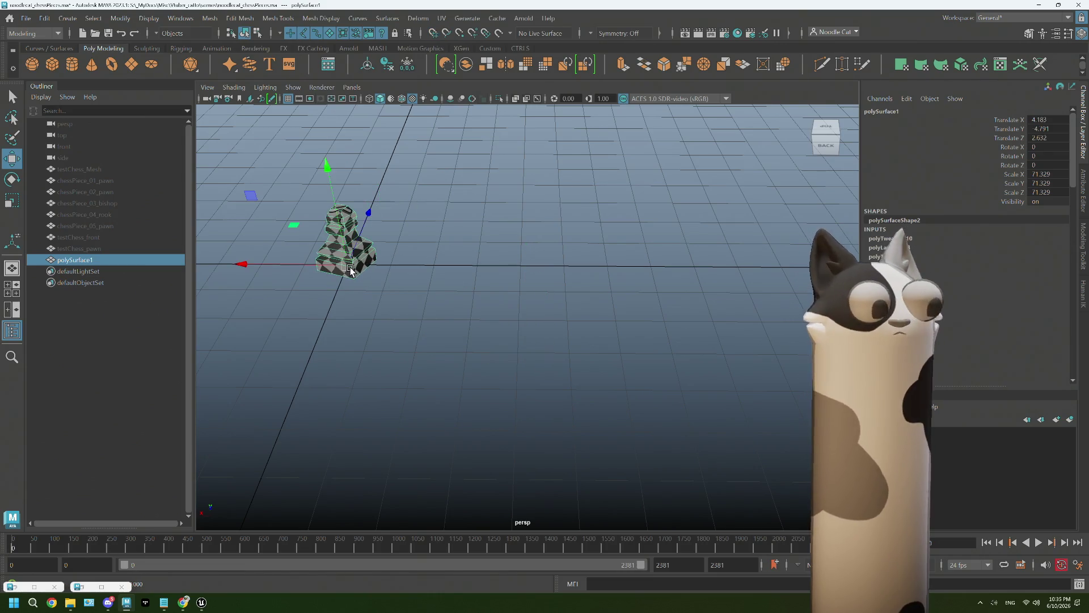
key(f)
scroll(587, 374, down, 2)
key(space)
key(space)
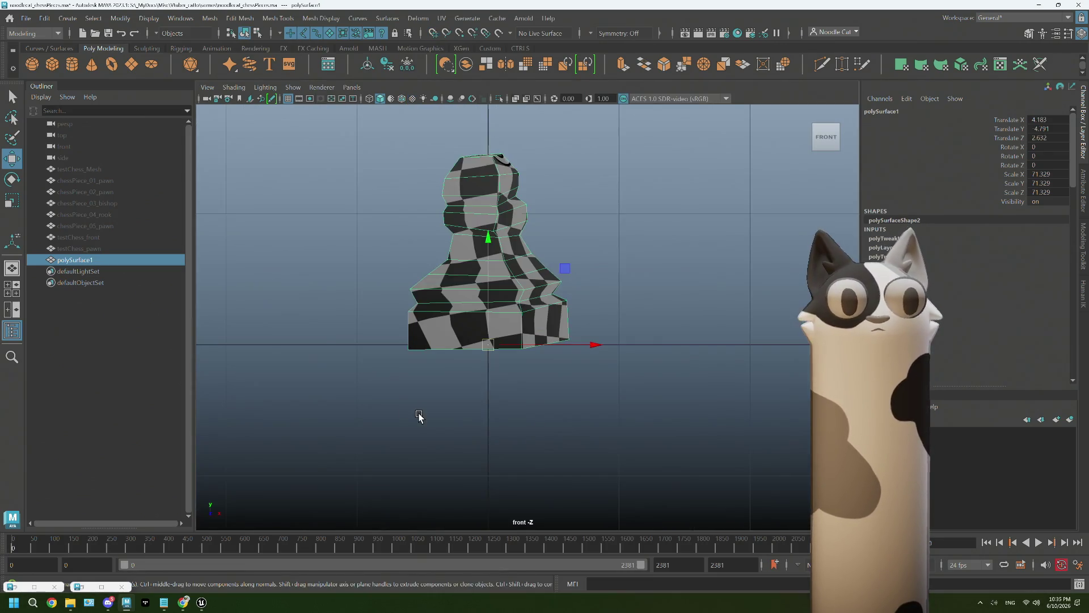
scroll(419, 416, up, 3)
Rotate the piece upright about X and Z in front view, then square it in top view
key(e)
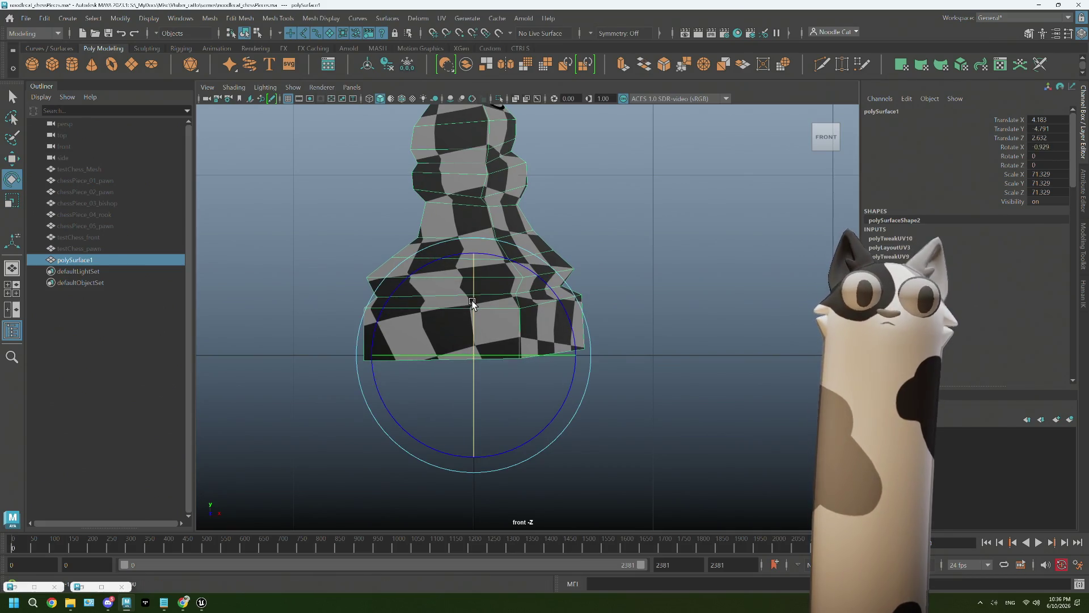
drag(471, 305, 466, 300)
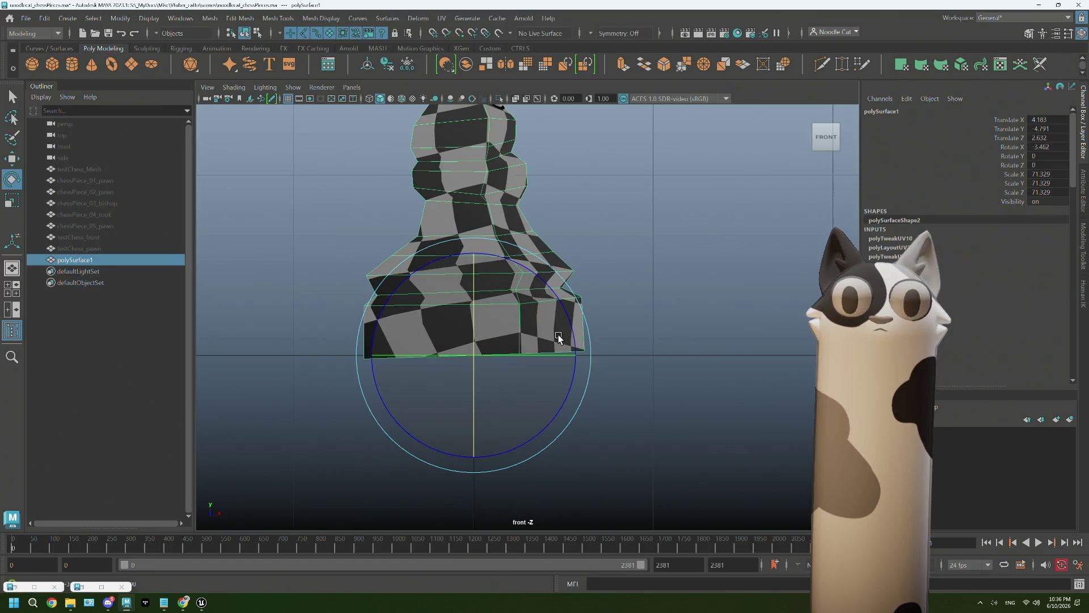
drag(566, 322, 569, 324)
key(space)
key(space)
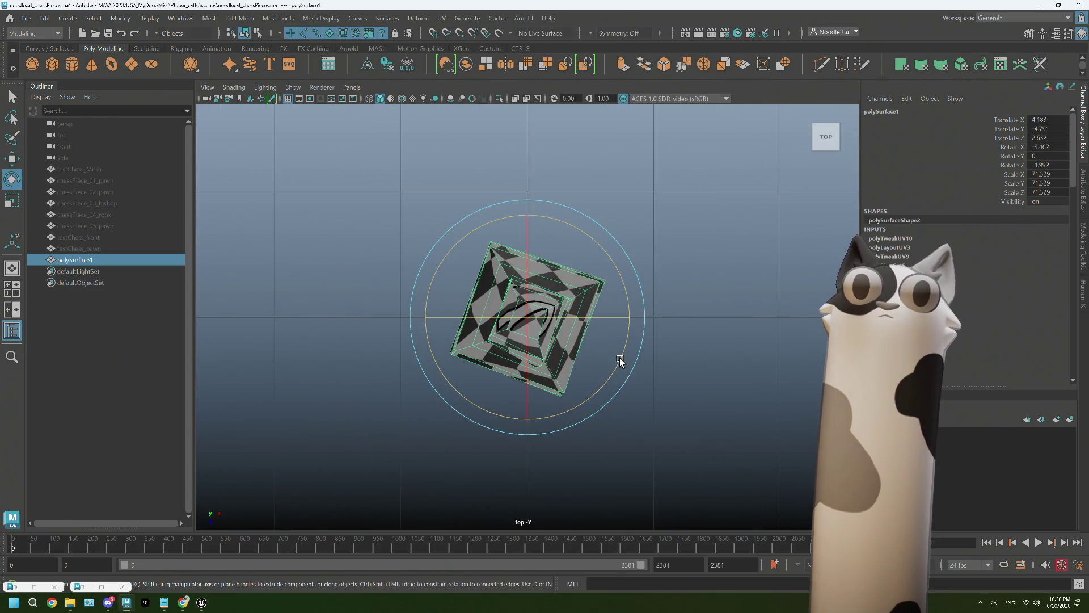
drag(620, 361, 726, 339)
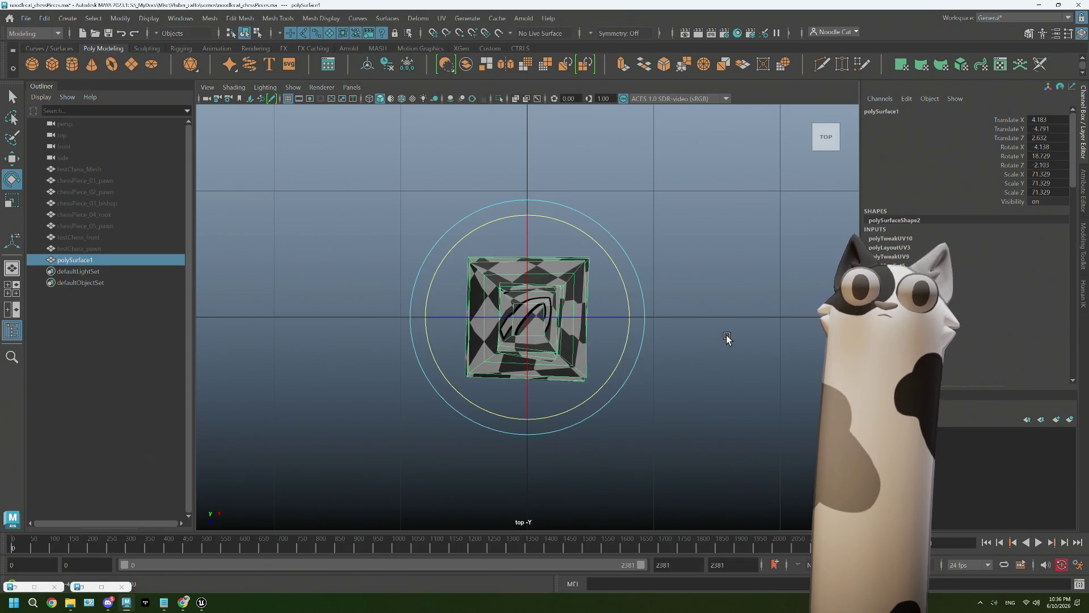
Return to perspective view and reselect the chess-piece mesh
key(space)
key(space)
right_drag(767, 247, 659, 391)
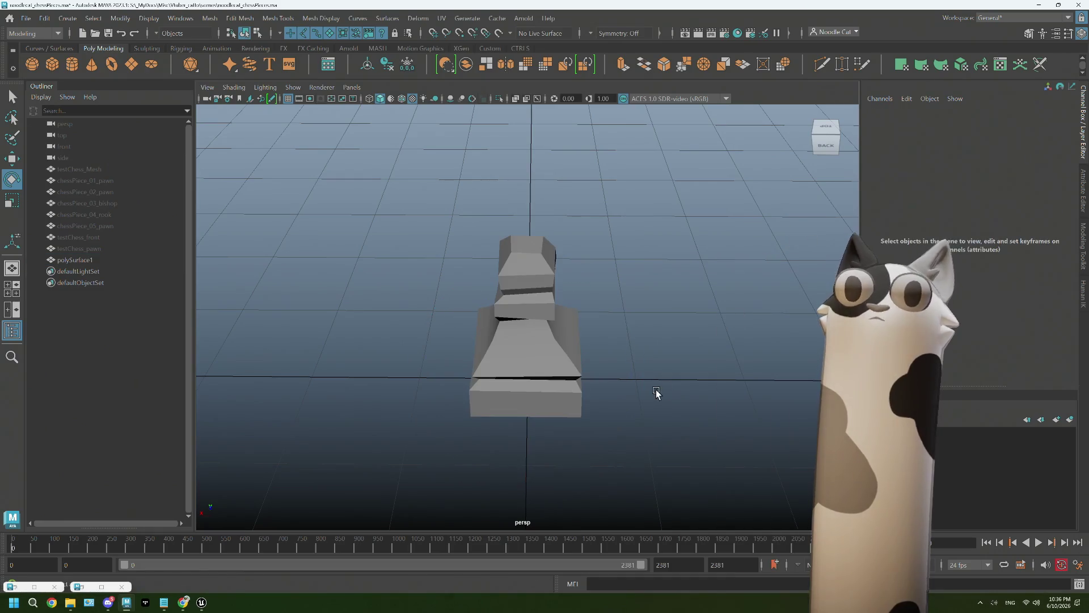
click(544, 311)
Freeze the piece's transformations and delete its construction history
click(410, 68)
click(44, 18)
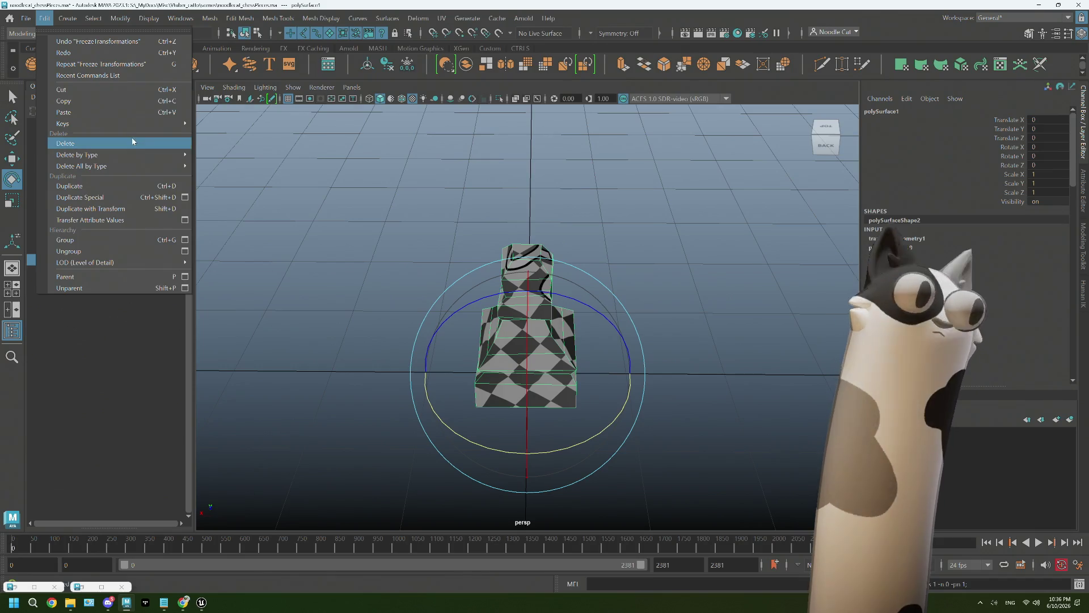
mouse_move(77, 155)
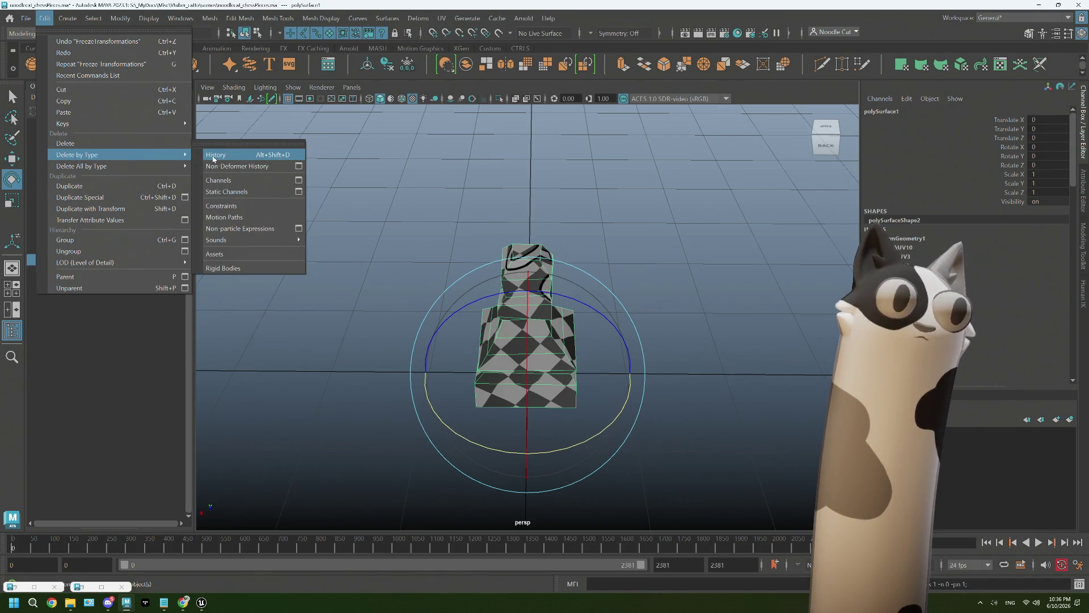
click(213, 156)
right_drag(377, 177, 429, 164)
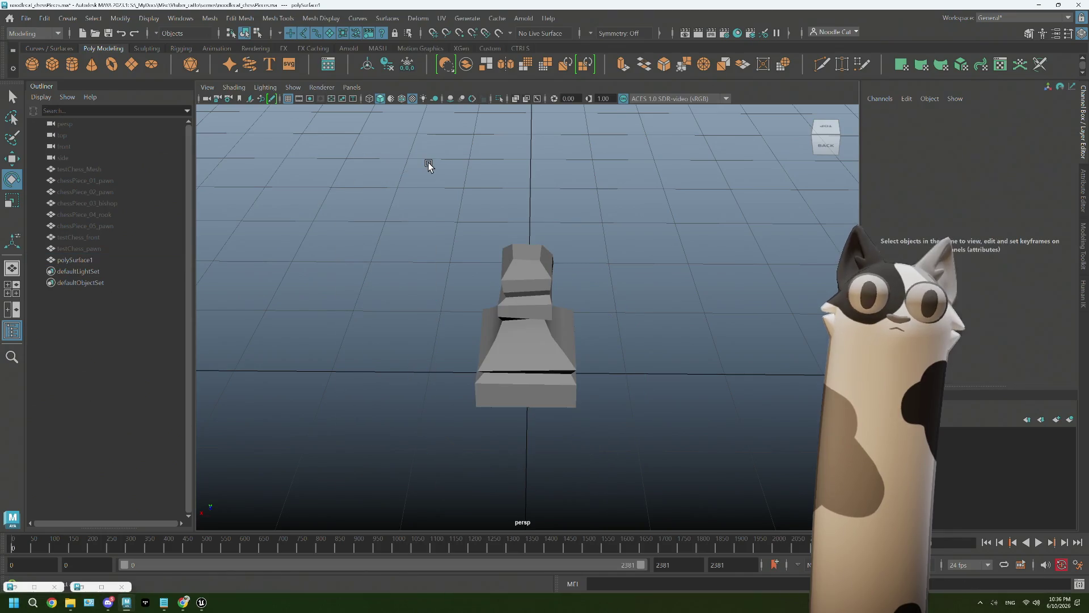
Rename polySurface1 to chessPiece_06_pawn and delete the leftover test pawn
click(77, 260)
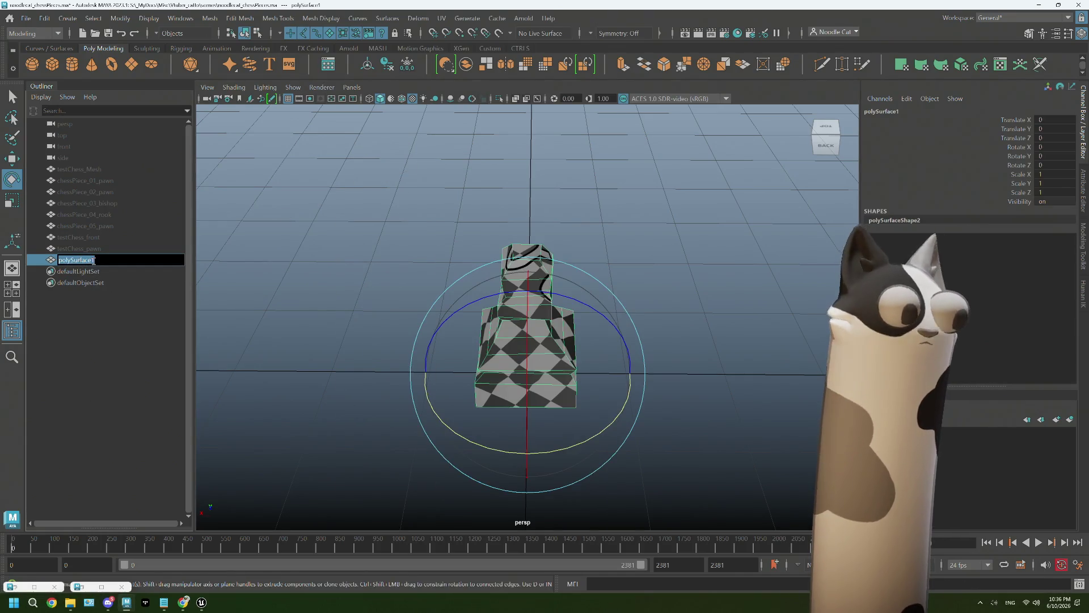
text(chessPie)
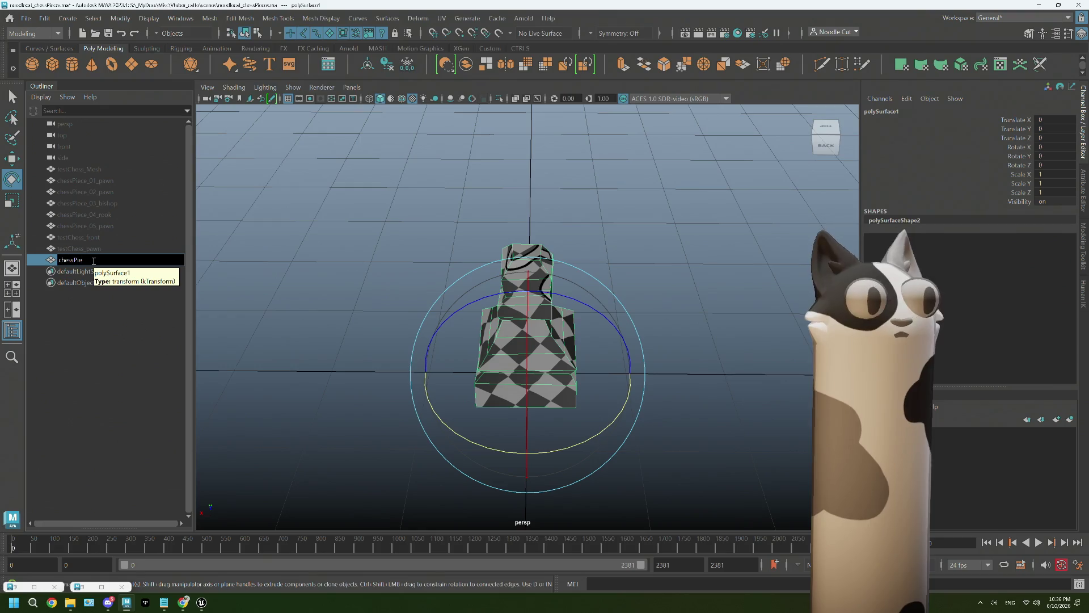
text(ce_06_pawn)
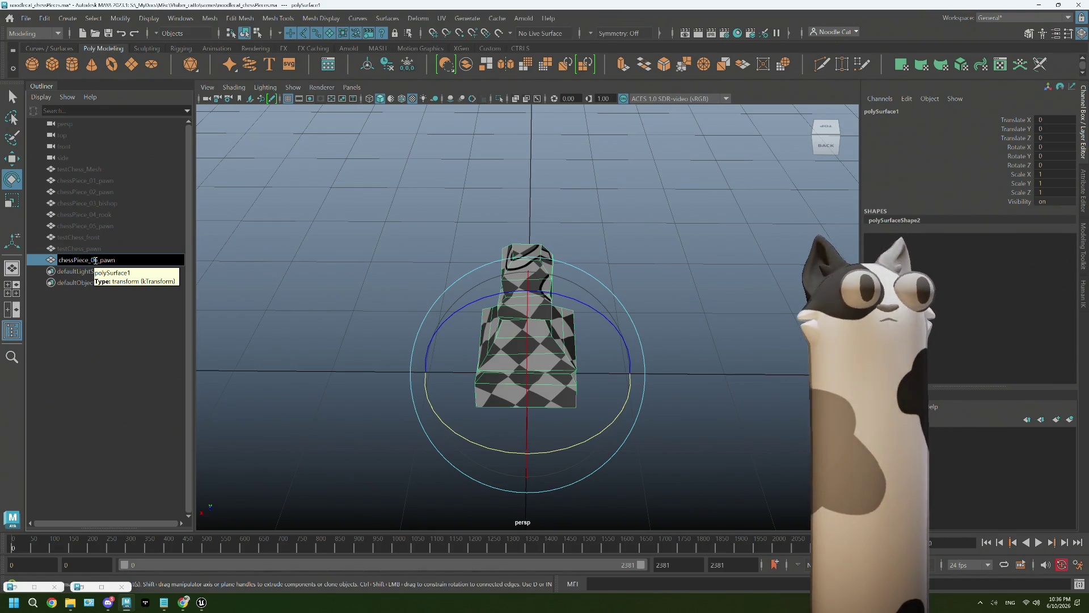
click(94, 249)
key(Delete)
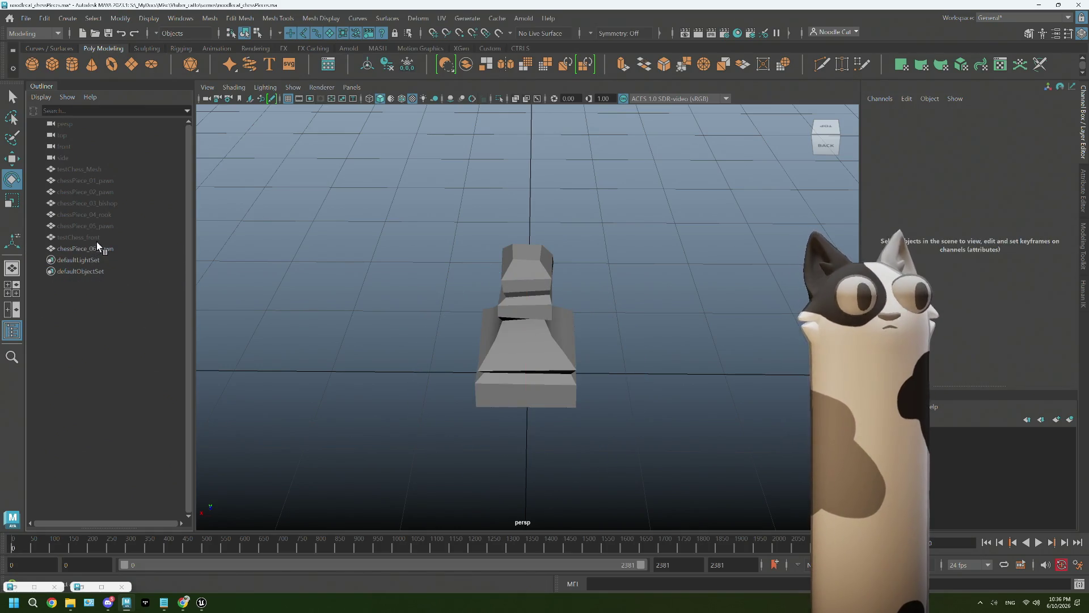
click(107, 250)
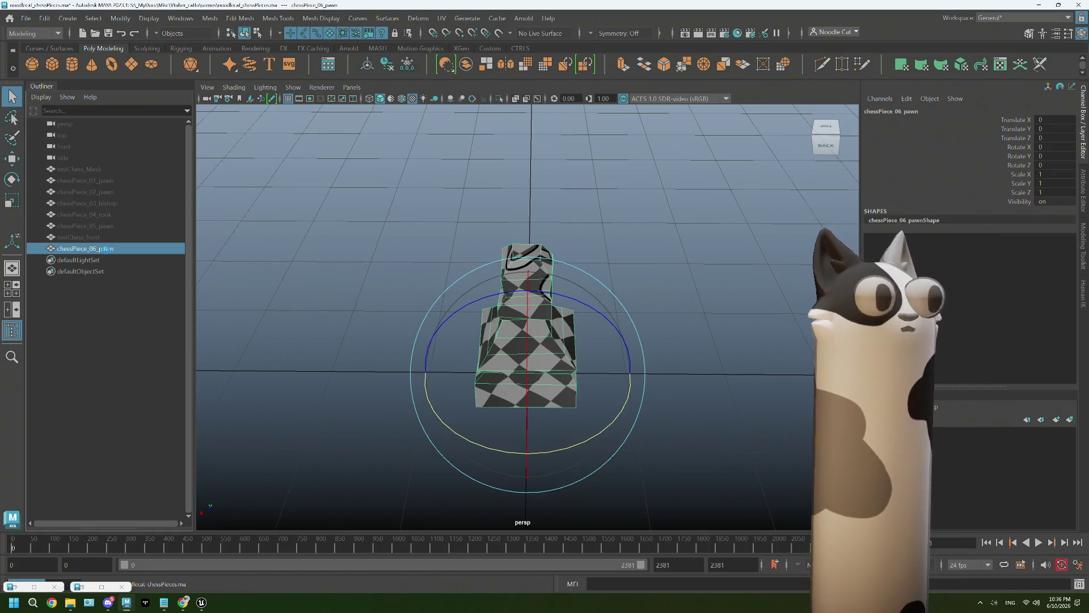
Export the selected pawn as chessPiece_06_pawn.fbx, then switch to the Unreal project
click(25, 17)
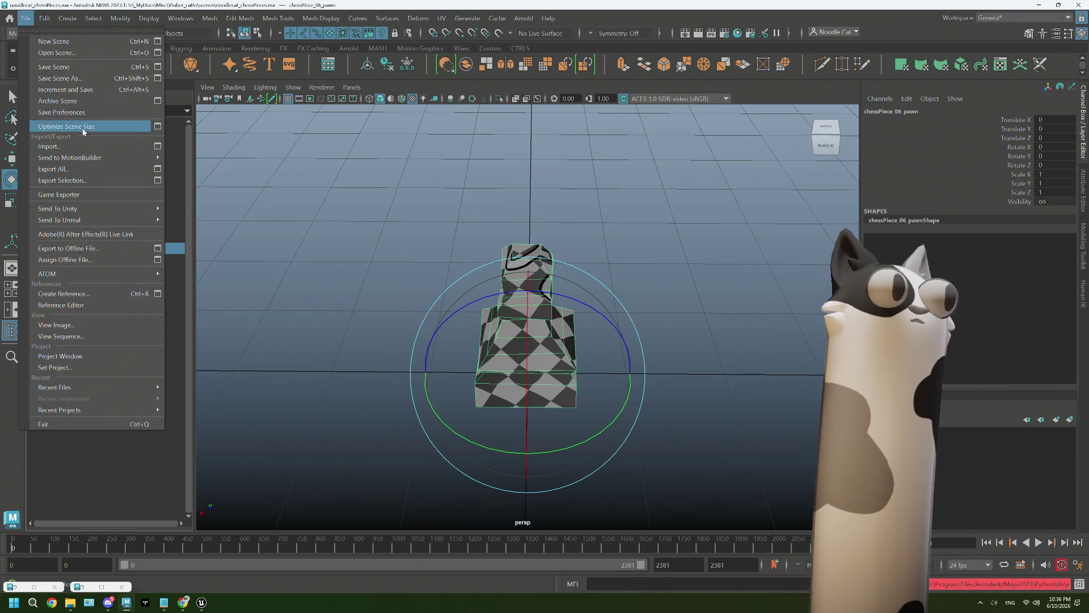
click(78, 179)
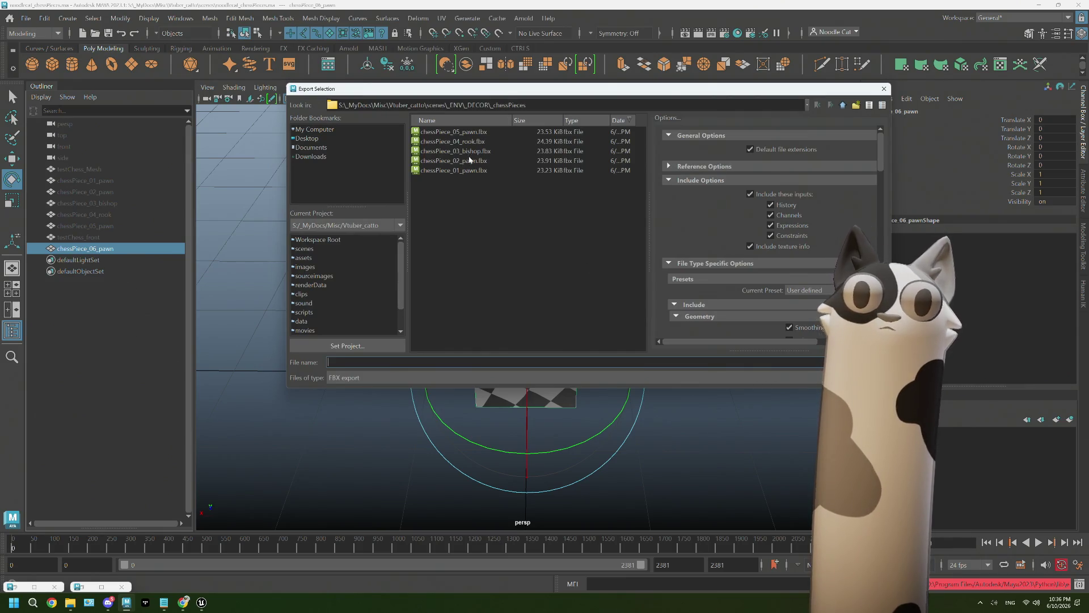
click(368, 361)
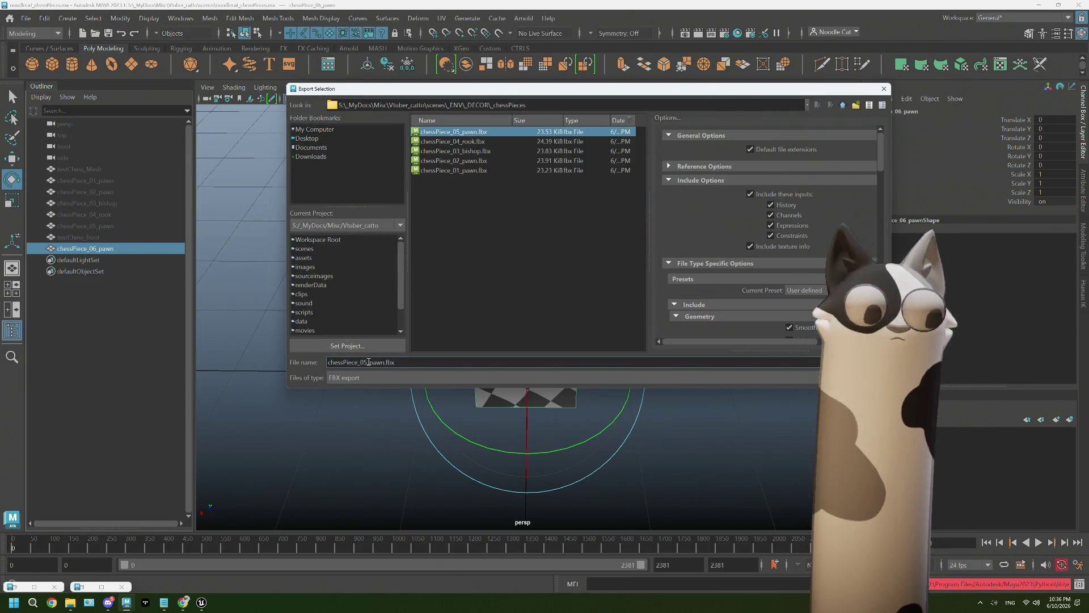
key(BackSpace)
text(6)
key(Return)
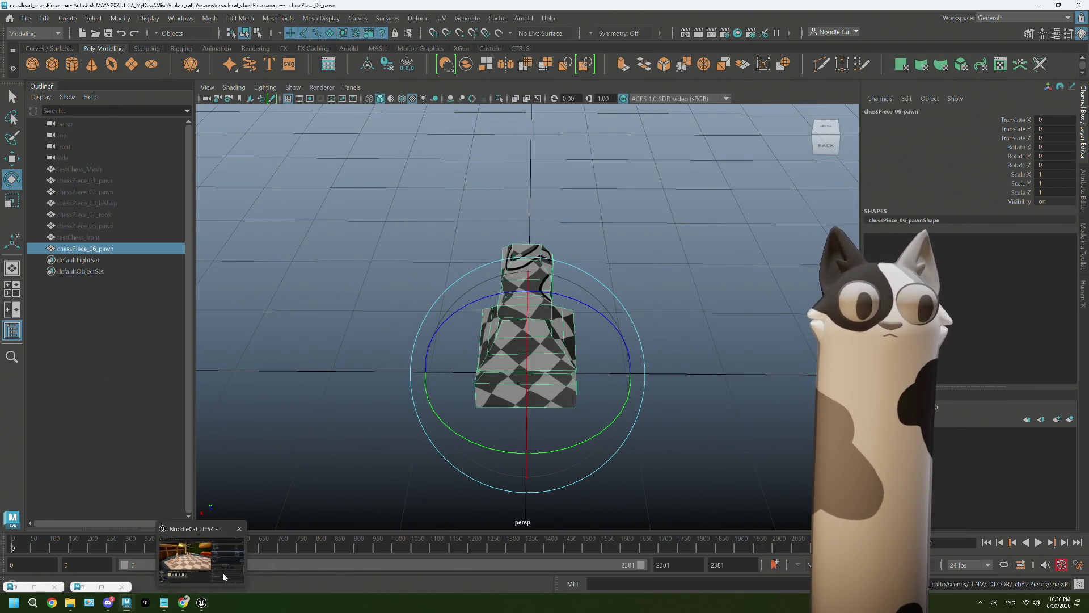
click(202, 603)
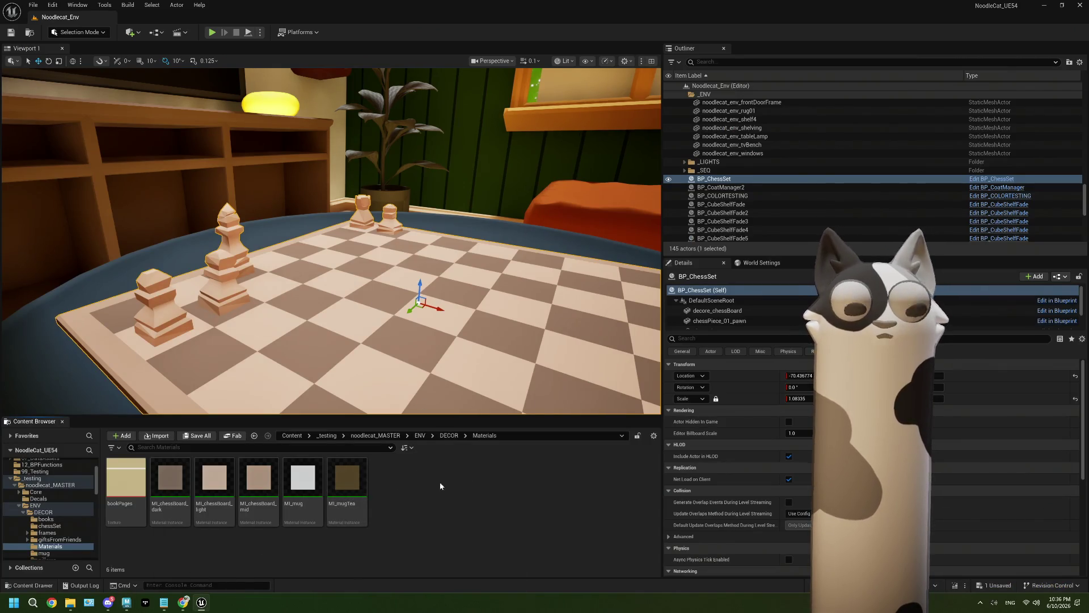
Import chessPiece_06_pawn.fbx from Explorer into the chessSet asset folder
click(442, 436)
double_click(170, 477)
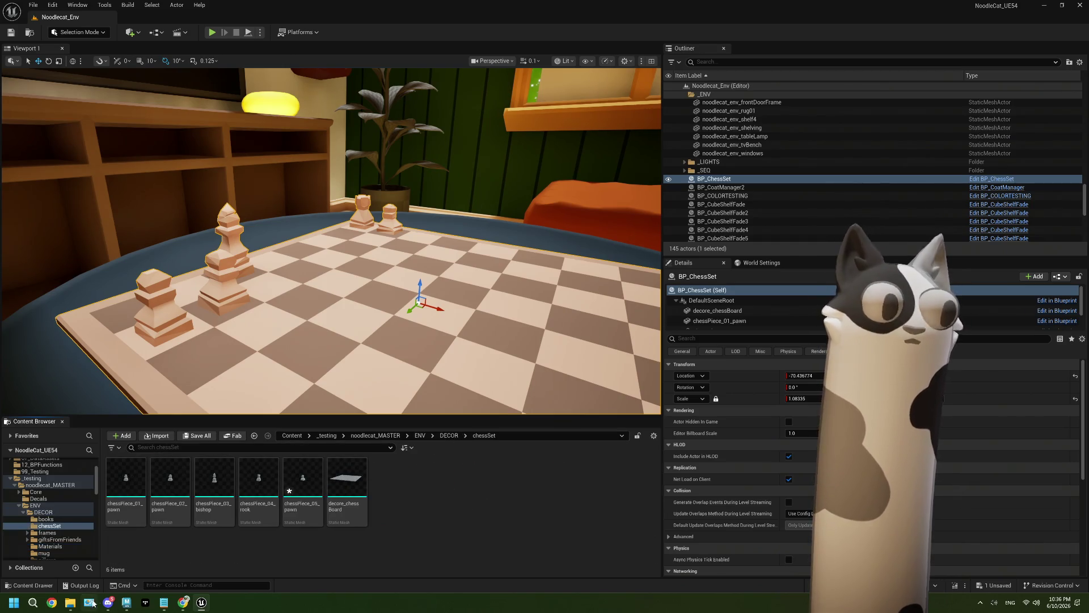
click(213, 554)
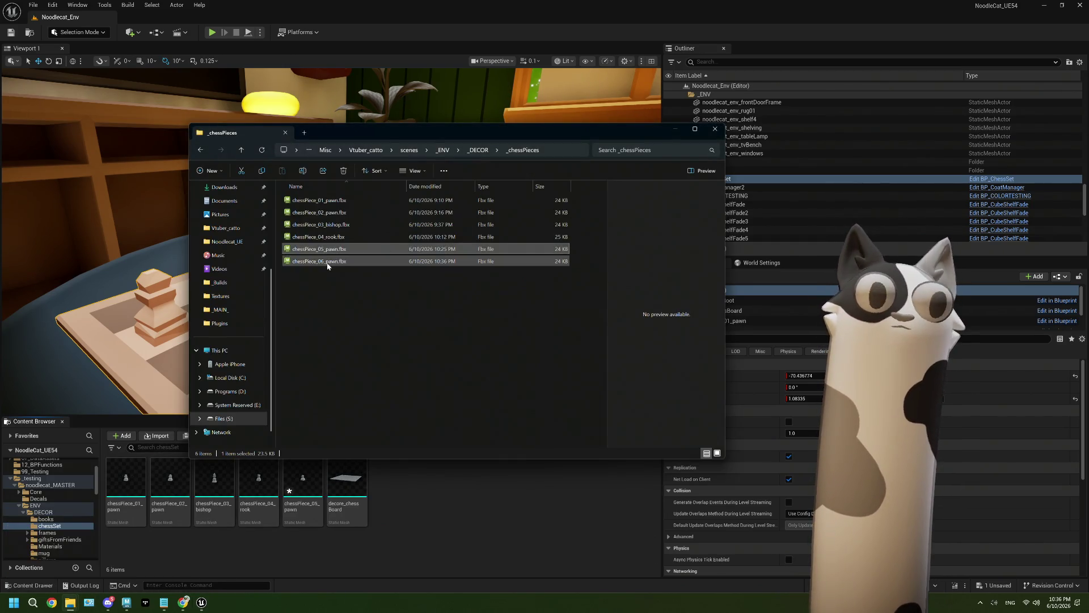
click(355, 262)
drag(411, 487, 411, 489)
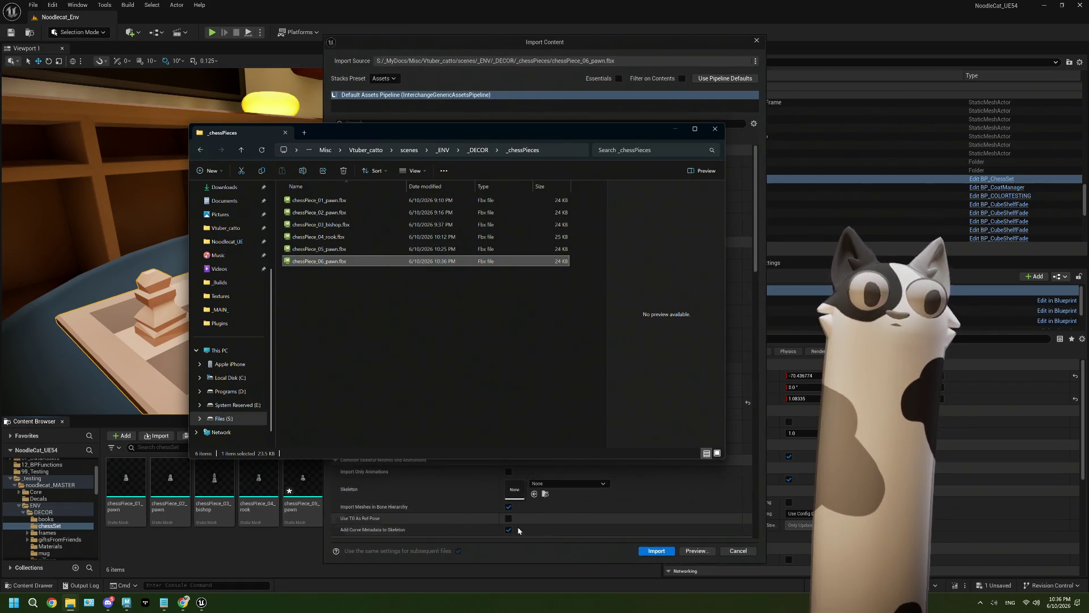
click(666, 552)
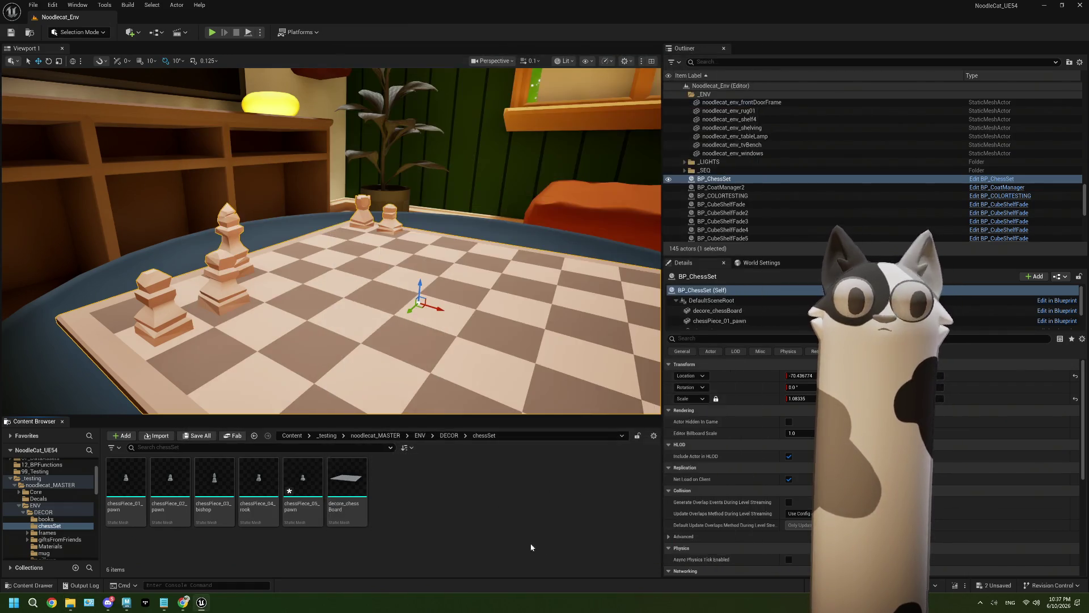
Save all new assets and open BP_ChessSet with its 3D preview visible beside the level
click(462, 524)
key(ctrl+shift+s)
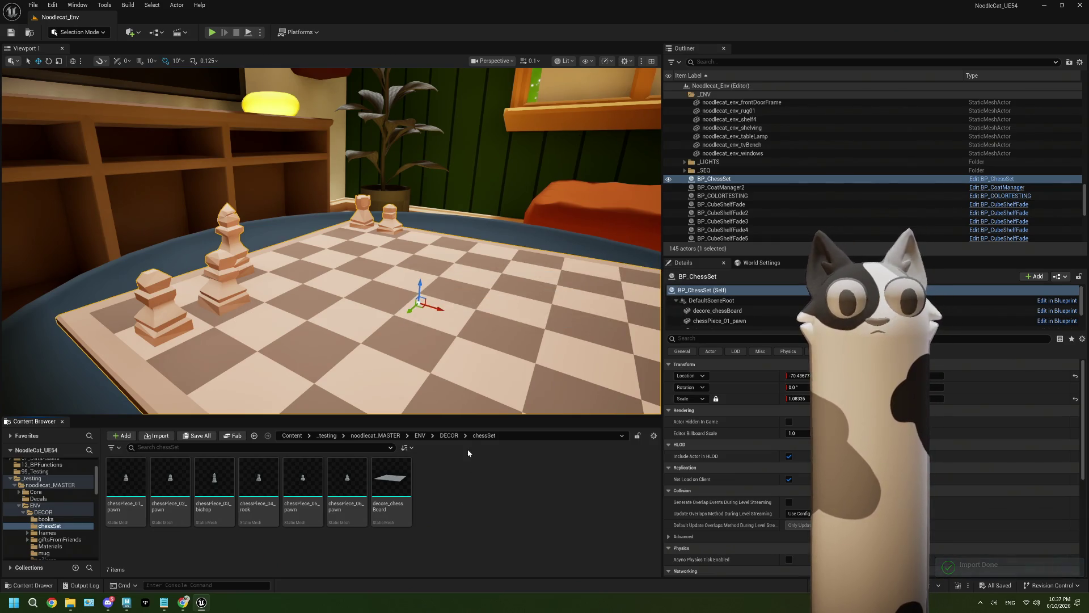
click(365, 476)
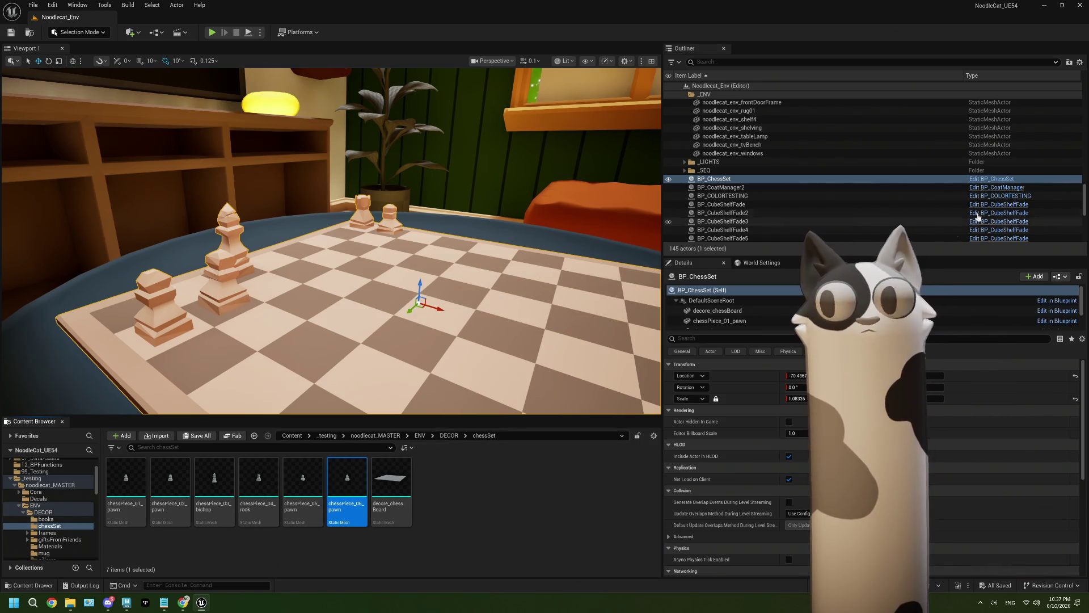
click(987, 179)
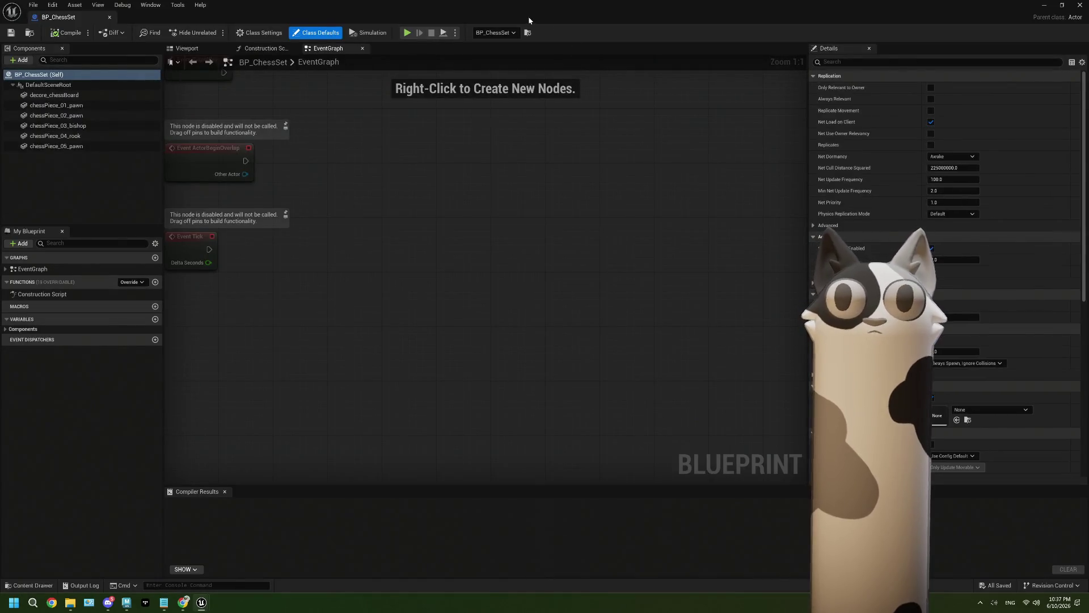
drag(530, 20, 774, 56)
click(622, 86)
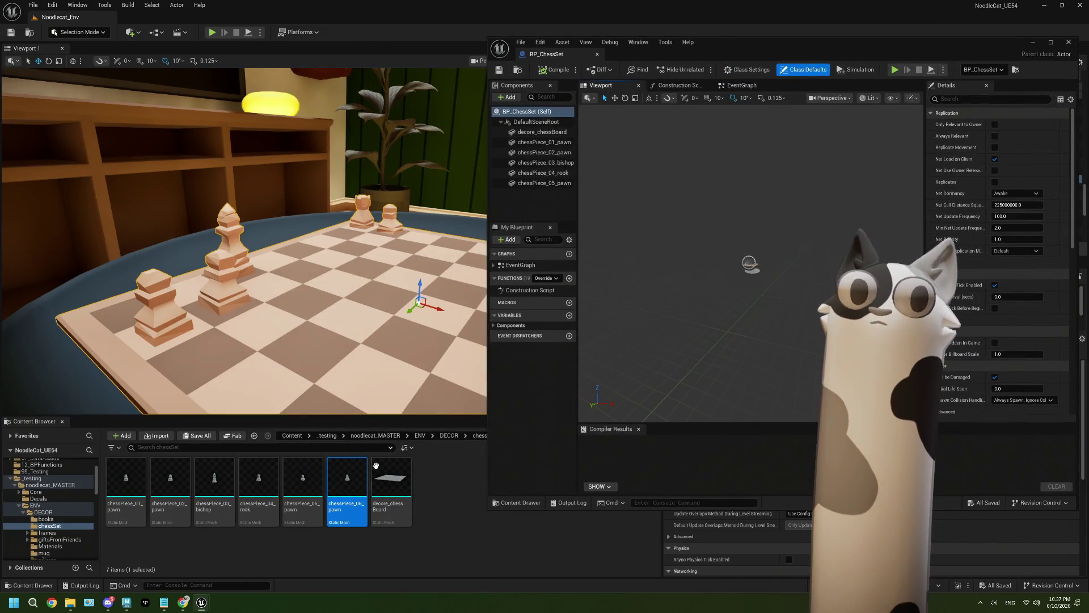
Add chessPiece_06_pawn as a Blueprint component and locate the first pawn's material
drag(347, 481, 596, 217)
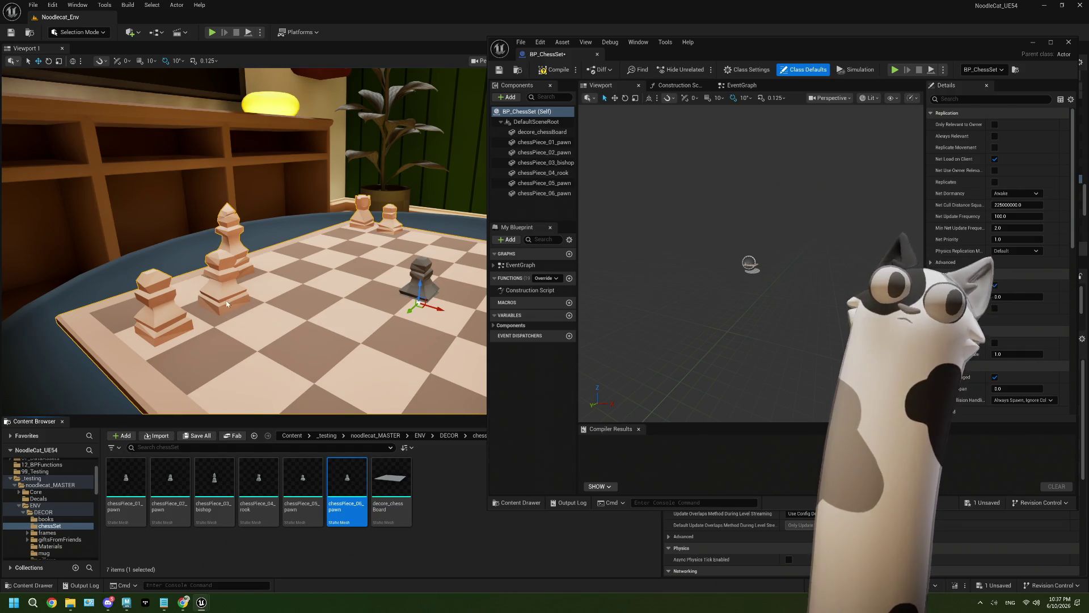
click(551, 144)
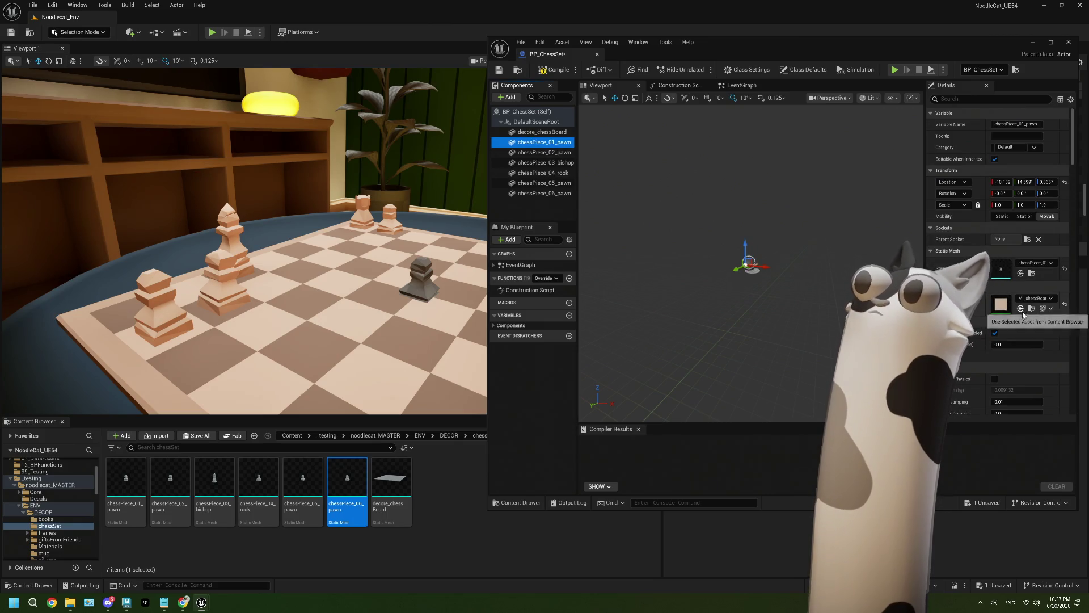
click(1031, 309)
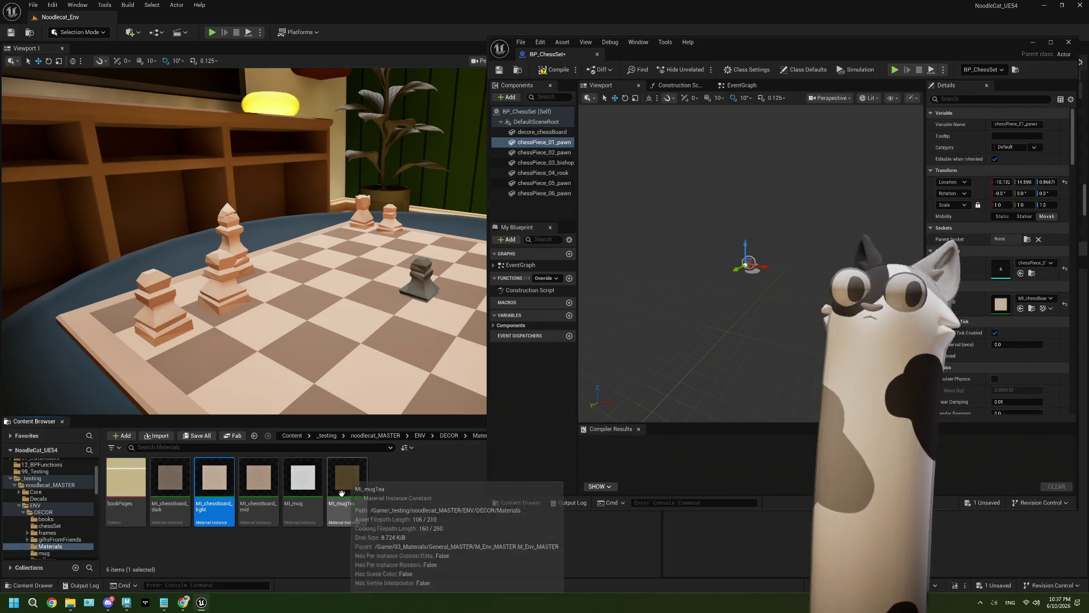
click(536, 194)
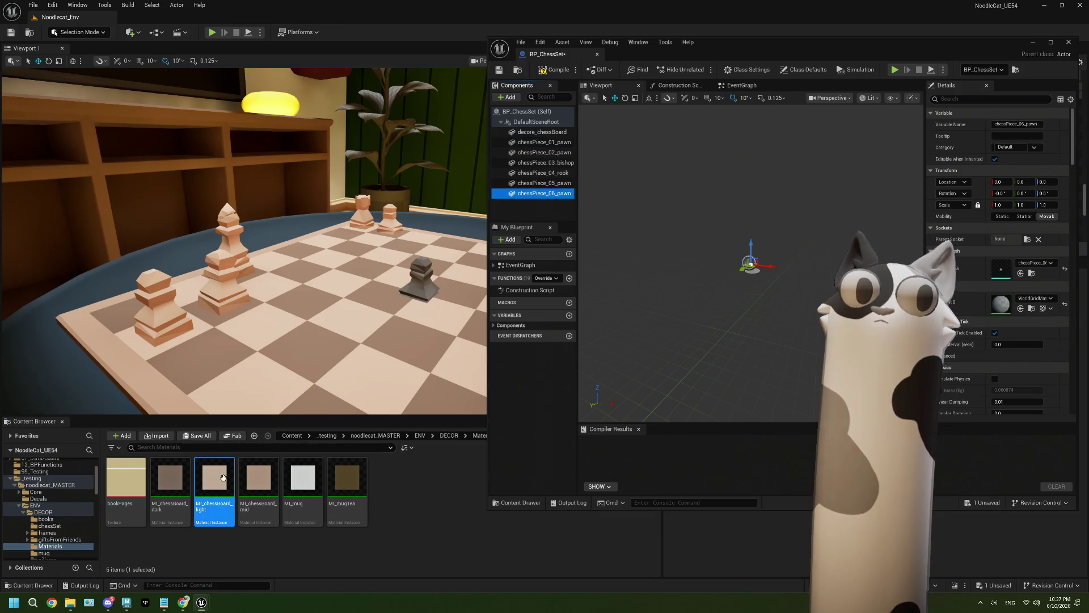
Assign MI_chessBoard_light to the new pawn, compile the Blueprint, and start editing its height
drag(223, 478, 1001, 304)
drag(962, 272, 1001, 308)
click(554, 71)
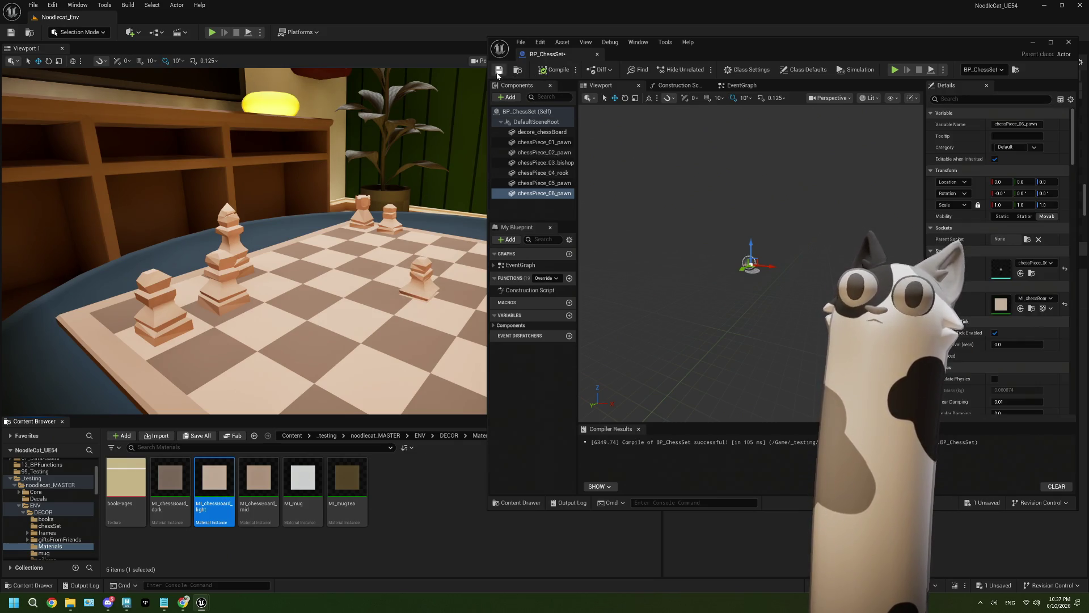
click(1052, 43)
click(1039, 145)
text(85)
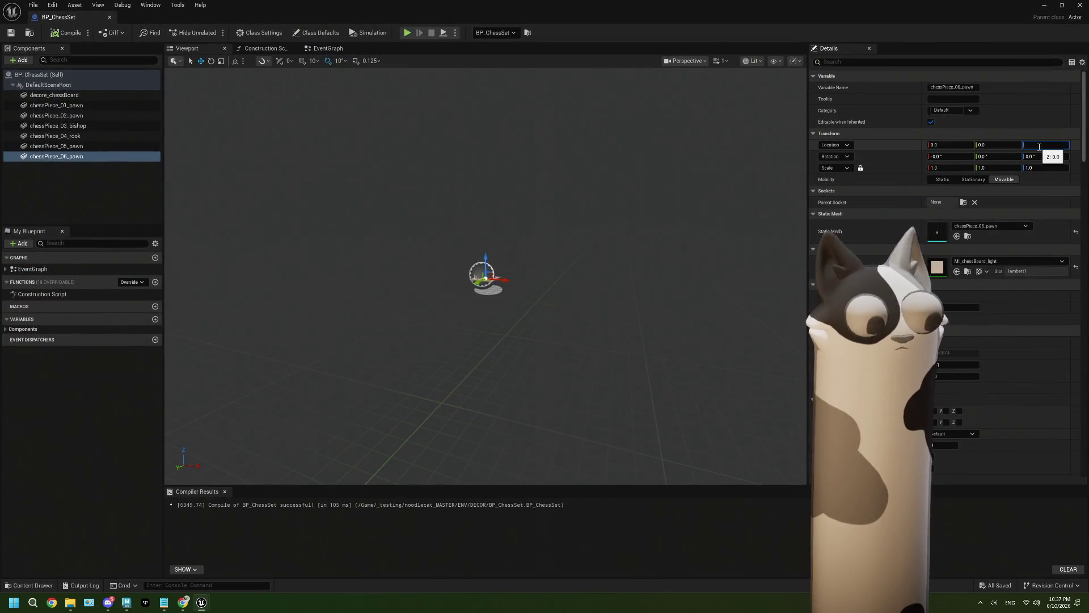
Commit the pawn's new height and move it onto the far rank of the board
key(Return)
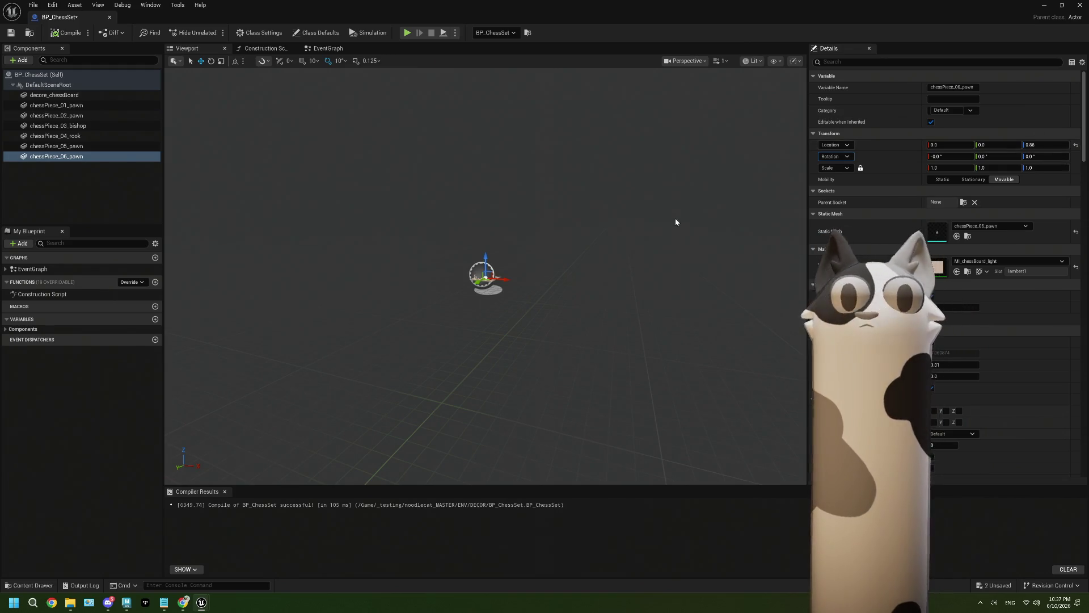
key(f)
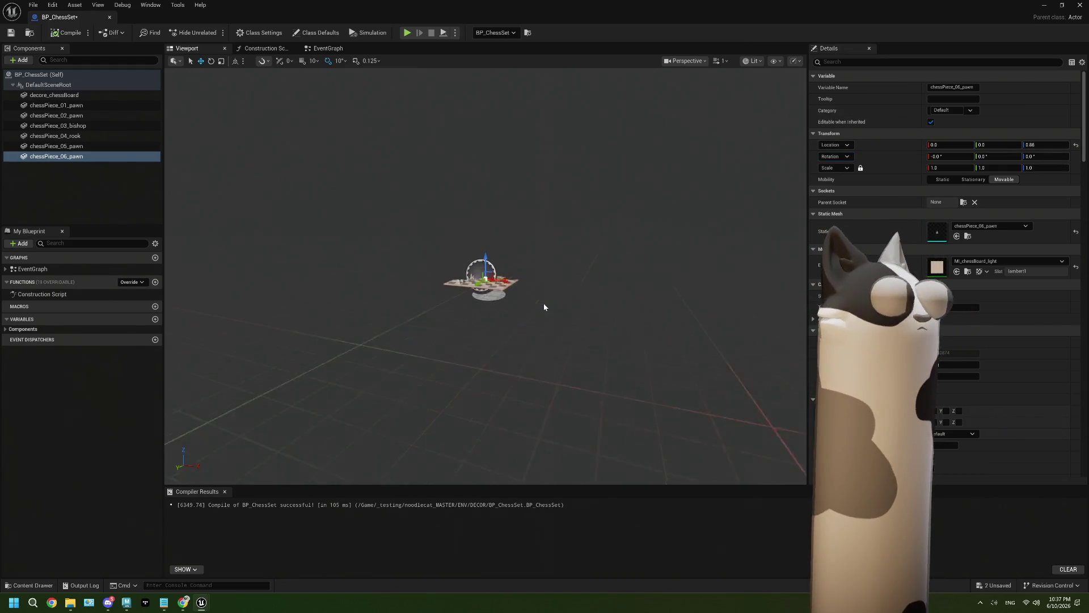
alt+drag(584, 254, 580, 255)
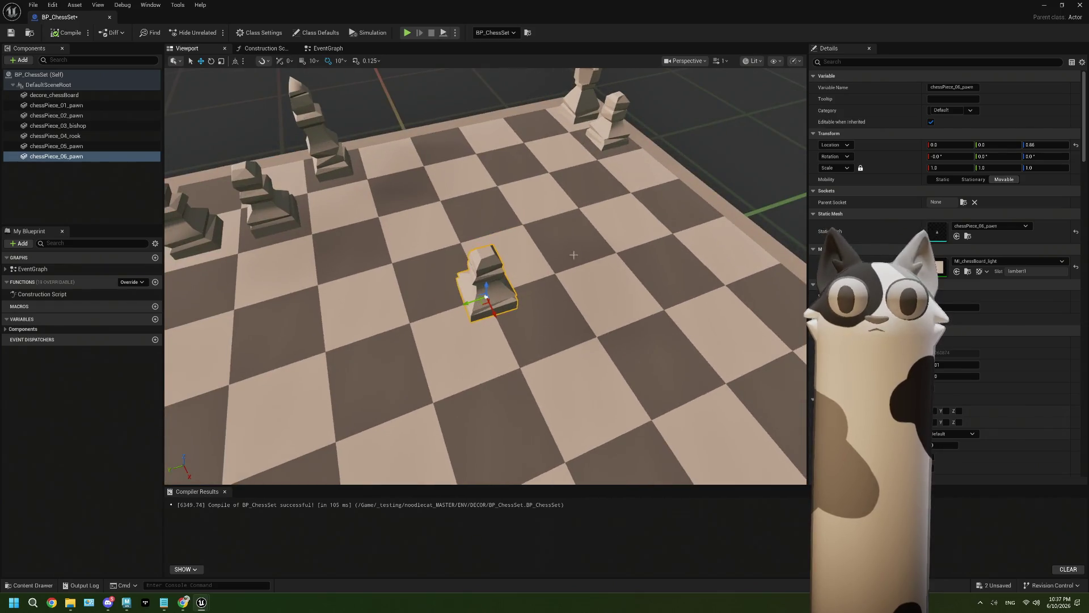
drag(483, 304, 555, 154)
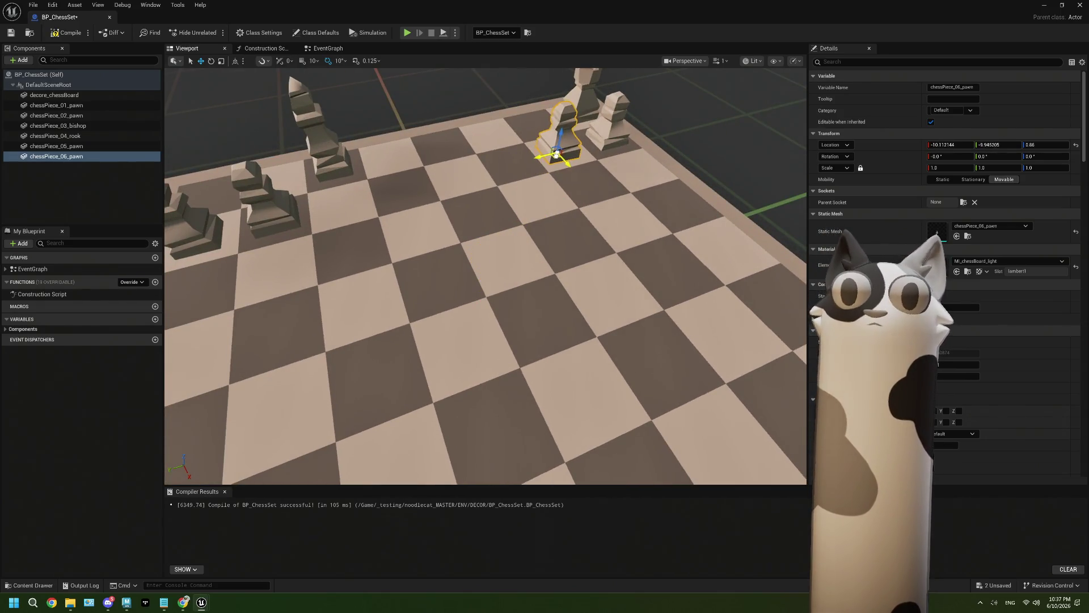
key(f)
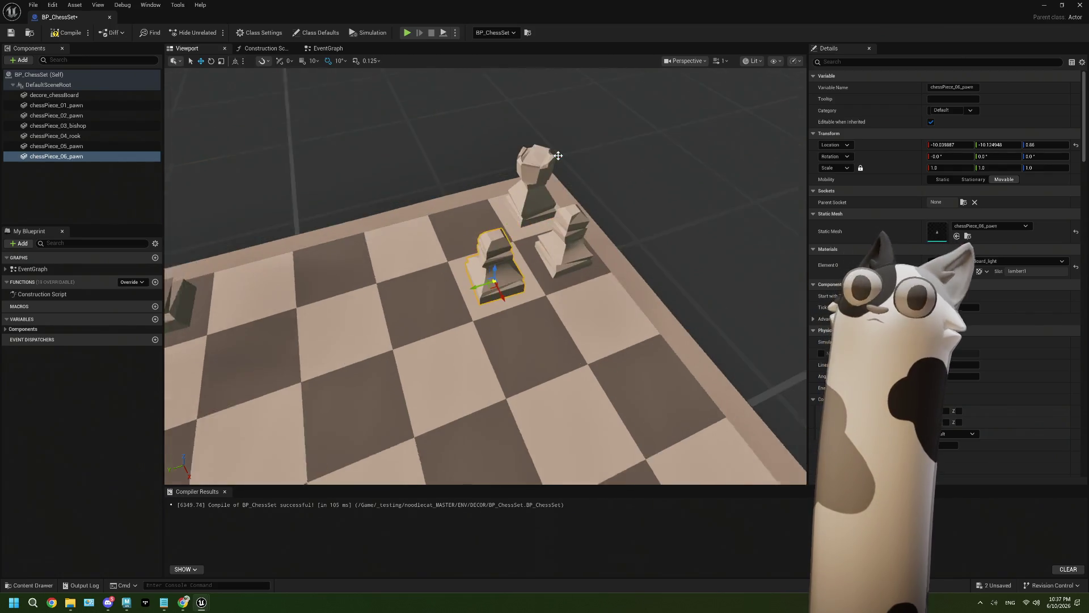
Inspect the pawn's placement from several angles and recompile the chess set Blueprint
alt+drag(486, 296, 486, 298)
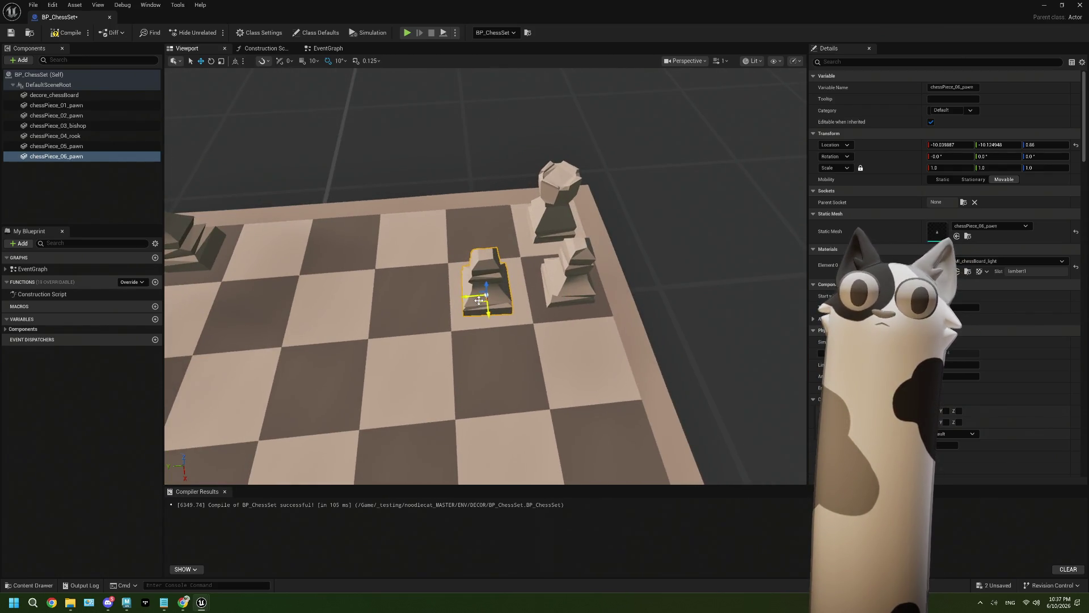
mouse_move(495, 321)
alt+mouse_down()
mouse_move(586, 257)
mouse_move(511, 256)
mouse_move(519, 304)
alt+mouse_up()
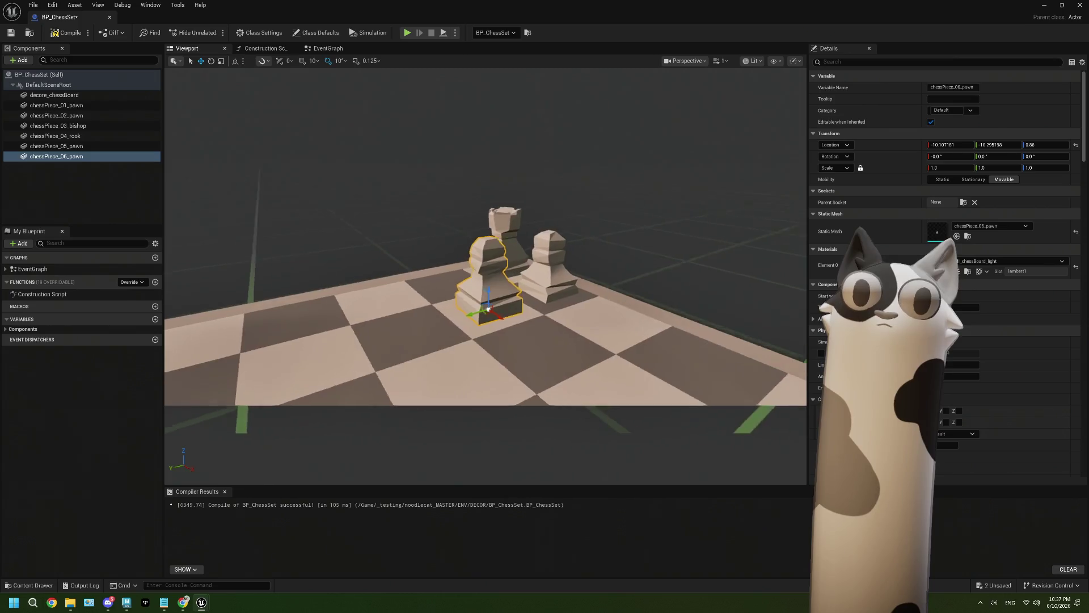
scroll(519, 304, down, 10)
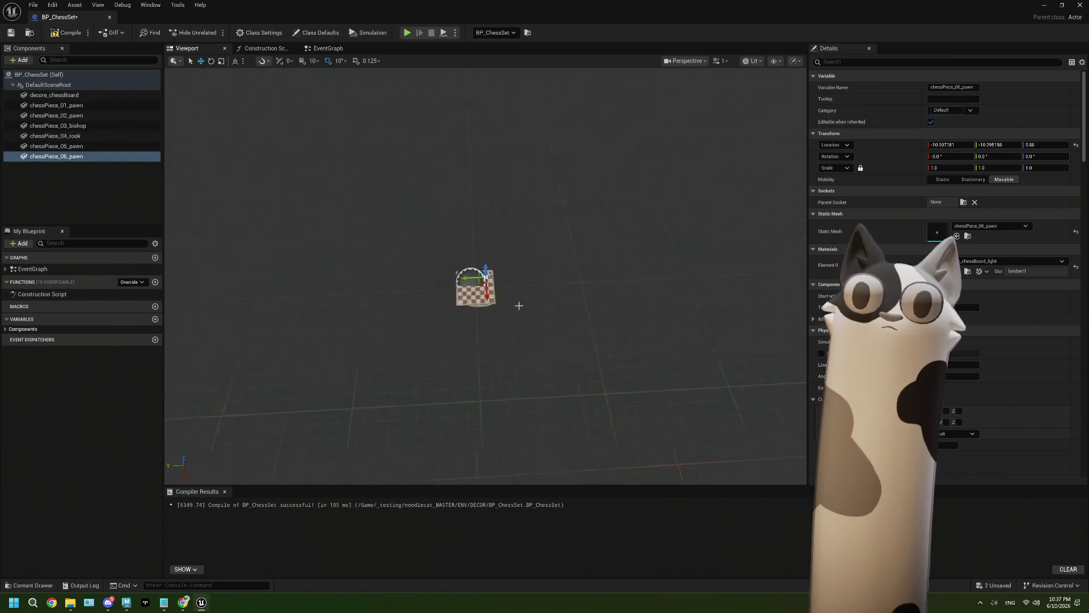
scroll(519, 304, up, 10)
scroll(485, 276, down, 10)
scroll(485, 277, up, 4)
mouse_move(485, 277)
alt+mouse_down()
mouse_move(511, 256)
mouse_move(511, 306)
mouse_move(528, 340)
alt+mouse_up()
scroll(486, 277, down, 5)
scroll(519, 375, up, 4)
scroll(485, 277, down, 5)
alt+drag(485, 277, 511, 255)
scroll(485, 277, up, 5)
scroll(499, 341, up, 2)
scroll(499, 341, up, 4)
scroll(500, 341, up, 2)
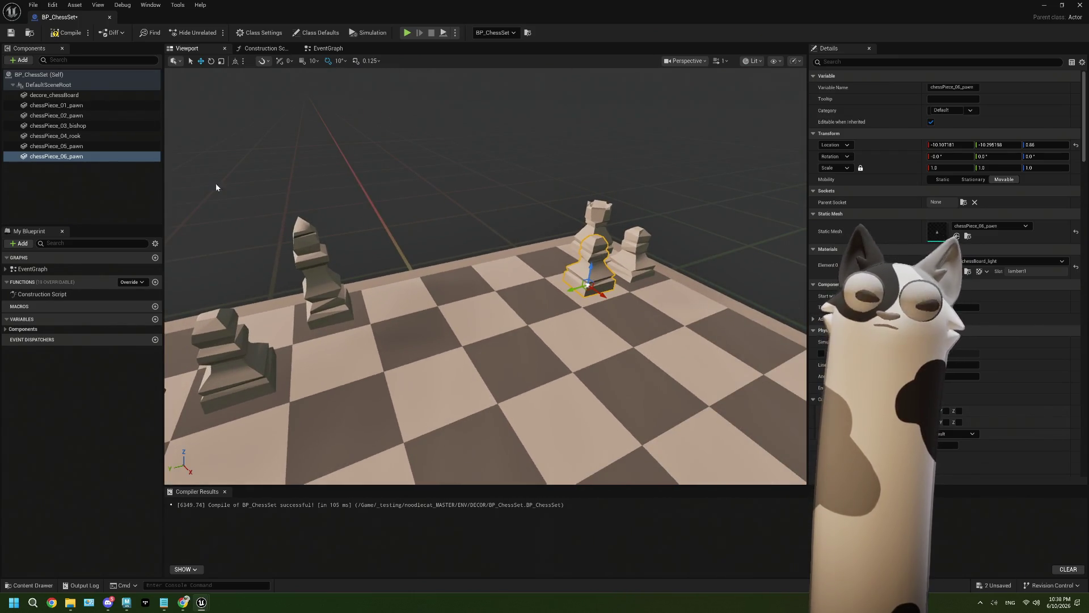
click(64, 32)
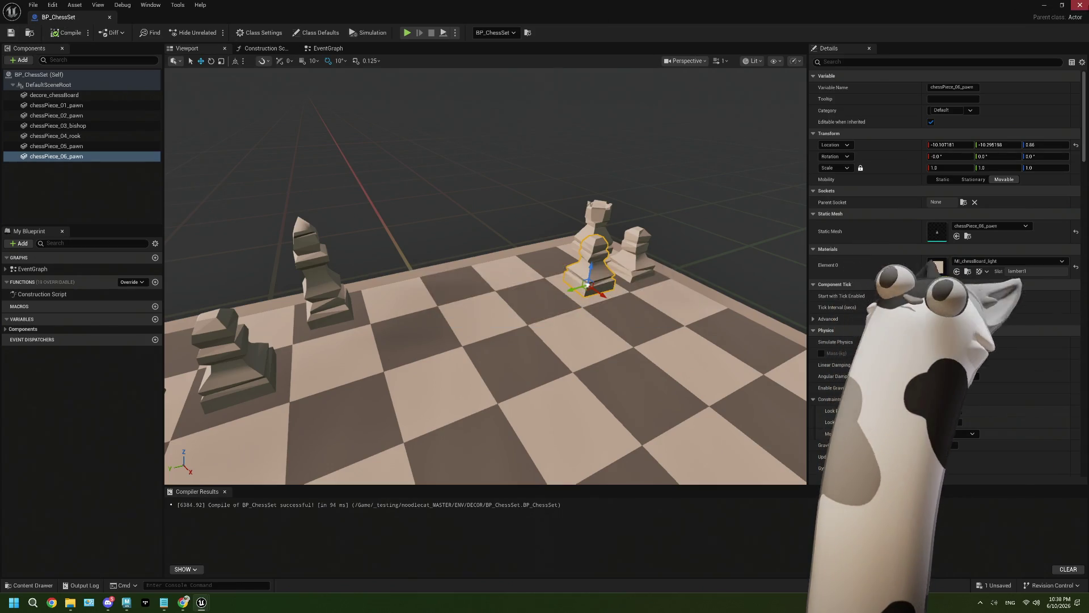
Close BP_ChessSet, save all unsaved level changes, and switch over to Maya
click(1043, 6)
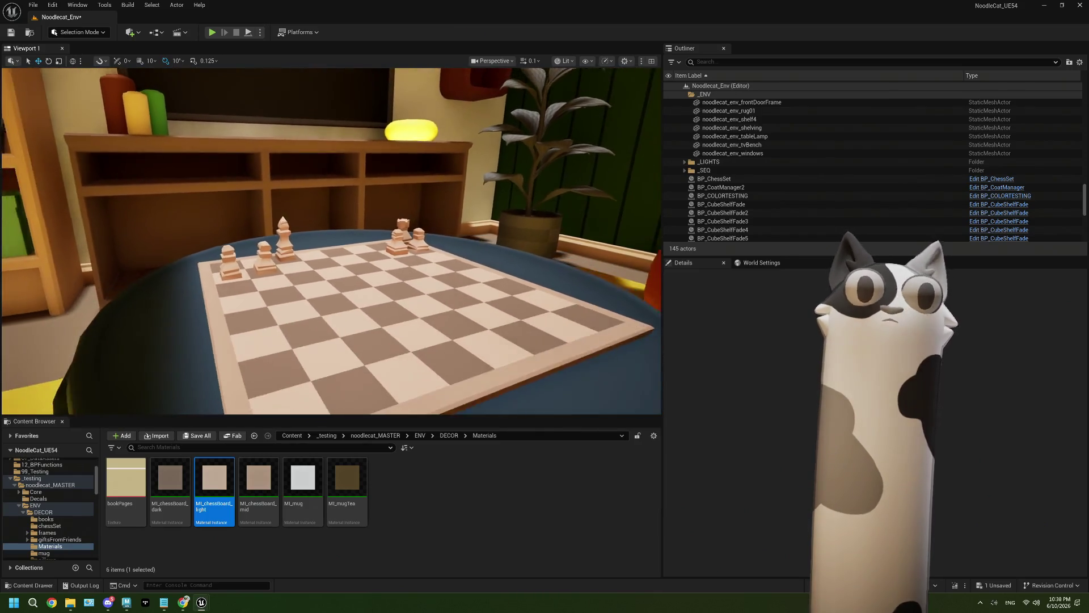
right_drag(434, 275, 434, 276)
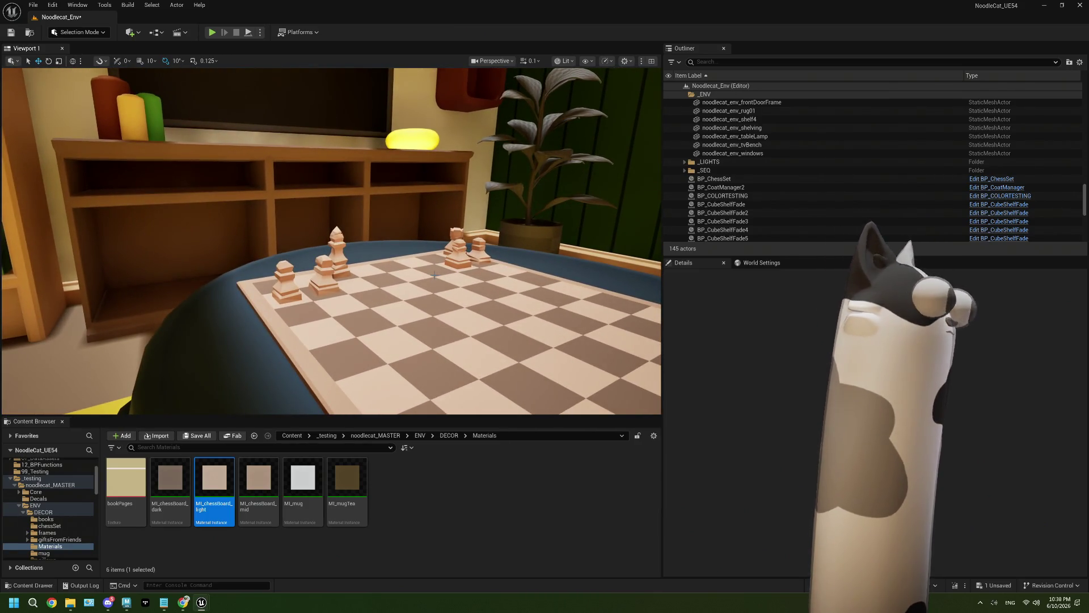
click(23, 32)
click(485, 501)
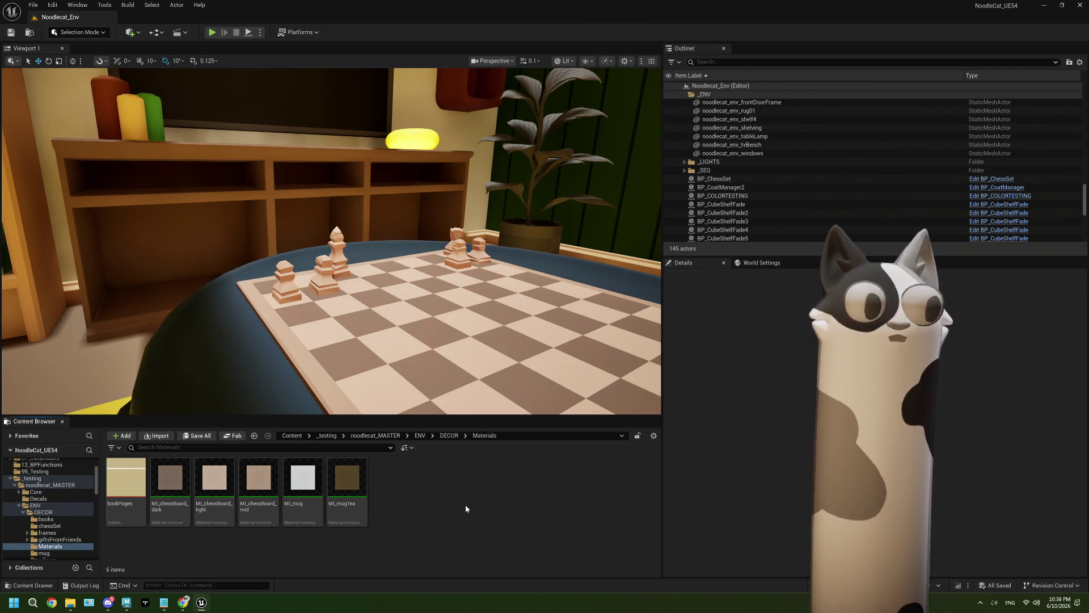
click(126, 602)
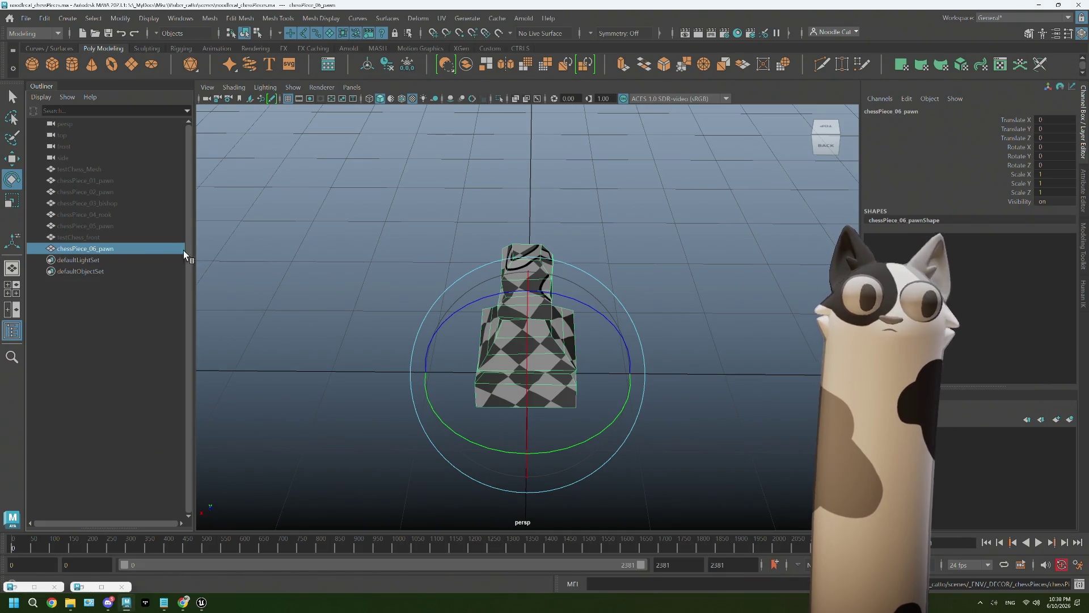
Hide the pawn, show the scanned chess mesh, and switch to face selection in a frontal view
click(100, 247)
key(ctrl+z)
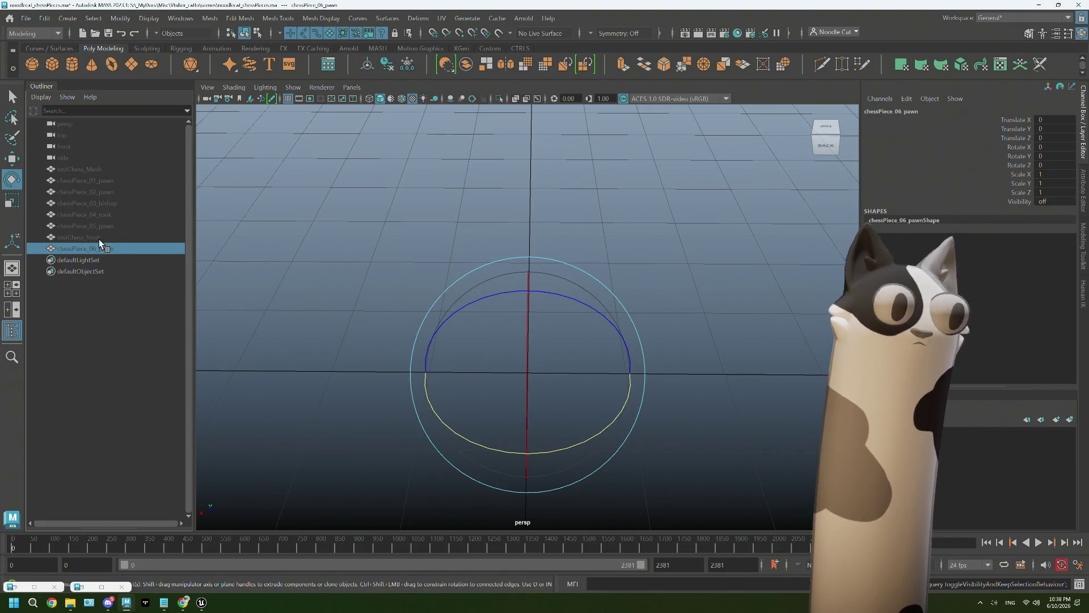
key(ctrl+z)
key(ctrl+z)
key(ctrl+z)
mouse_move(763, 353)
alt+mouse_down()
mouse_move(392, 384)
mouse_move(431, 387)
alt+mouse_up()
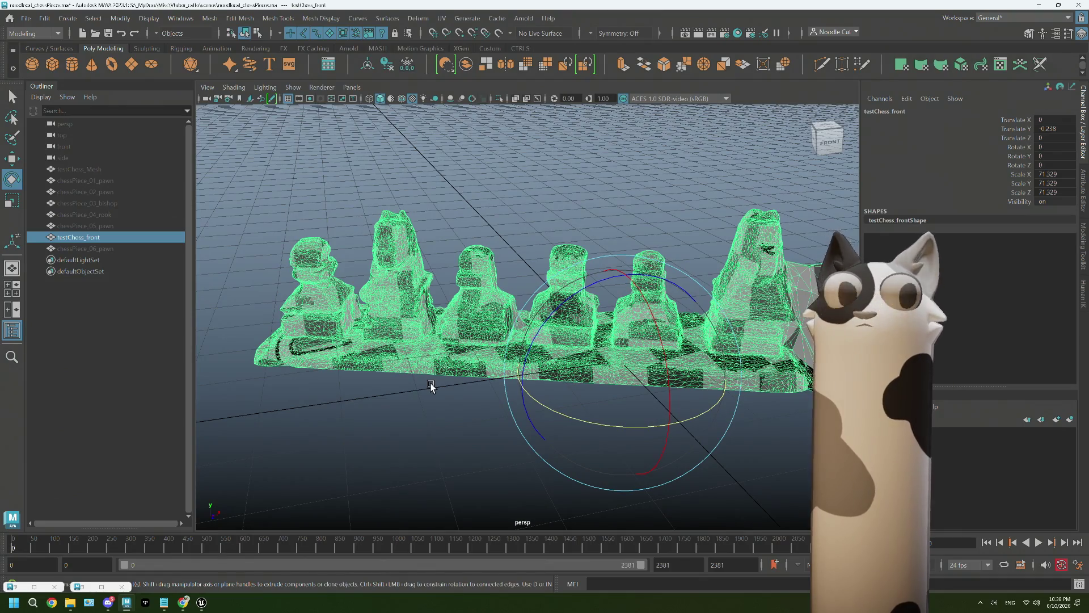
click(457, 159)
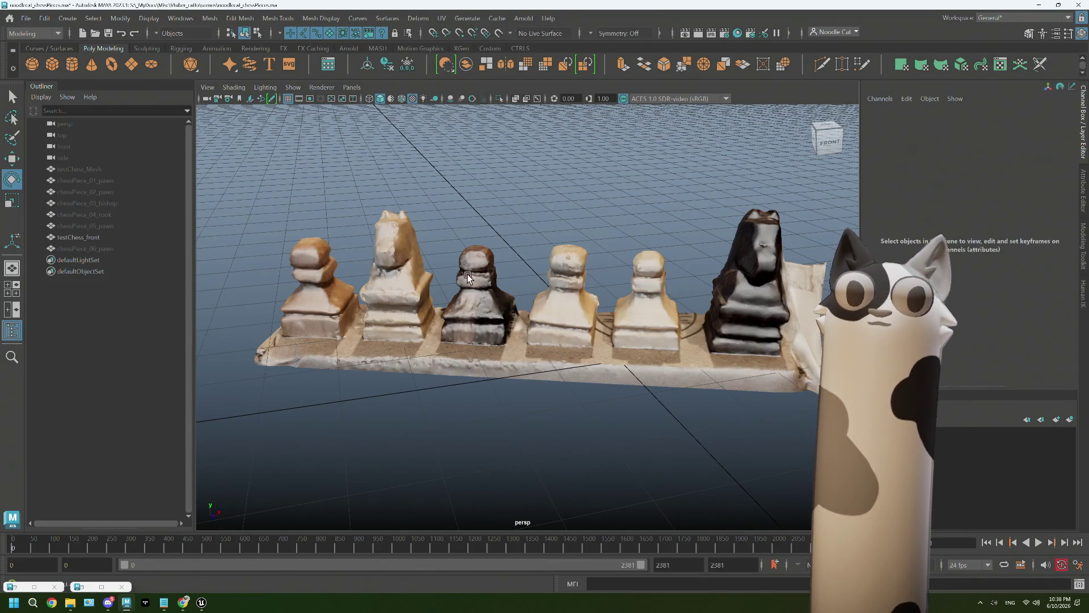
right_drag(365, 294, 317, 277)
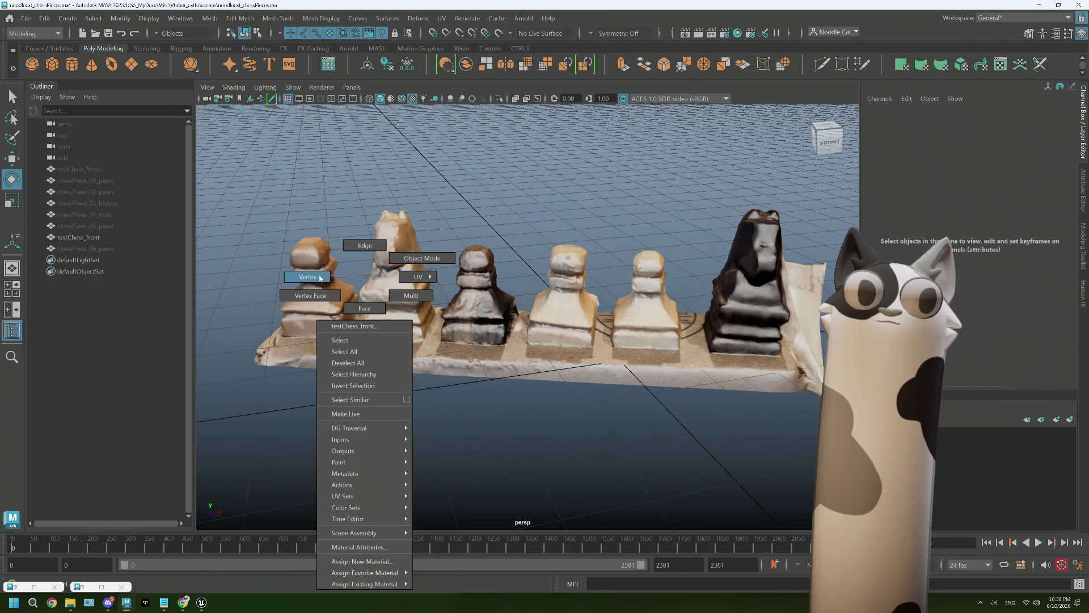
right_drag(365, 308, 366, 308)
key(space)
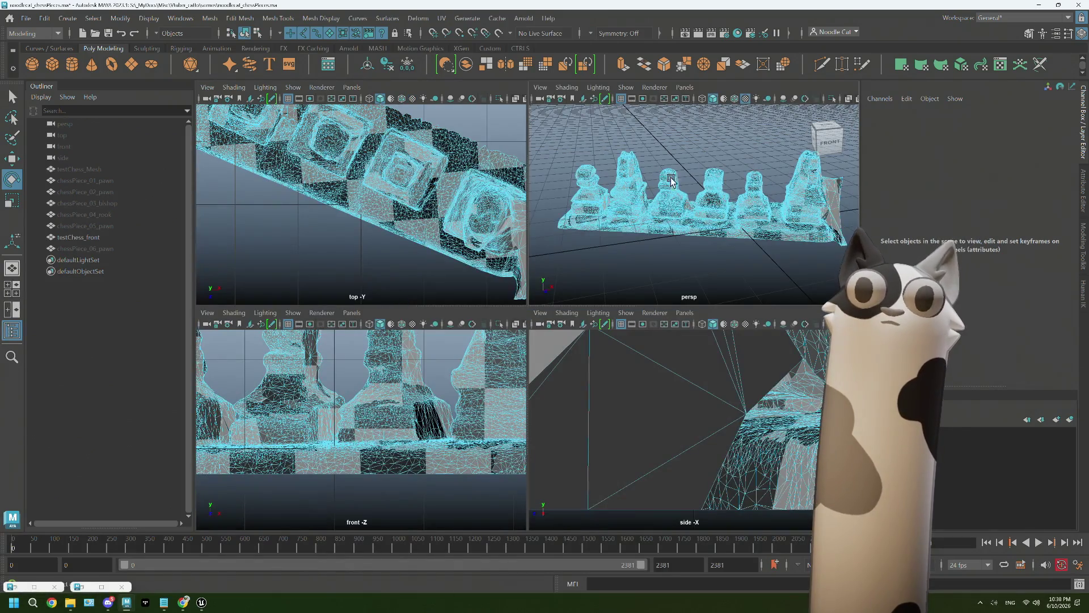
key(space)
alt+drag(707, 171, 373, 367)
Duplicate testChess_front, hide the original, and select the copy testChess_front1
drag(268, 222, 342, 343)
drag(403, 441, 402, 441)
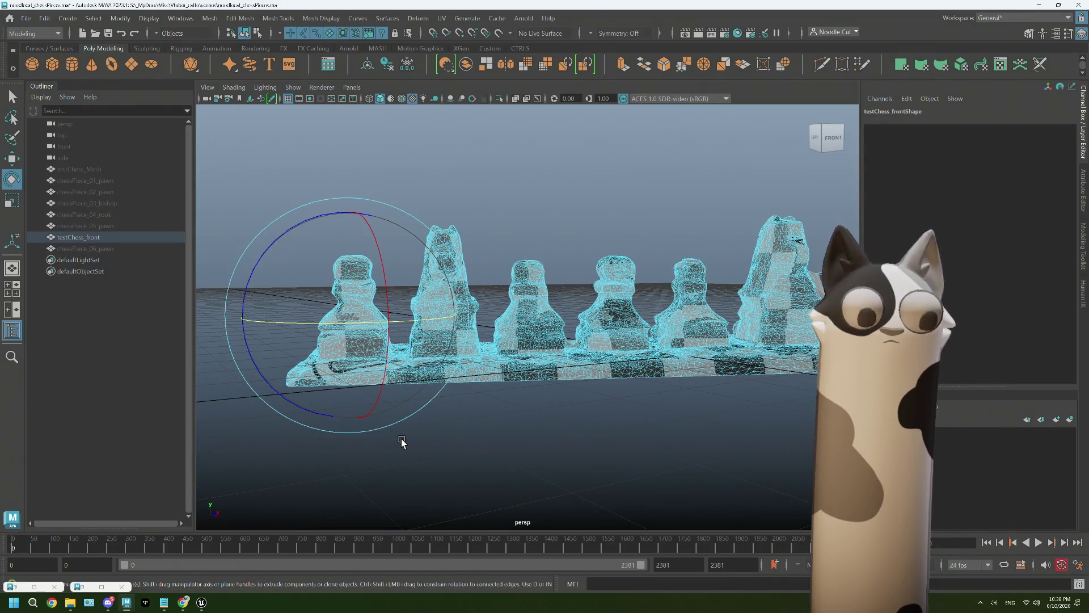
key(ctrl+h)
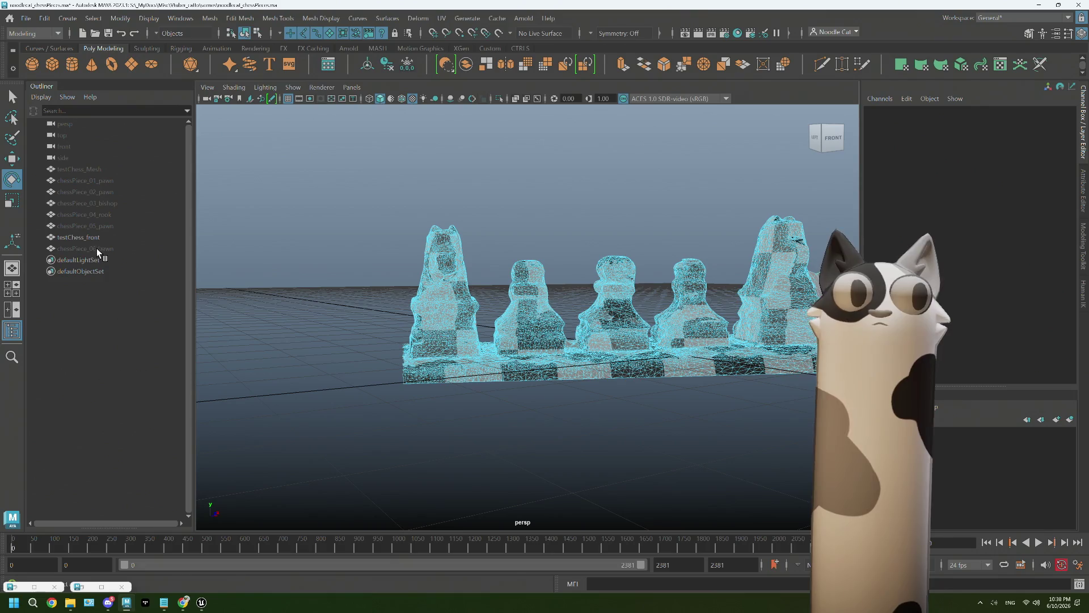
click(94, 239)
key(ctrl+d)
click(98, 236)
key(ctrl+h)
click(115, 257)
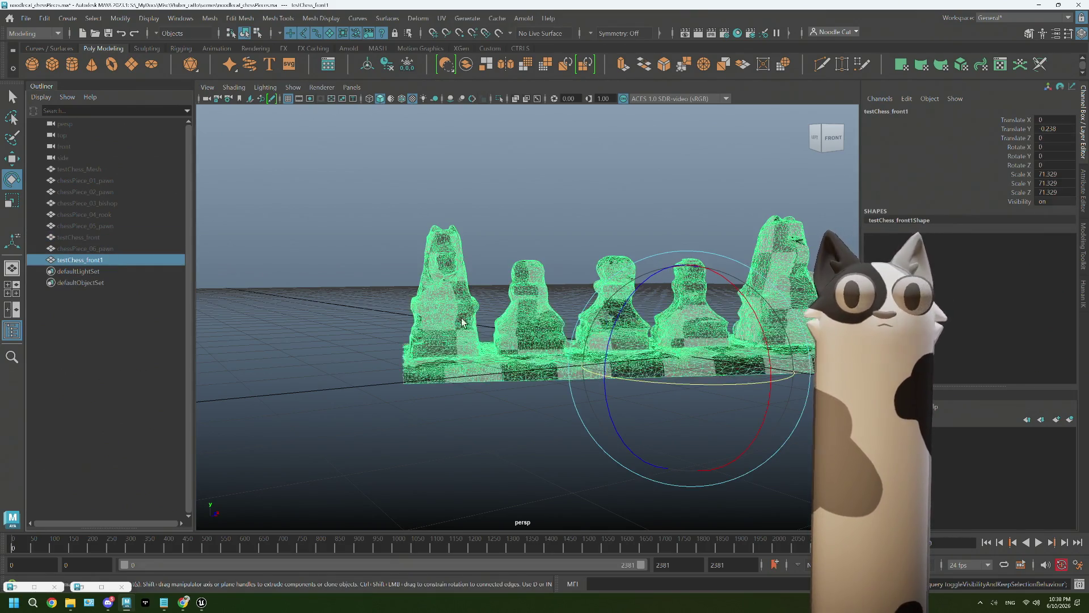
Delete the pawns and right-hand knight faces from the copy, leaving one knight
right_drag(536, 285, 504, 246)
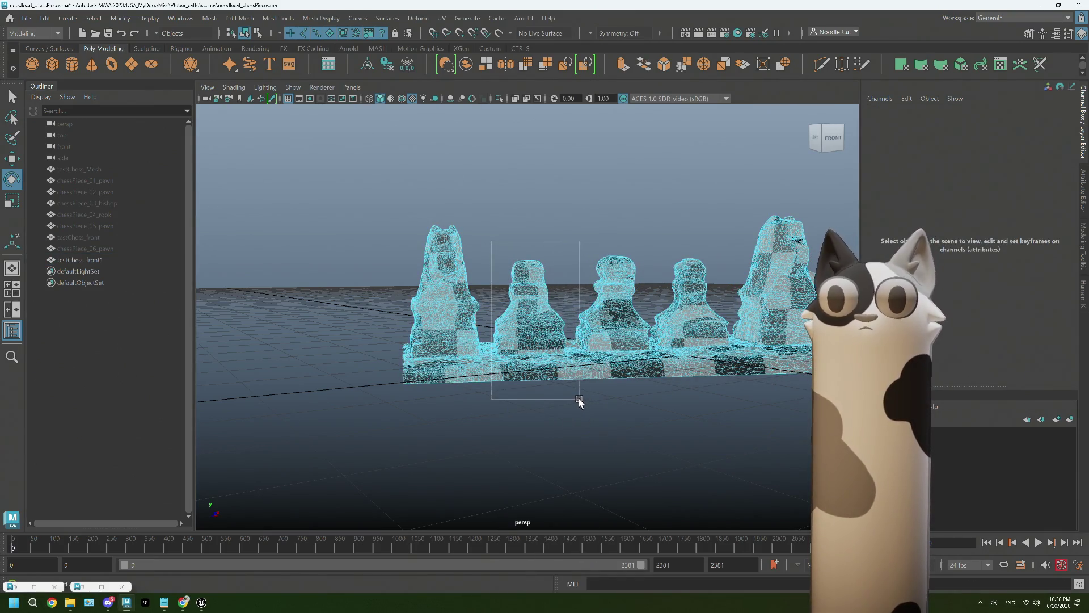
drag(582, 399, 577, 399)
key(ctrl+z)
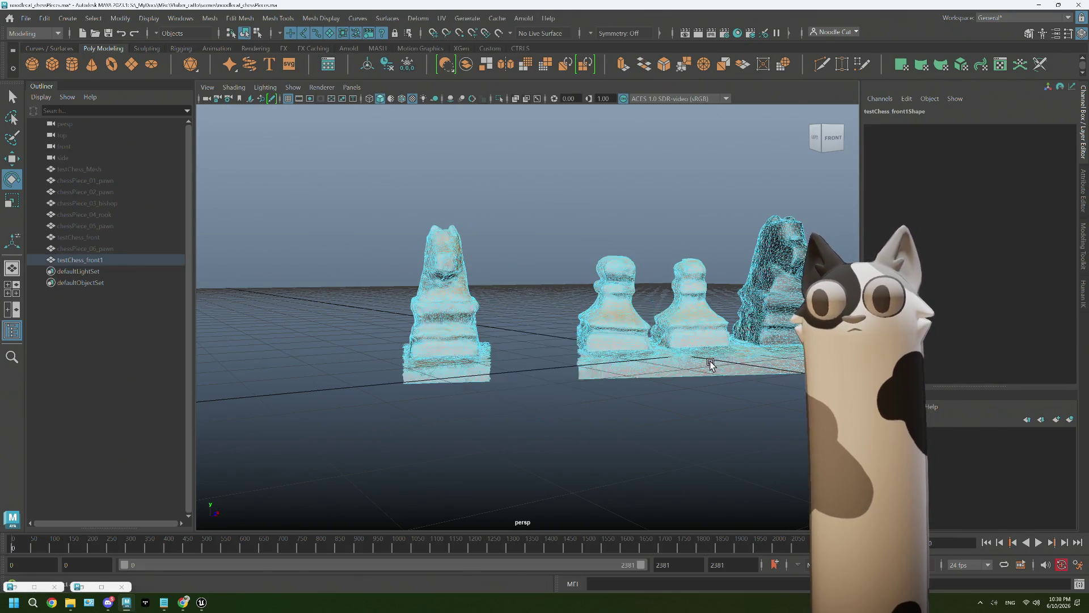
key(ctrl+z)
click(702, 330)
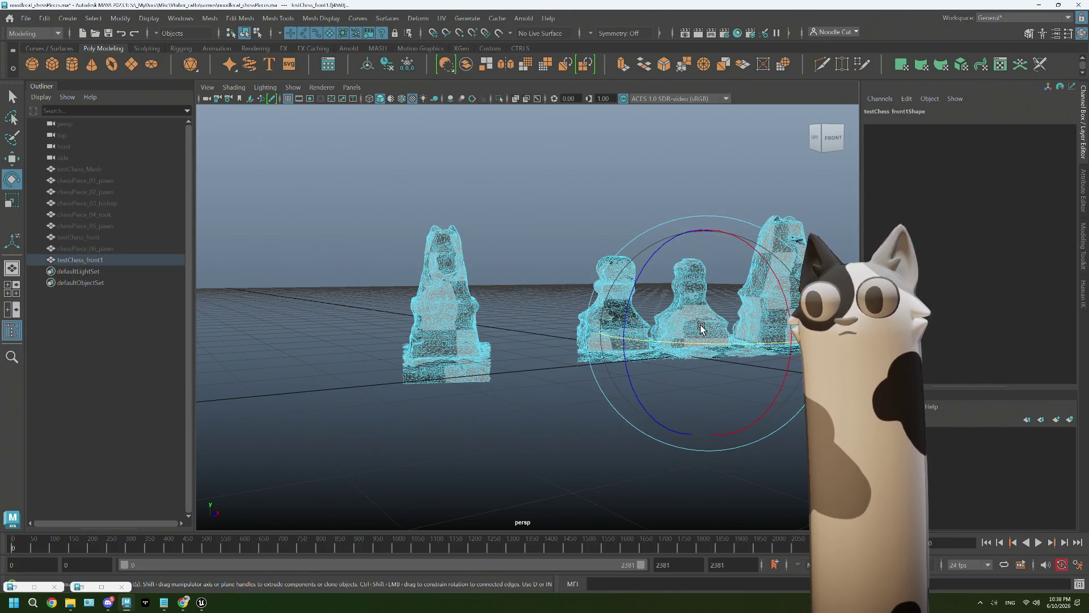
drag(702, 330, 722, 290)
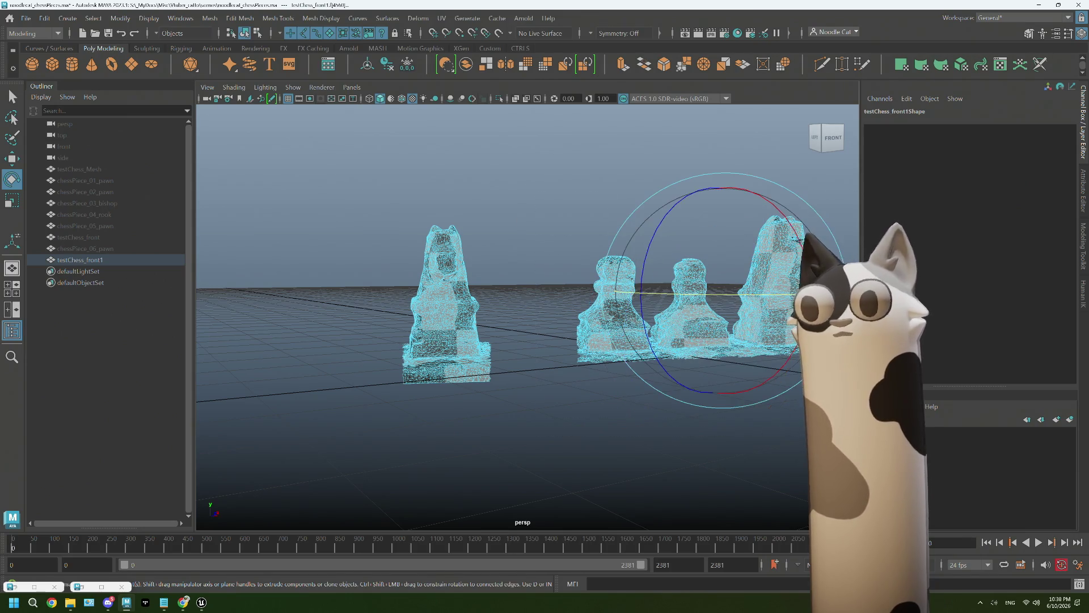
key(ctrl+z)
scroll(686, 327, down, 2)
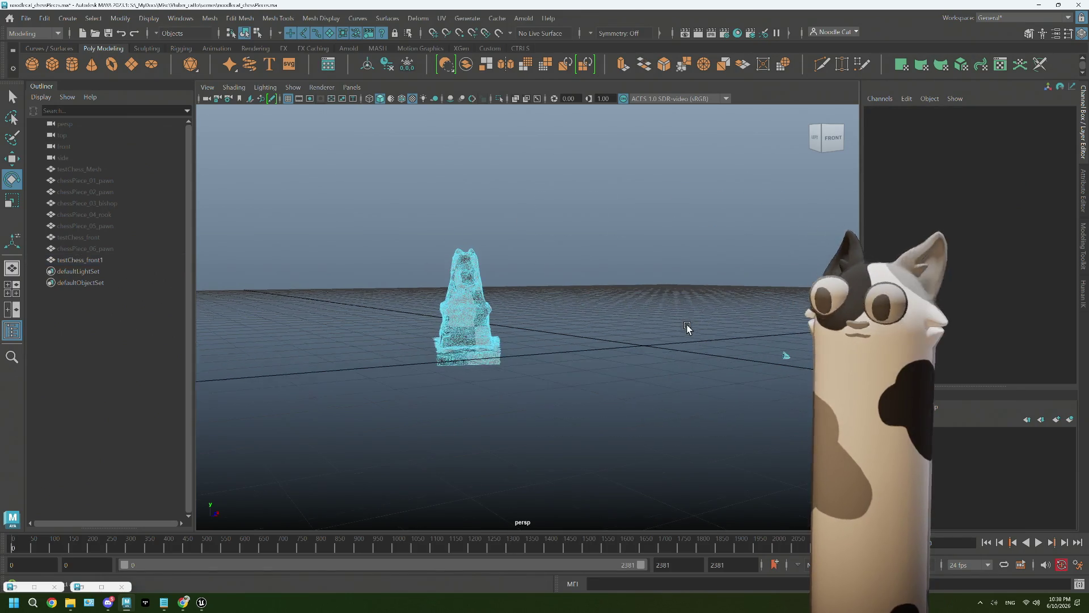
Return to object selection and orbit to view the isolated knight upright
click(725, 330)
scroll(530, 288, up, 3)
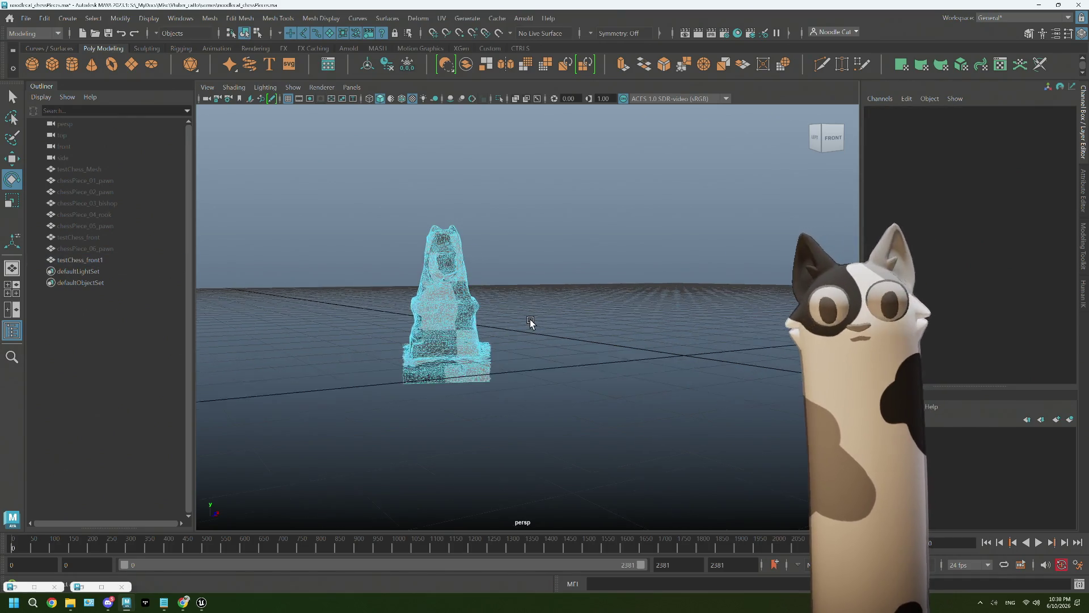
right_click(529, 276)
right_drag(529, 288, 586, 258)
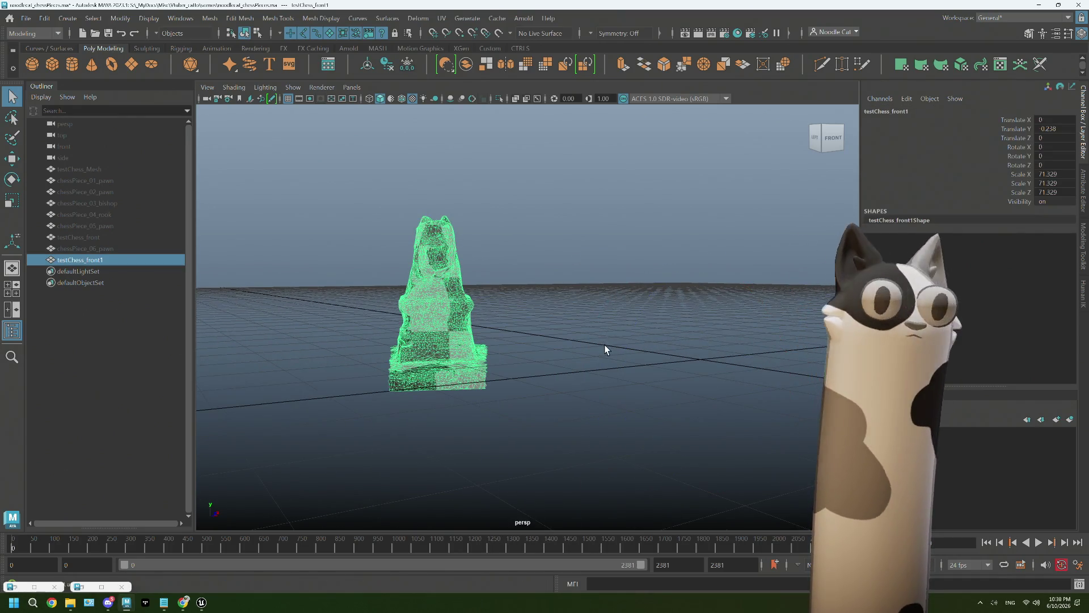
alt+drag(534, 178, 606, 314)
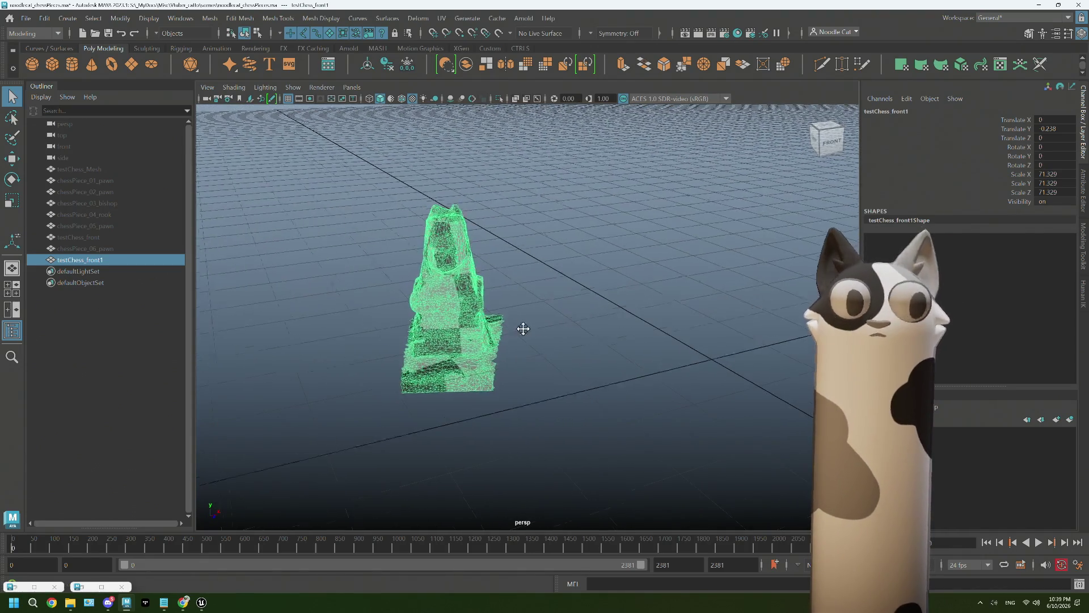
alt+drag(606, 314, 246, 286)
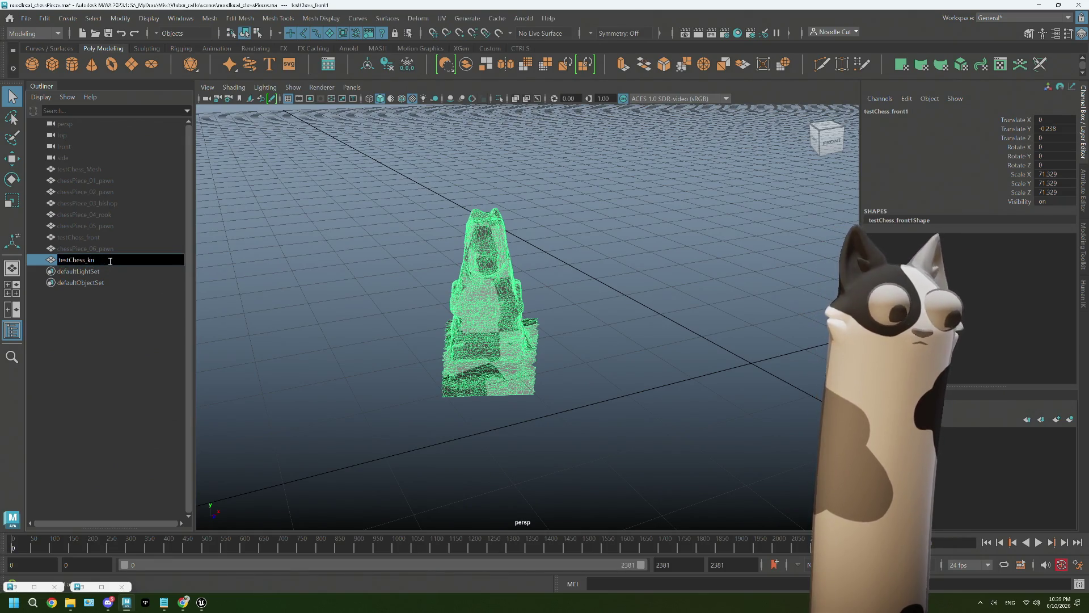
text(ight)
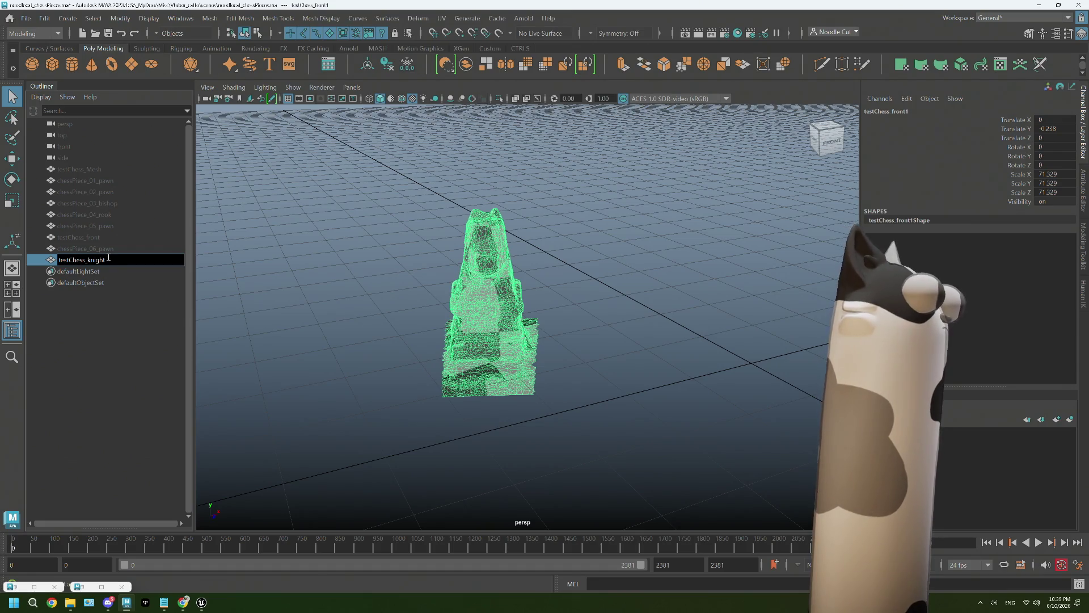
Rename the piece testChess_knight and make it the live surface for quad draw
key(Return)
click(108, 258)
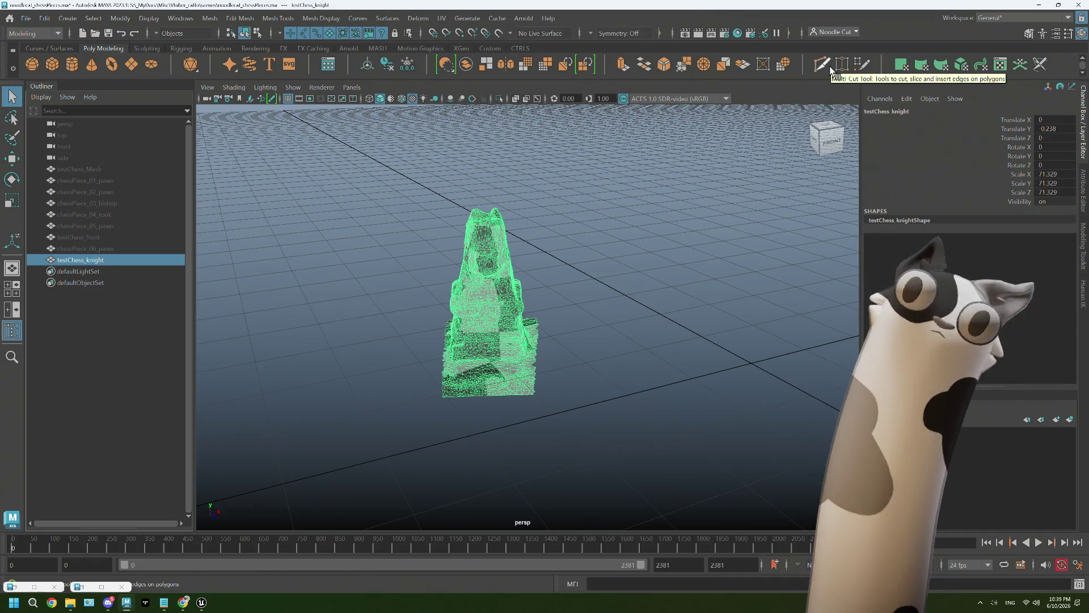
click(500, 33)
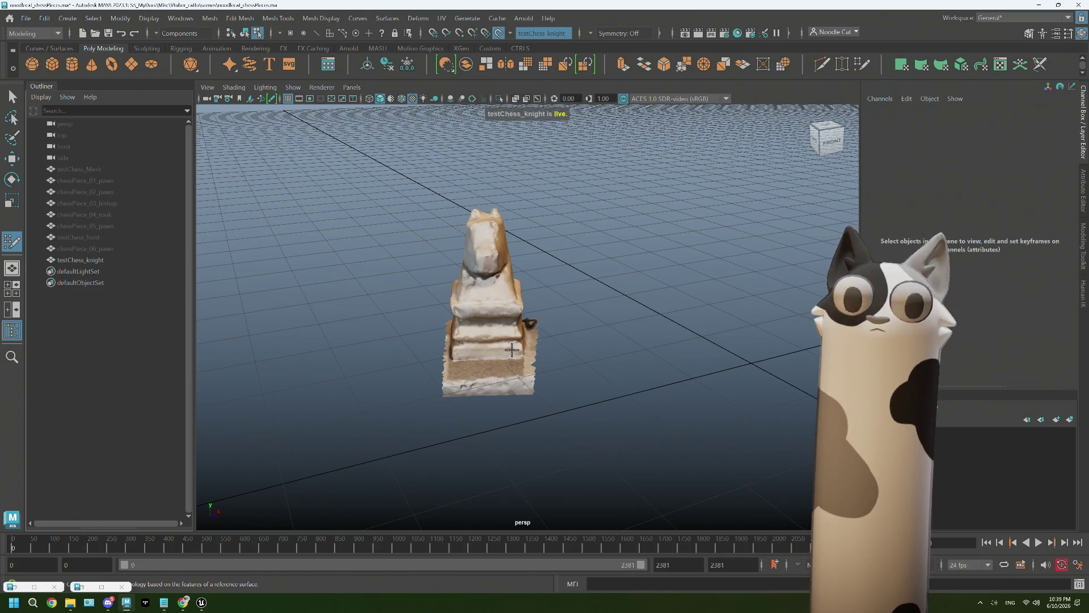
key(space)
key(space)
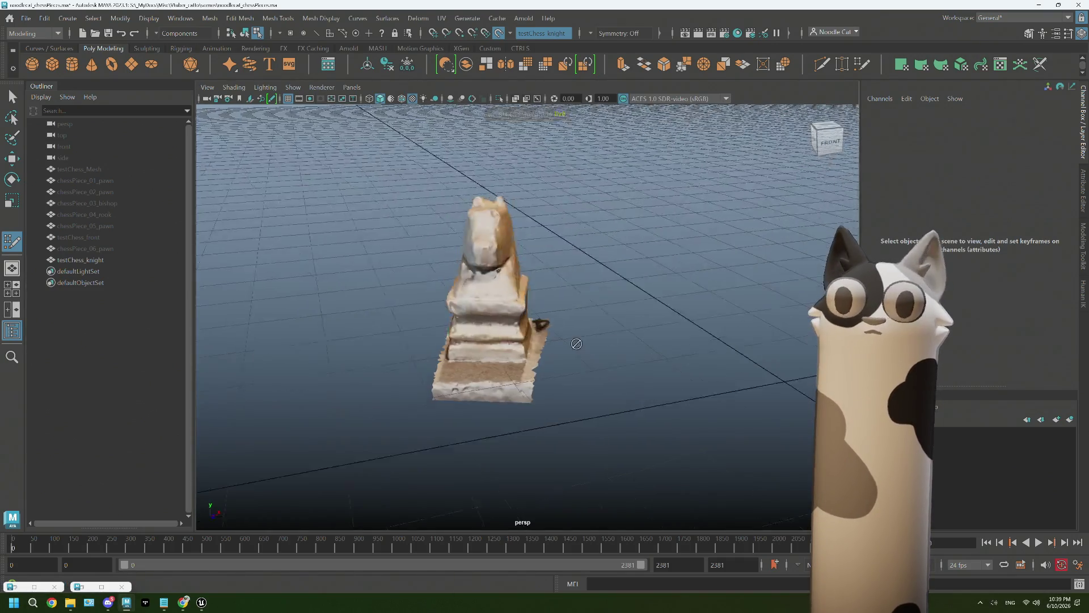
alt+drag(644, 245, 534, 354)
scroll(533, 355, up, 3)
scroll(534, 355, up, 2)
scroll(533, 354, up, 3)
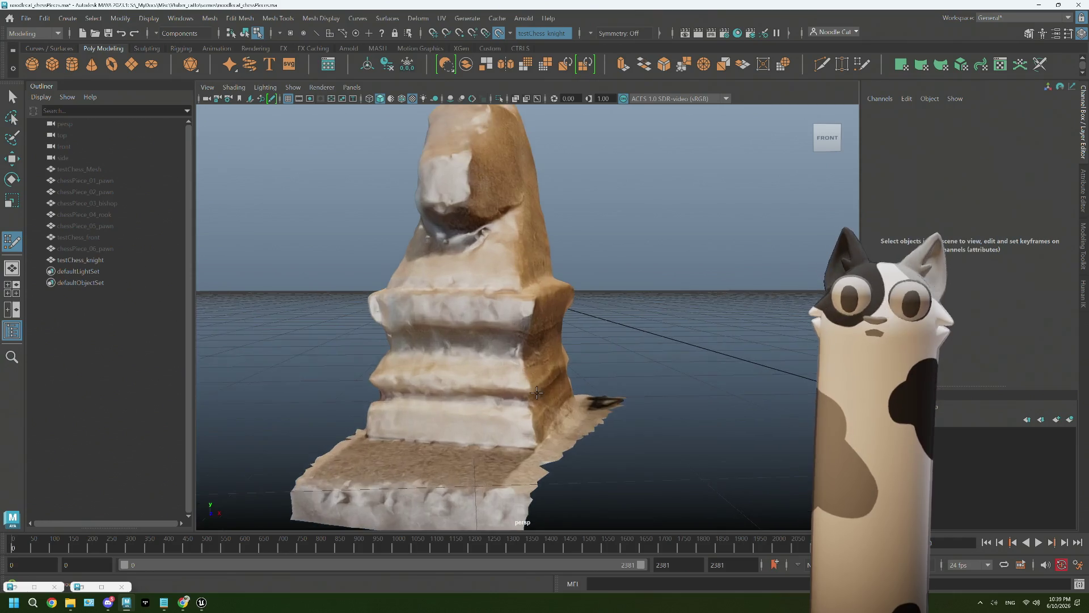
scroll(573, 350, up, 1)
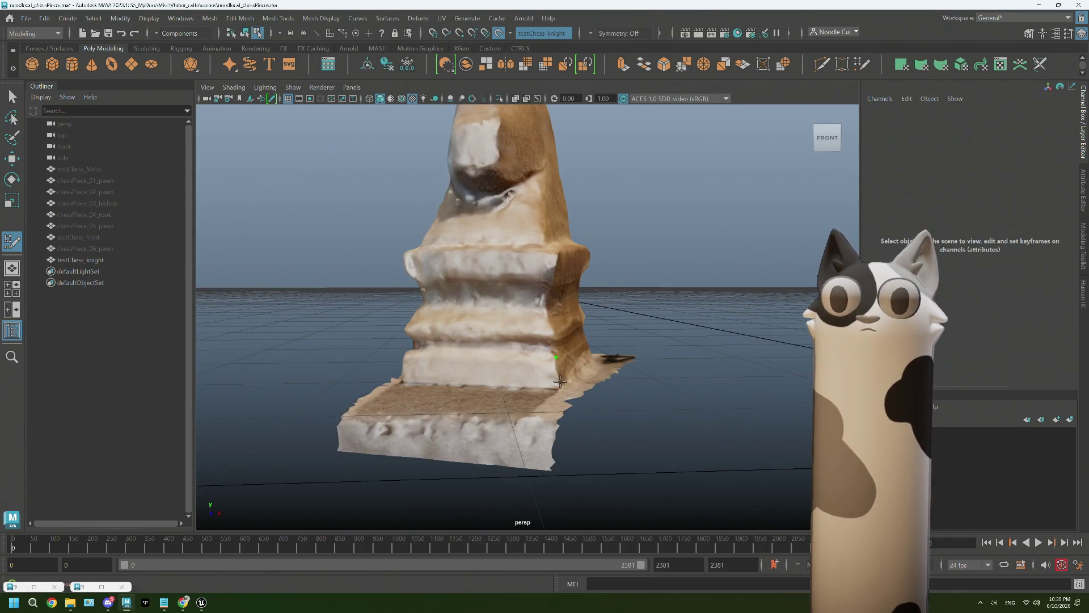
Create the first quad faces on the base front and extend strips up to the next ledge
shift+click(431, 367)
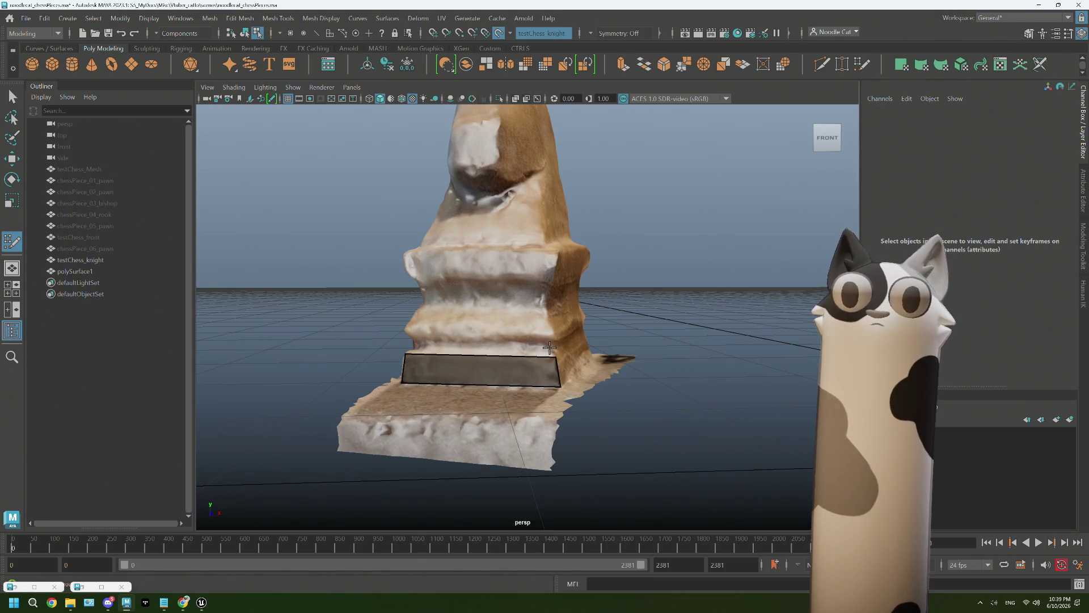
alt+drag(417, 345, 546, 331)
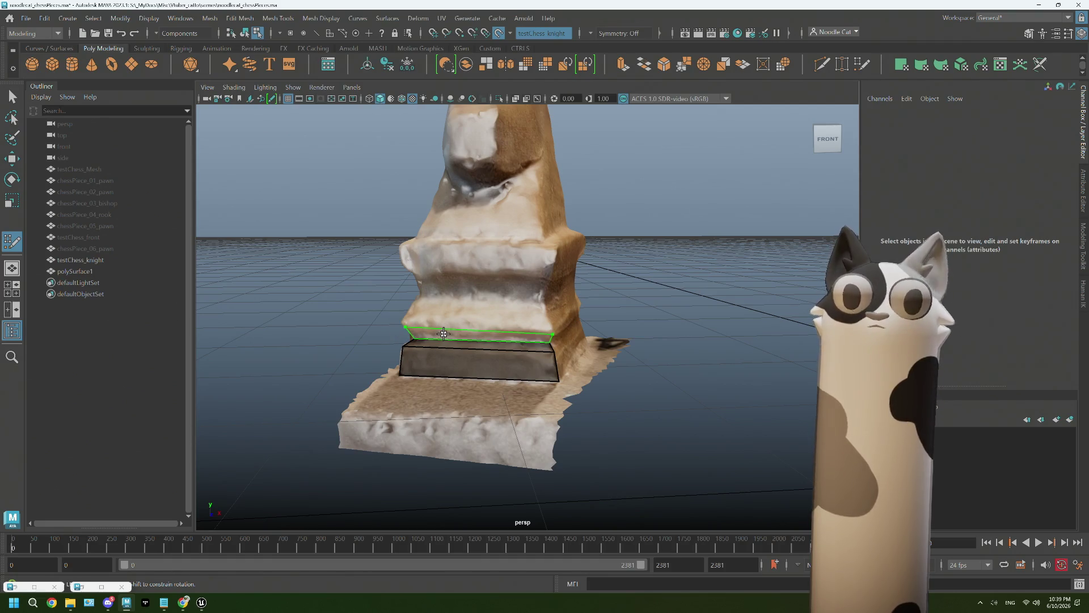
drag(406, 341, 406, 326)
click(415, 308)
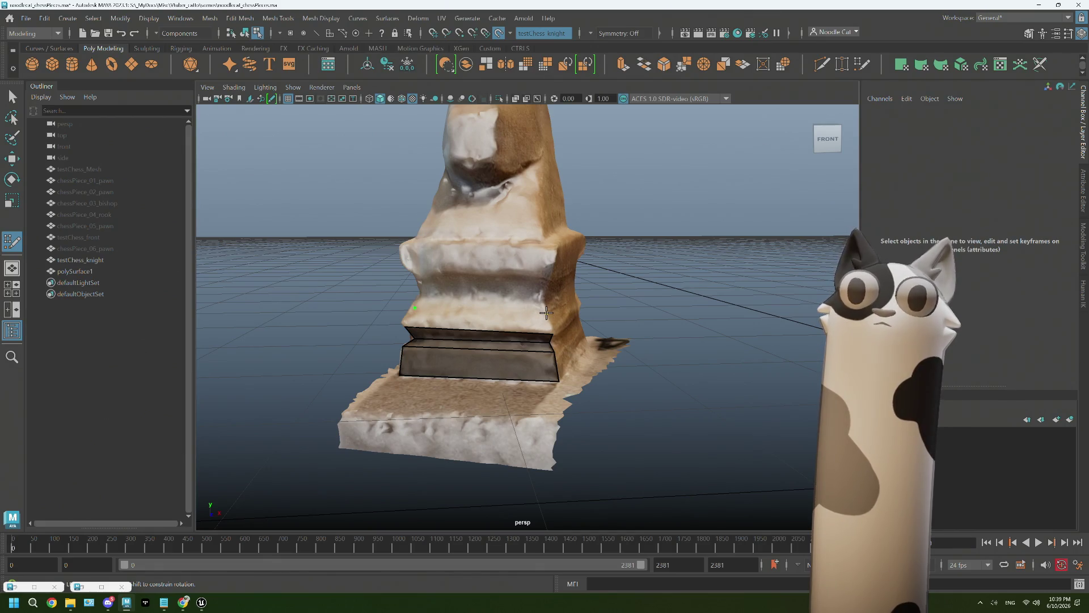
drag(545, 312, 519, 310)
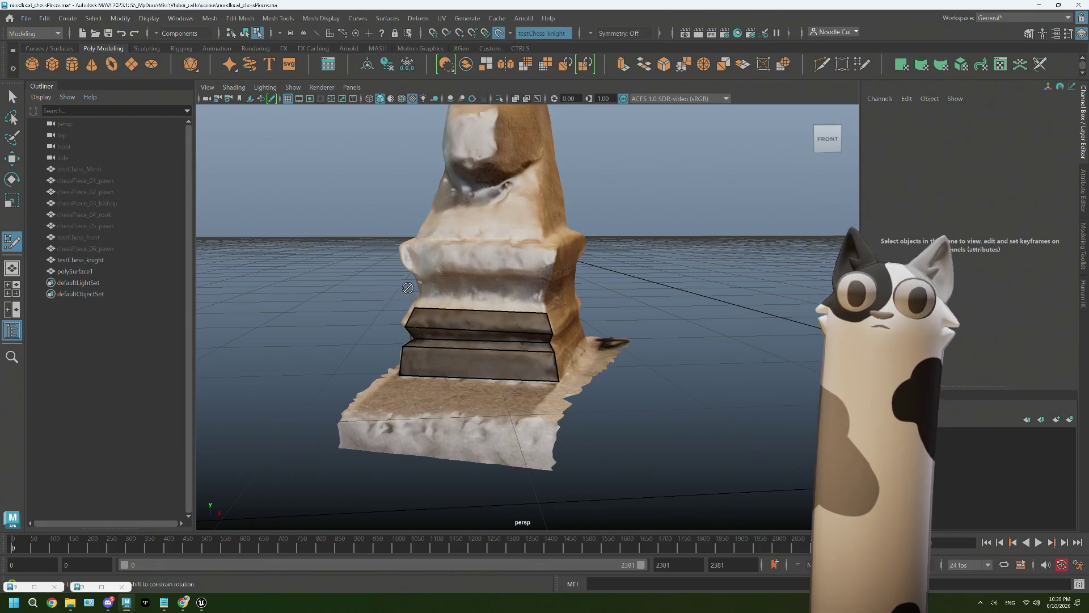
shift+click(520, 299)
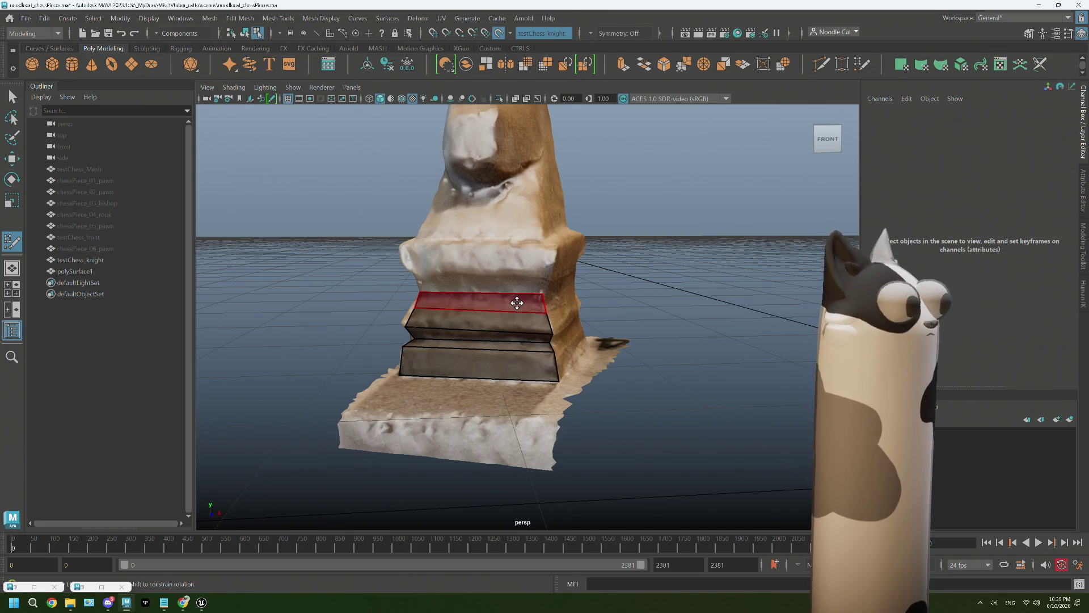
Fill the upper rows of quads up to the neck's left edge, completing the front column
alt+drag(500, 294, 462, 279)
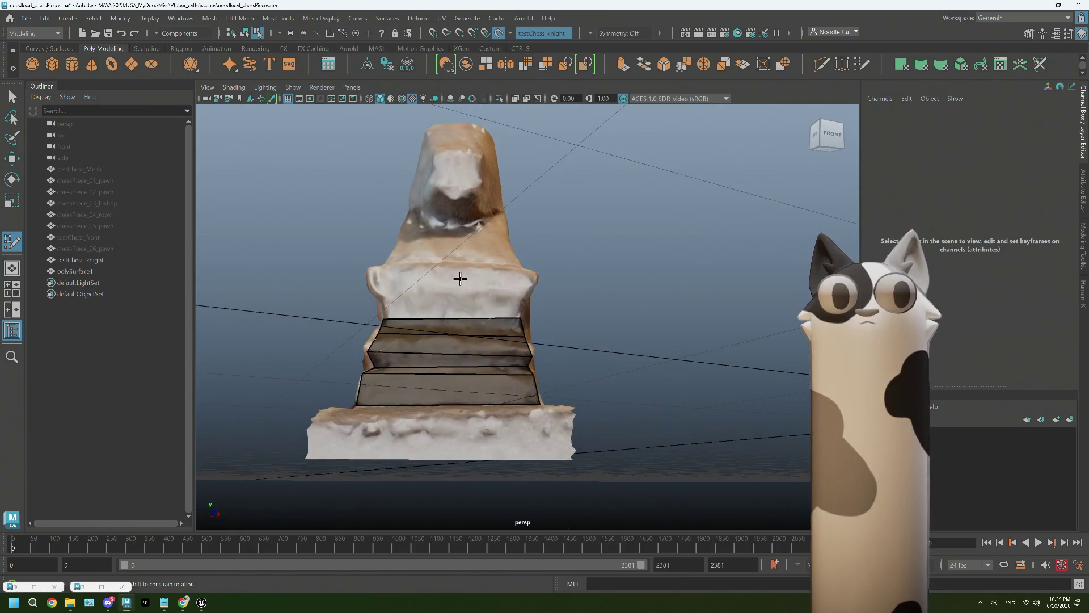
click(372, 291)
click(529, 292)
shift+click(492, 309)
click(368, 271)
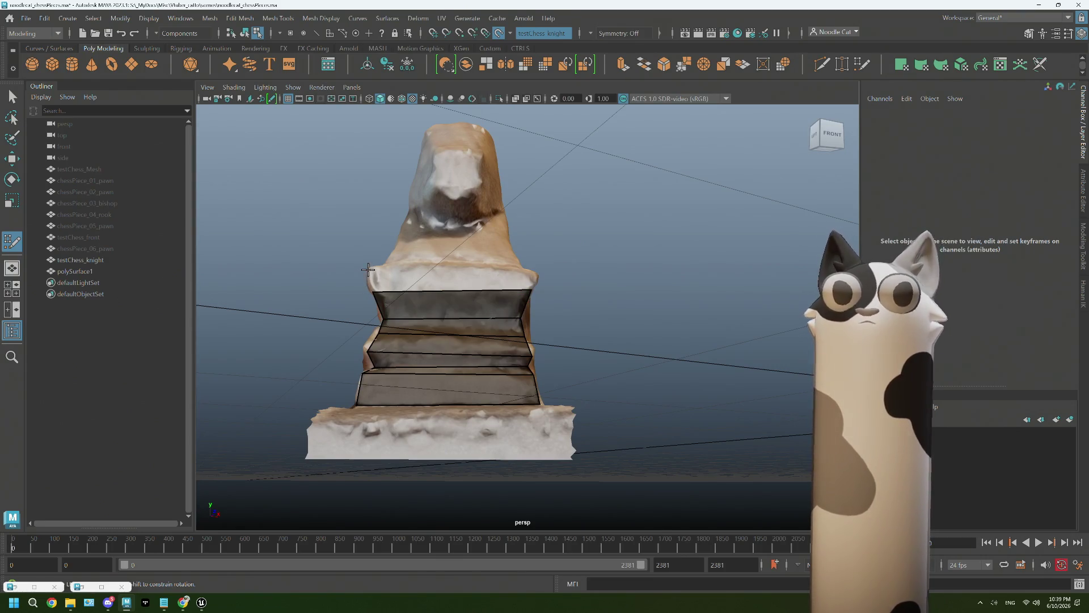
click(535, 272)
shift+click(511, 285)
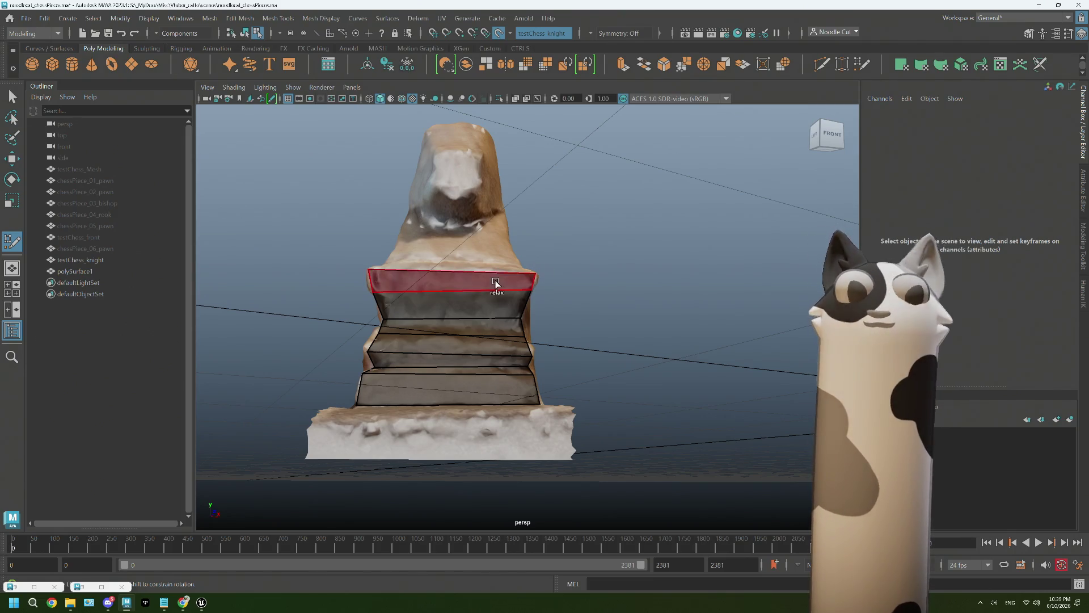
Orbit around the base to inspect the new column of quads from above and the side
alt+drag(499, 285, 530, 262)
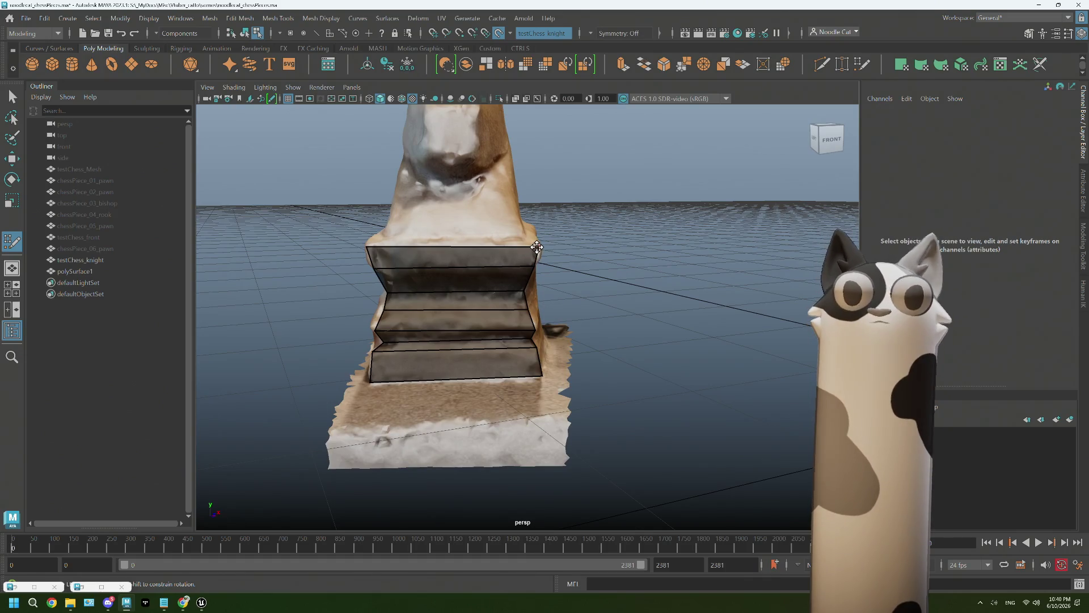
alt+drag(512, 236, 511, 246)
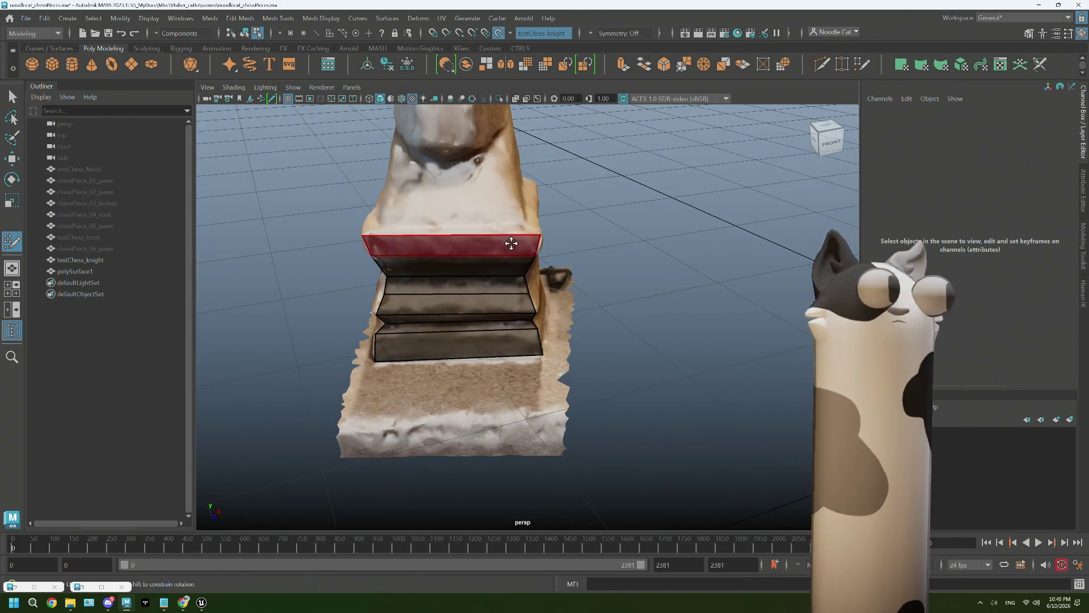
mouse_move(437, 220)
alt+mouse_down()
mouse_move(545, 227)
mouse_move(544, 253)
mouse_move(565, 283)
mouse_move(595, 287)
mouse_move(564, 280)
mouse_move(620, 352)
mouse_move(603, 356)
mouse_move(591, 333)
mouse_move(594, 342)
alt+mouse_up()
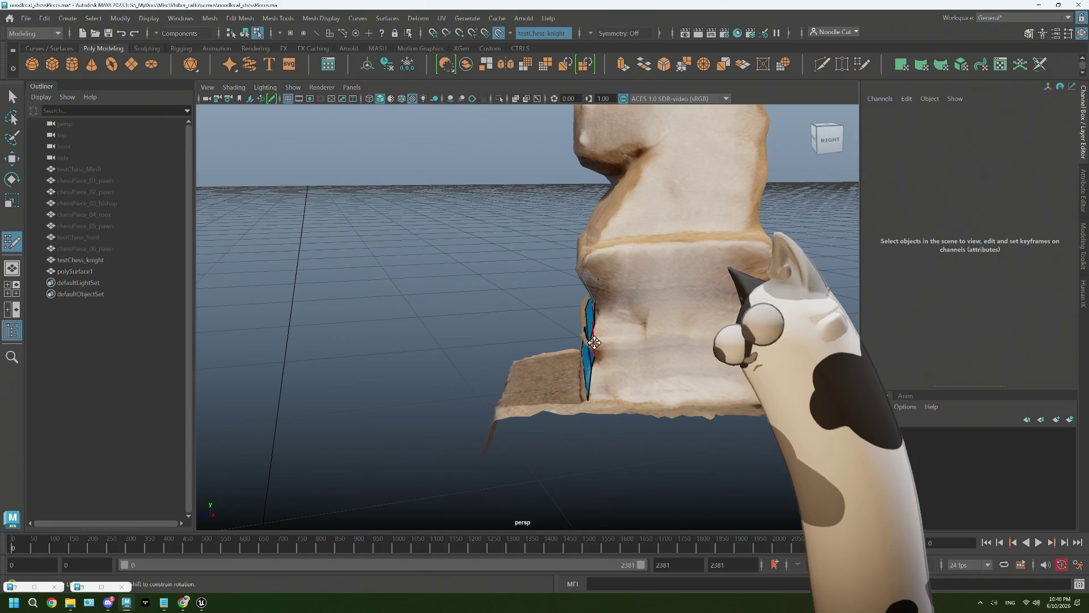
Orbit lower to the base's side and create a quad face around its corner
mouse_move(711, 364)
alt+mouse_down()
mouse_move(758, 369)
mouse_move(673, 384)
alt+mouse_up()
shift+click(696, 378)
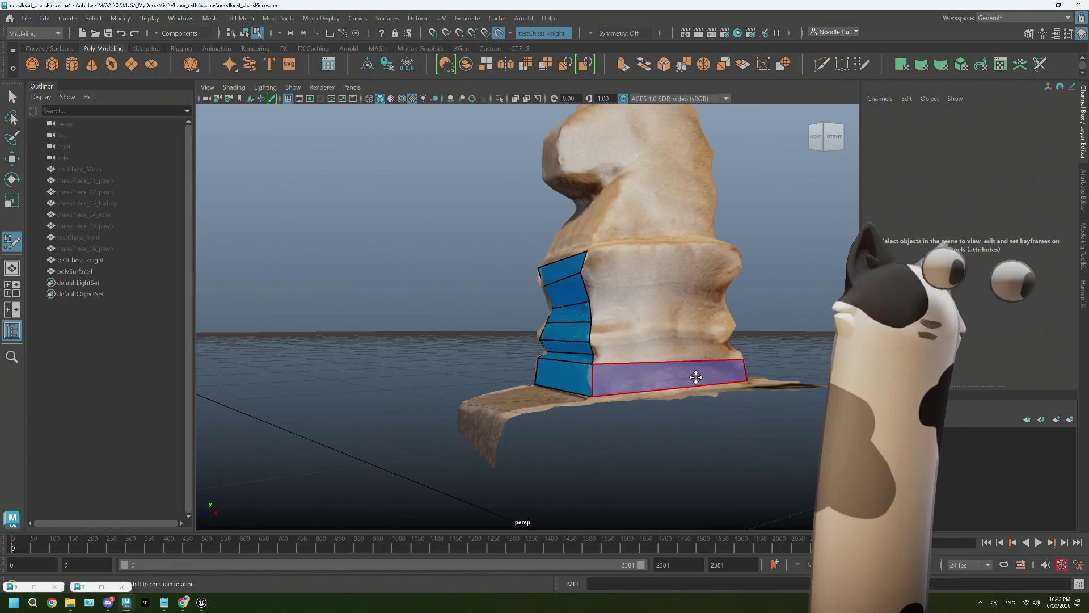
Create the bottom side face, undo a stray top quad, and add another side face
shift+click(695, 377)
alt+drag(620, 348, 580, 364)
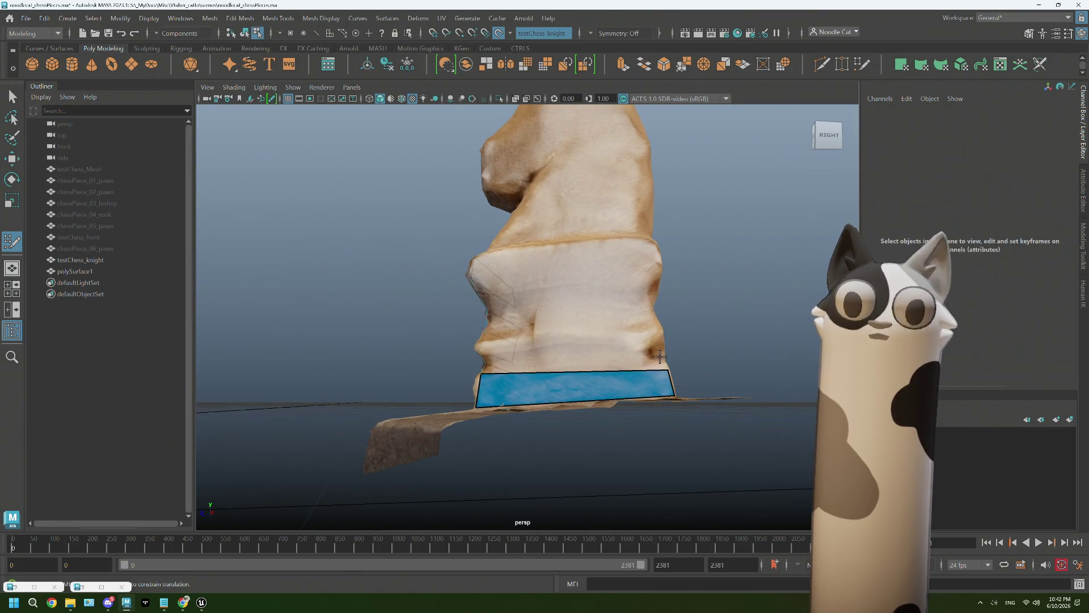
mouse_move(599, 357)
alt+mouse_down()
mouse_move(590, 376)
mouse_move(529, 376)
mouse_move(562, 370)
alt+mouse_up()
shift+click(579, 362)
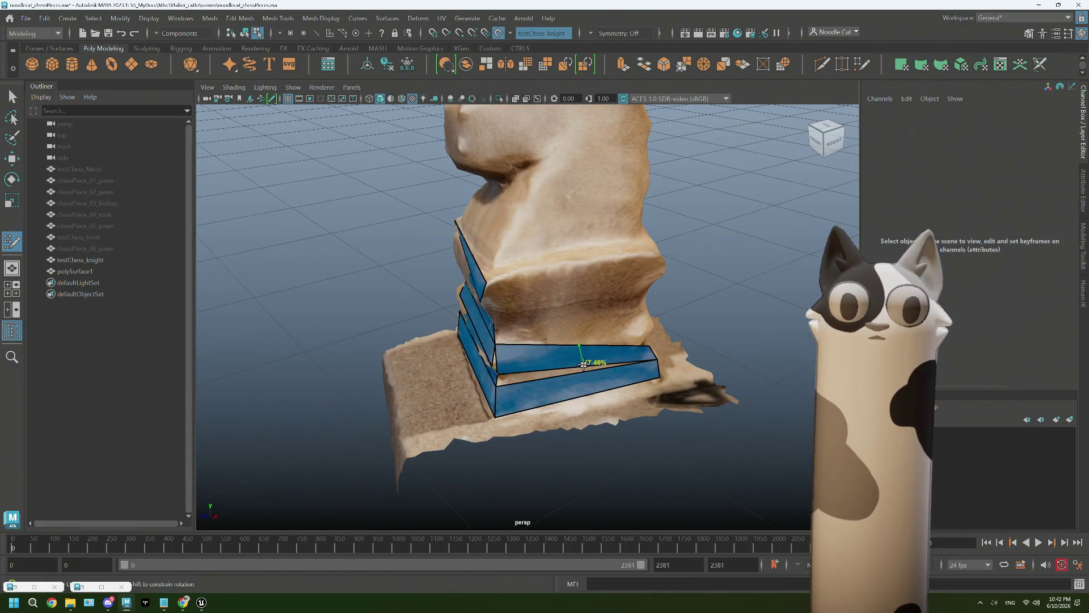
key(ctrl+z)
mouse_move(594, 364)
alt+mouse_down()
mouse_move(645, 342)
mouse_move(589, 344)
alt+mouse_up()
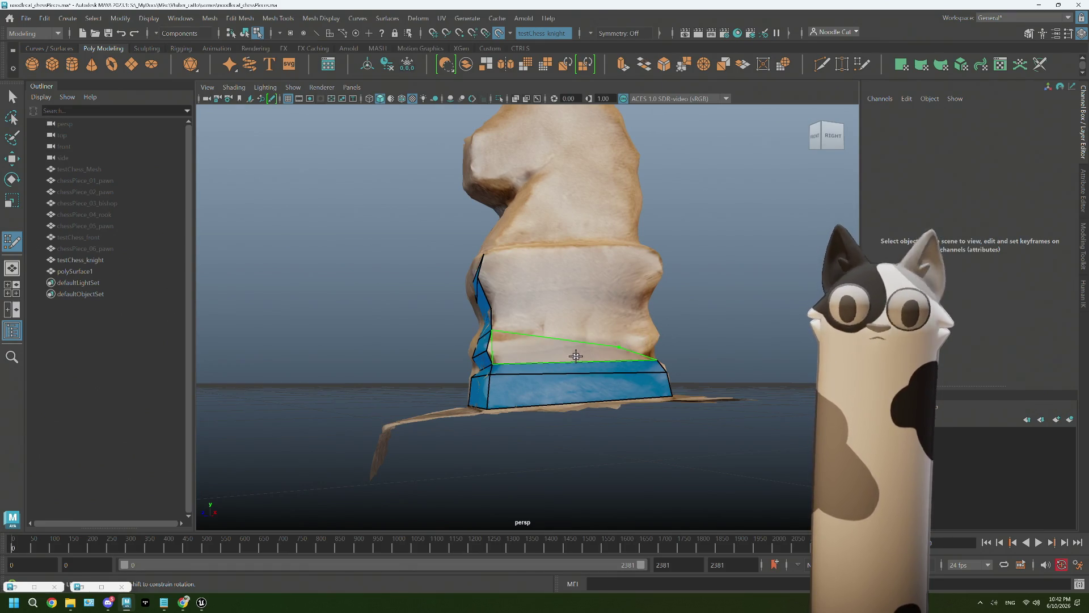
shift+click(607, 355)
Place a new point above the side strips and check the side faces from the right
mouse_move(607, 355)
alt+mouse_down()
mouse_move(577, 359)
mouse_move(613, 346)
alt+mouse_up()
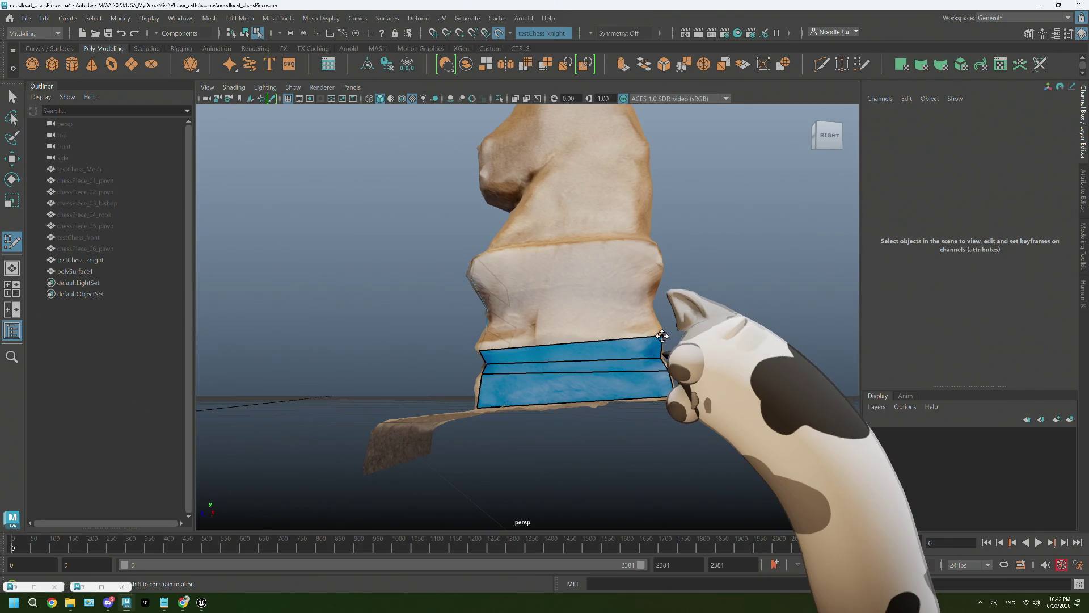
alt+drag(659, 334, 656, 332)
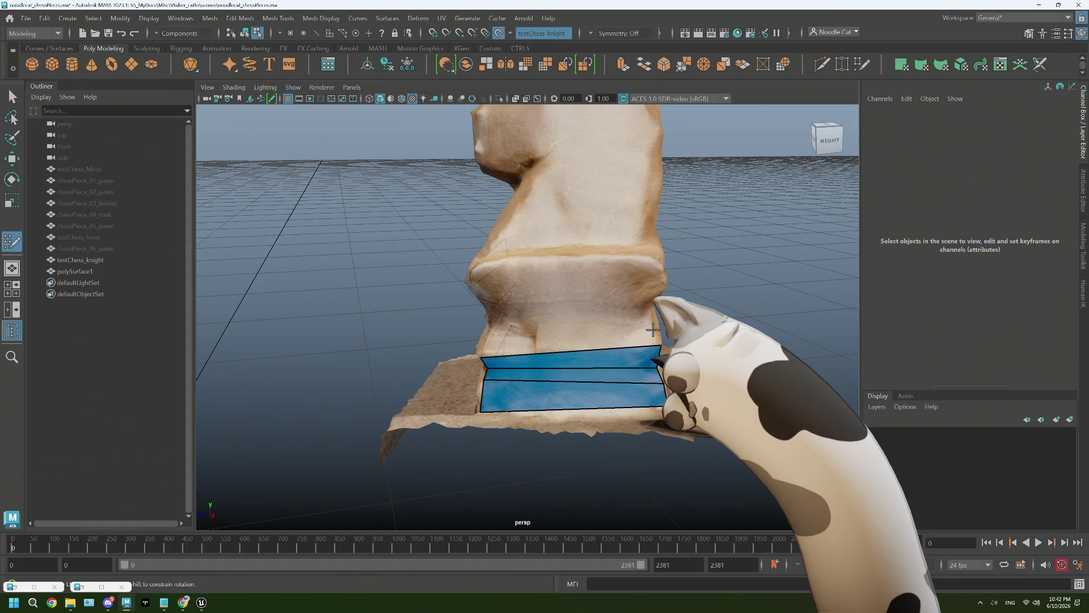
alt+drag(653, 328, 539, 340)
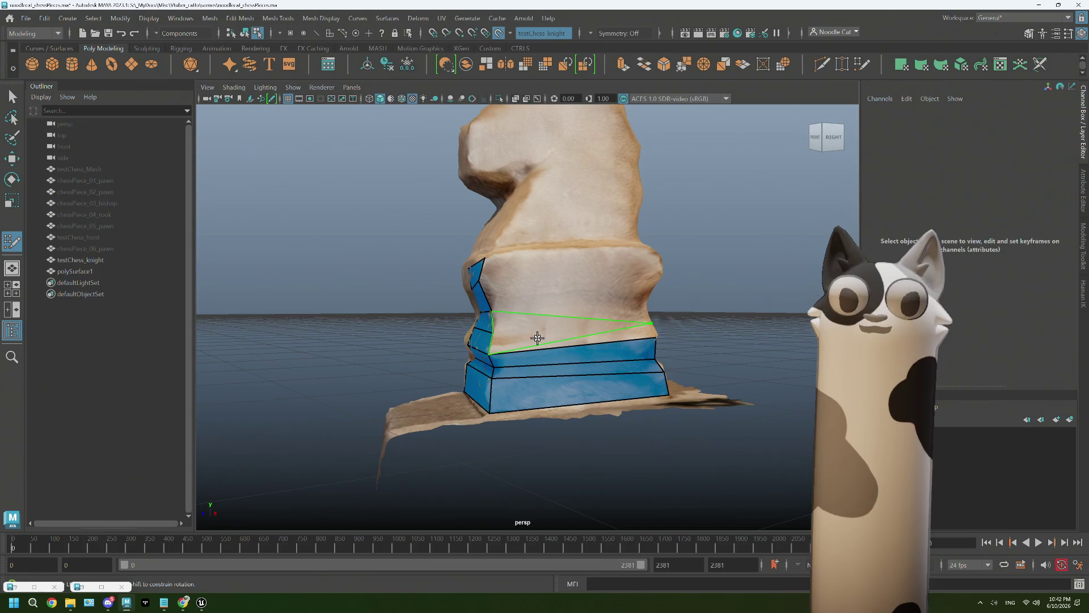
click(624, 321)
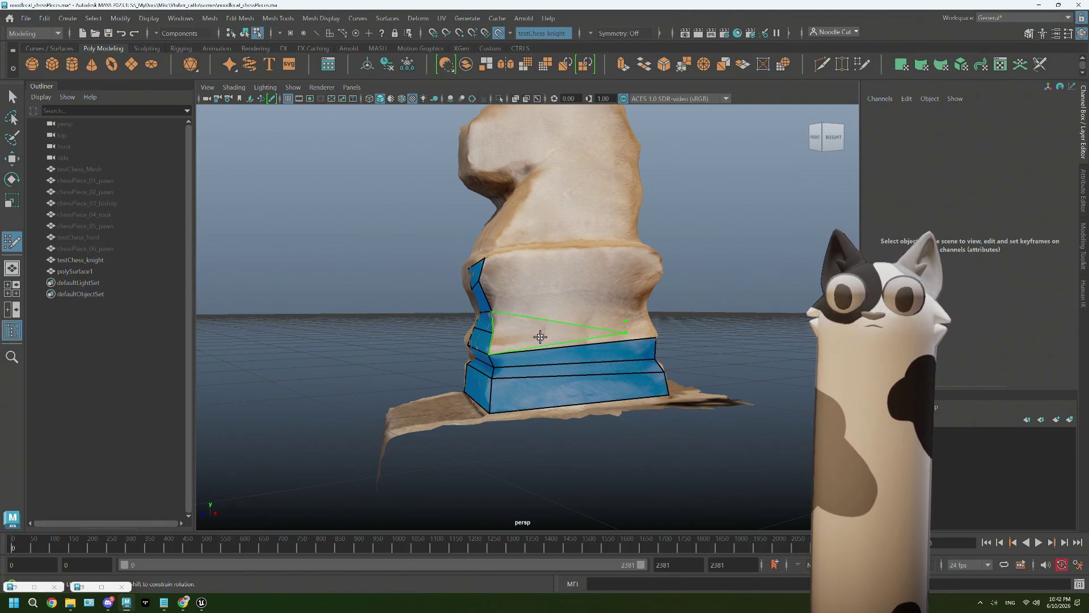
alt+drag(617, 327, 654, 314)
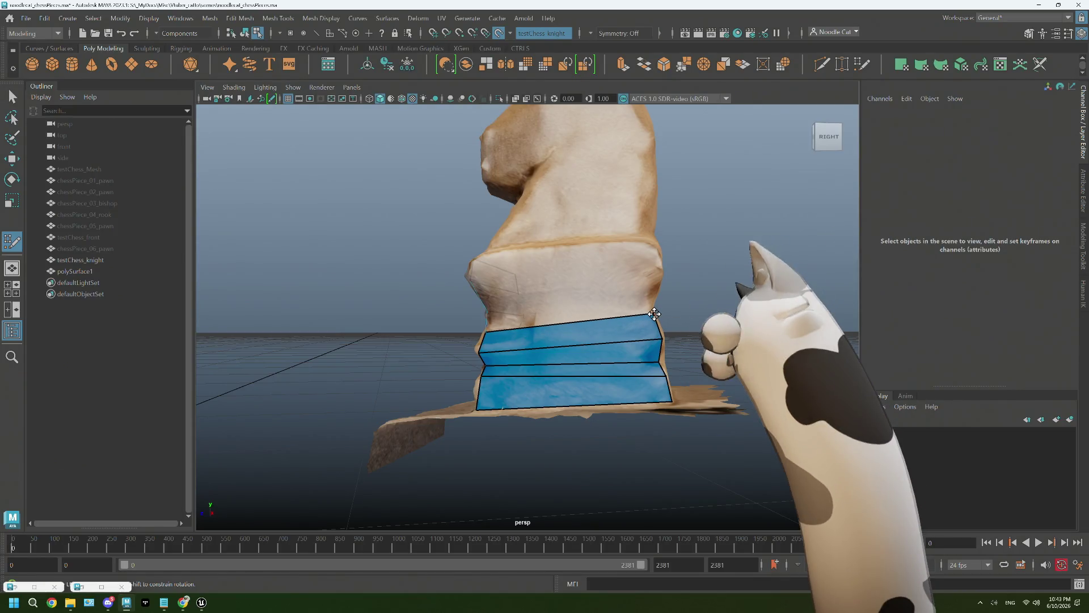
mouse_move(655, 313)
alt+mouse_down()
mouse_move(641, 332)
mouse_move(651, 321)
alt+mouse_up()
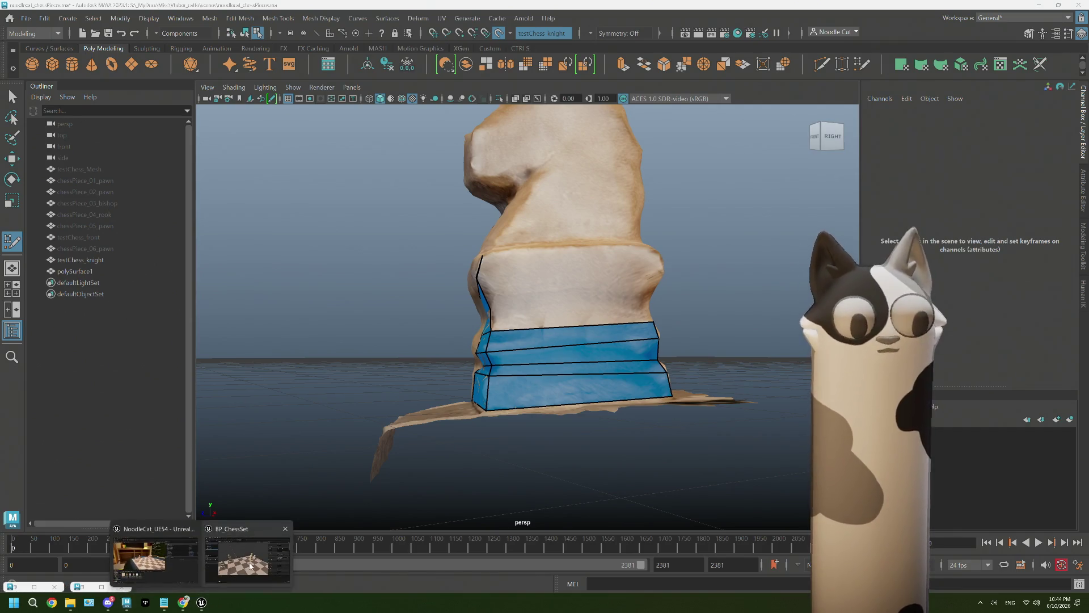
Glance at the Unreal Editor chessboard, then orbit the knight to a front-right view in Maya
mouse_move(79, 585)
click(251, 557)
mouse_move(357, 354)
right_down()
mouse_move(324, 324)
mouse_move(256, 323)
mouse_move(364, 323)
mouse_move(230, 315)
mouse_move(392, 312)
mouse_move(340, 312)
right_up()
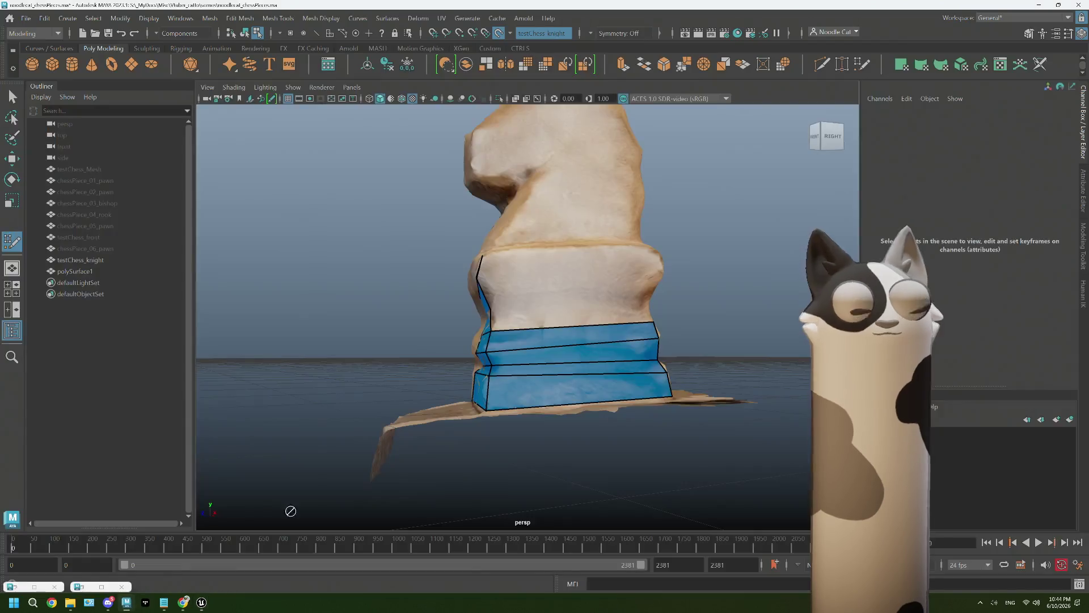
alt+drag(601, 331, 564, 320)
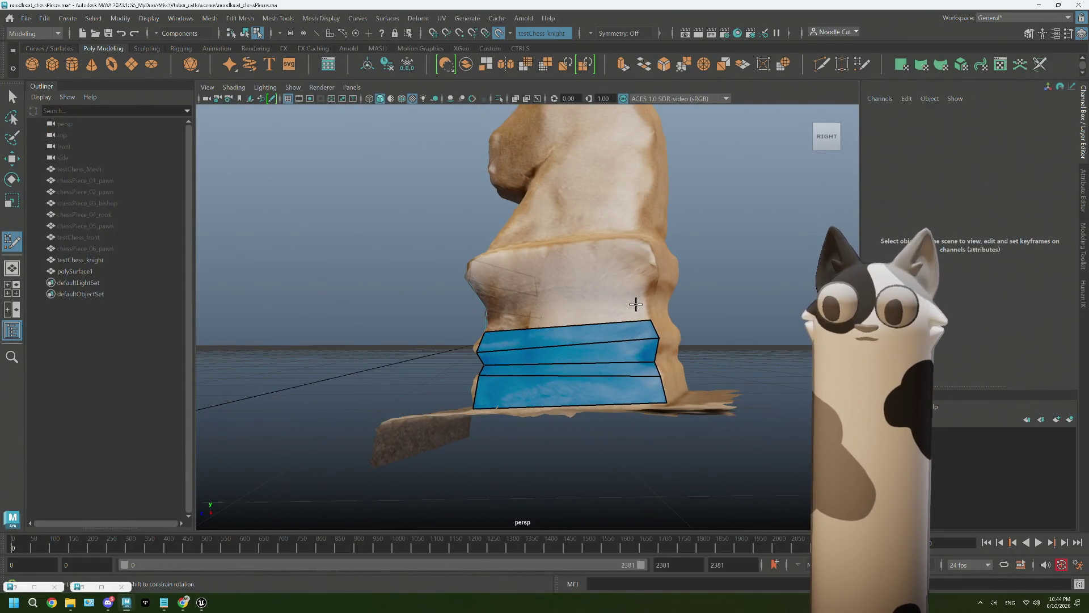
alt+drag(643, 307, 587, 318)
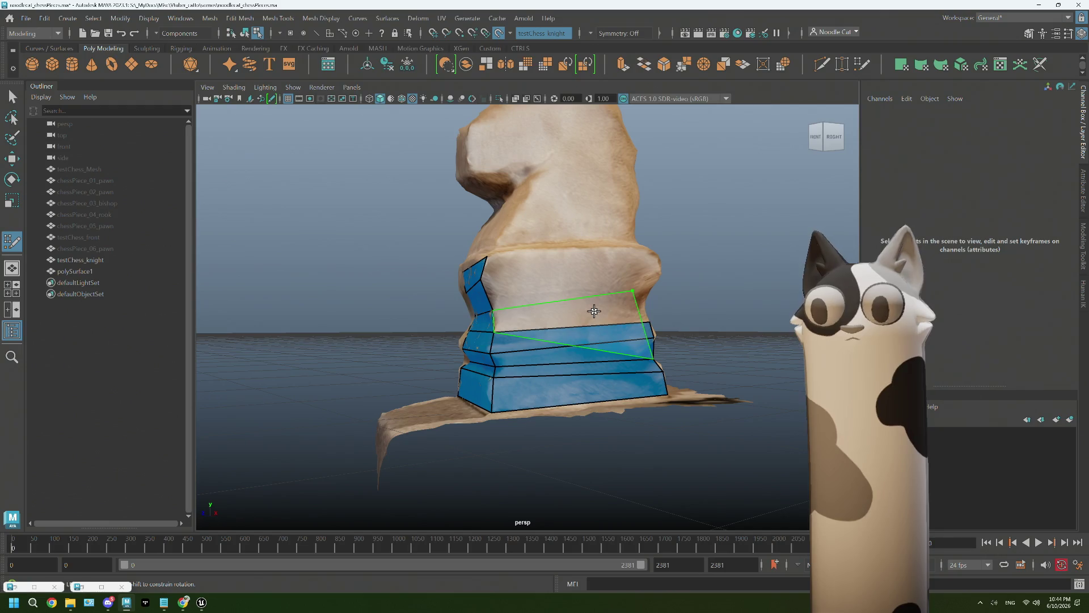
mouse_move(634, 307)
alt+mouse_down()
mouse_move(630, 292)
mouse_move(650, 302)
alt+mouse_up()
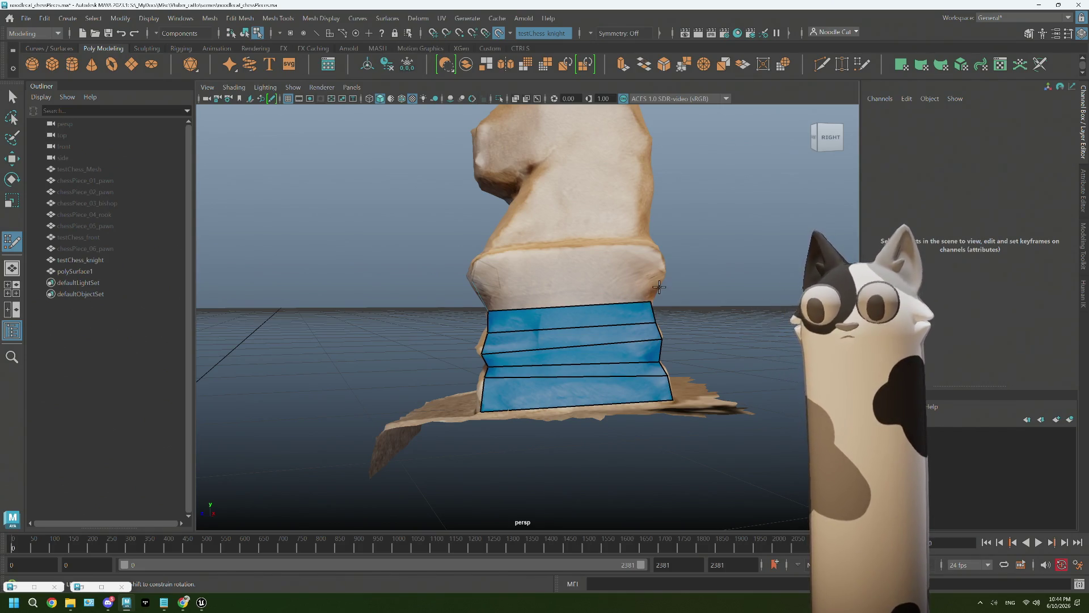
mouse_move(649, 294)
alt+mouse_down()
mouse_move(626, 287)
mouse_move(674, 273)
mouse_move(660, 255)
mouse_move(613, 277)
alt+mouse_up()
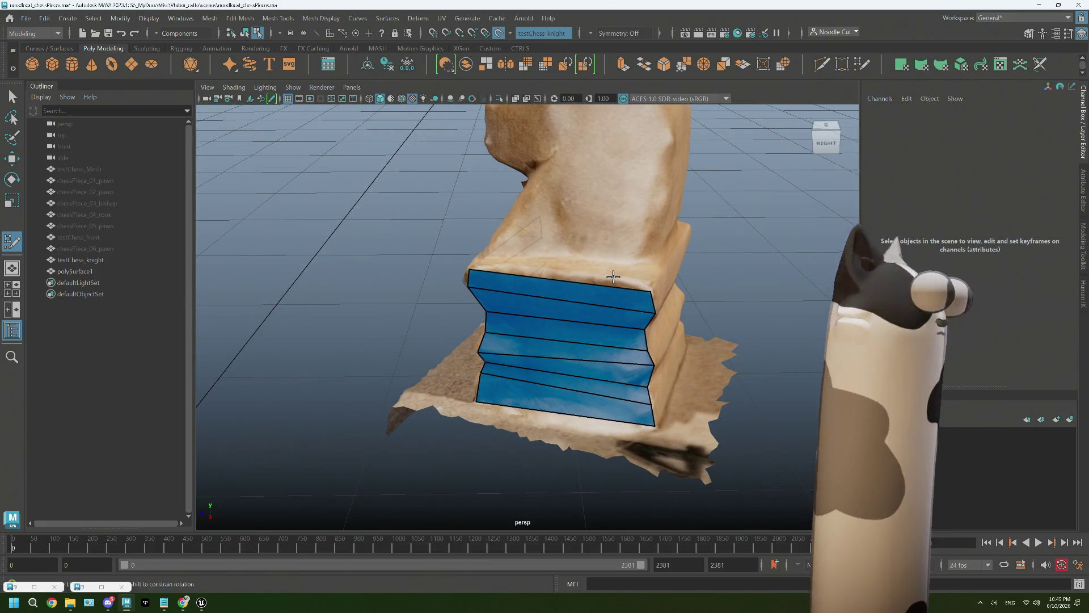
Tumble around the base to face the blue faces, then draw a quad along its bottom edge
mouse_move(613, 277)
alt+mouse_down()
mouse_move(655, 325)
mouse_move(609, 321)
alt+mouse_up()
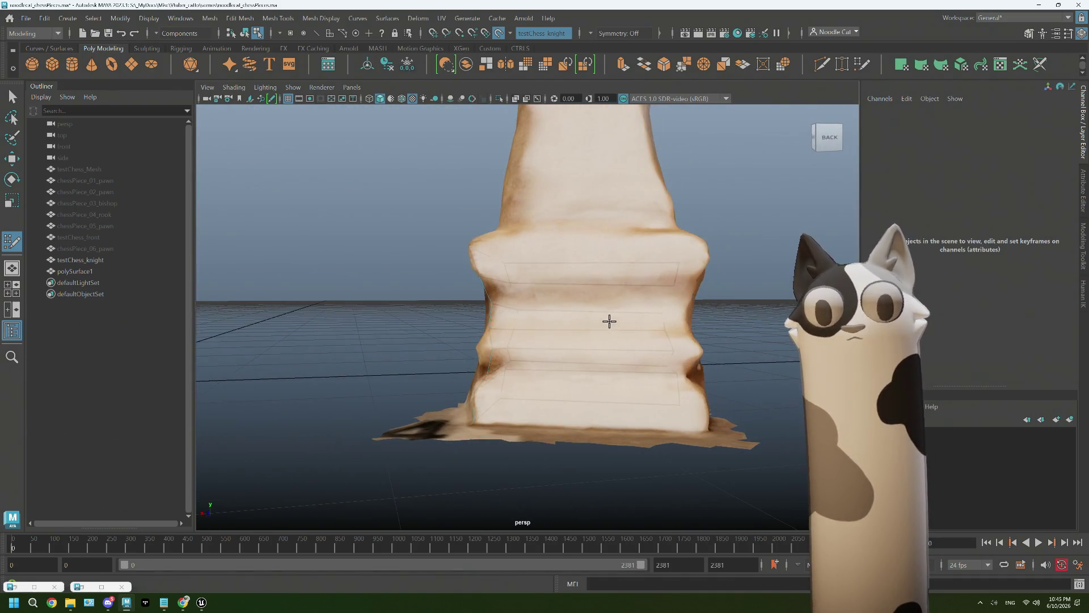
mouse_move(531, 346)
alt+mouse_down()
mouse_move(505, 358)
mouse_move(554, 352)
mouse_move(648, 396)
alt+mouse_up()
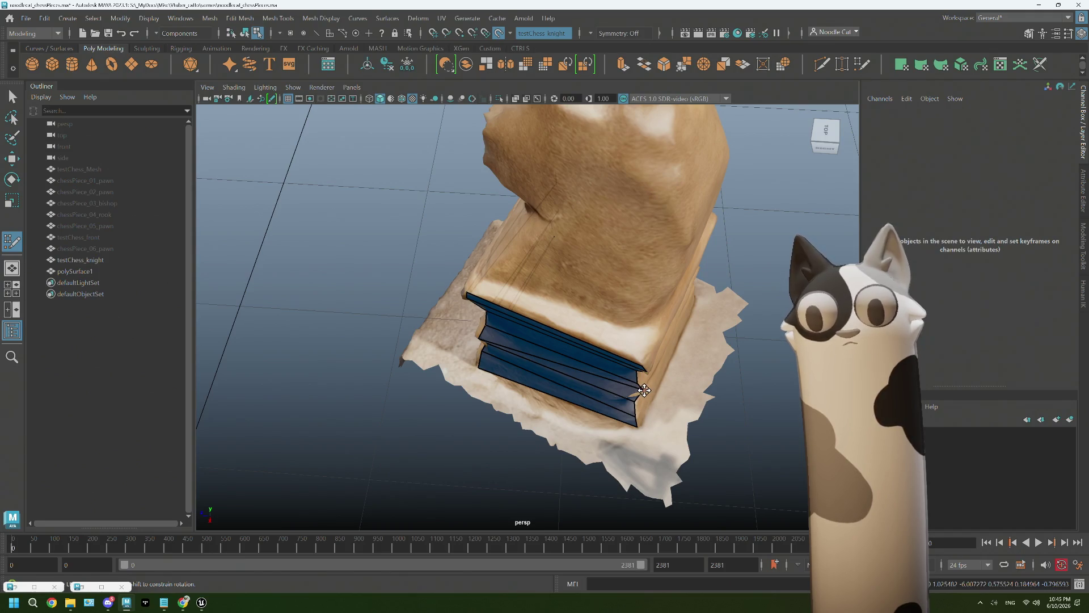
alt+drag(637, 395, 619, 373)
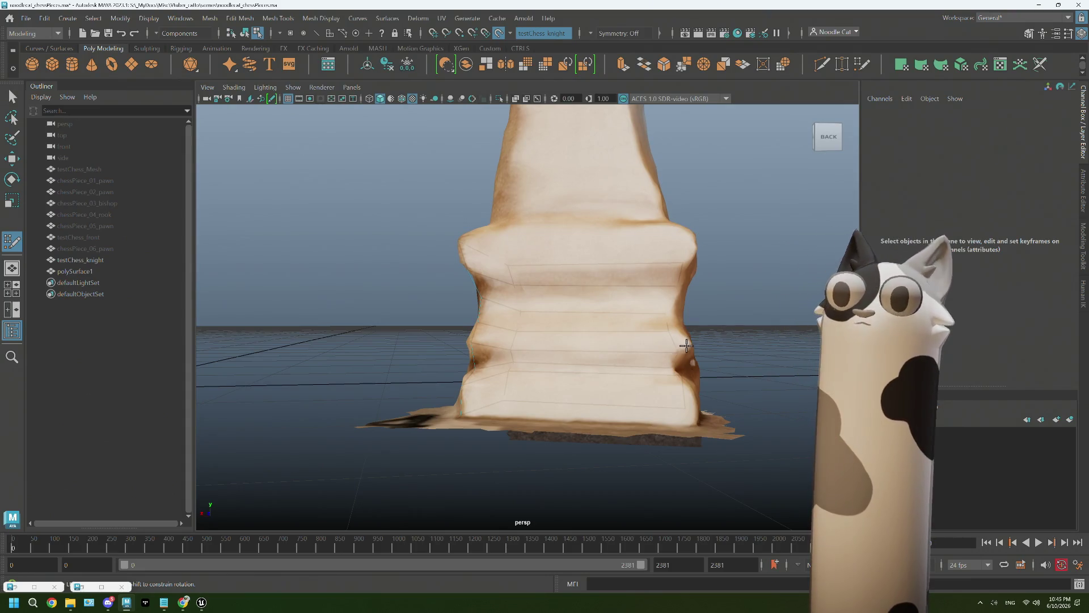
mouse_move(703, 416)
alt+mouse_down()
mouse_move(672, 417)
mouse_move(698, 418)
alt+mouse_up()
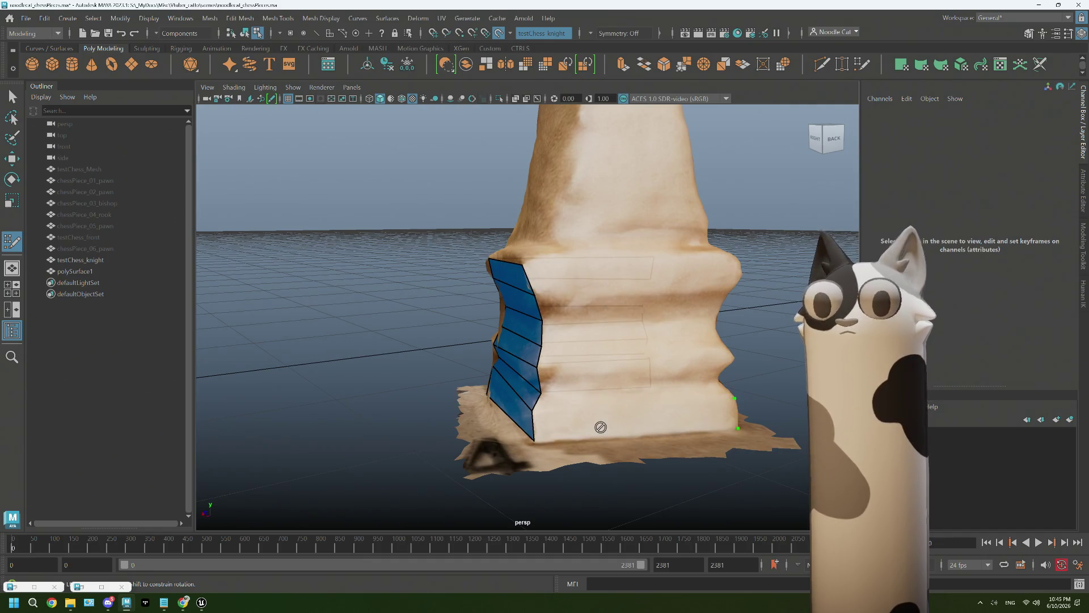
mouse_move(607, 418)
alt+mouse_down()
mouse_move(620, 433)
mouse_move(671, 406)
mouse_move(621, 397)
mouse_move(514, 440)
mouse_move(607, 437)
alt+mouse_up()
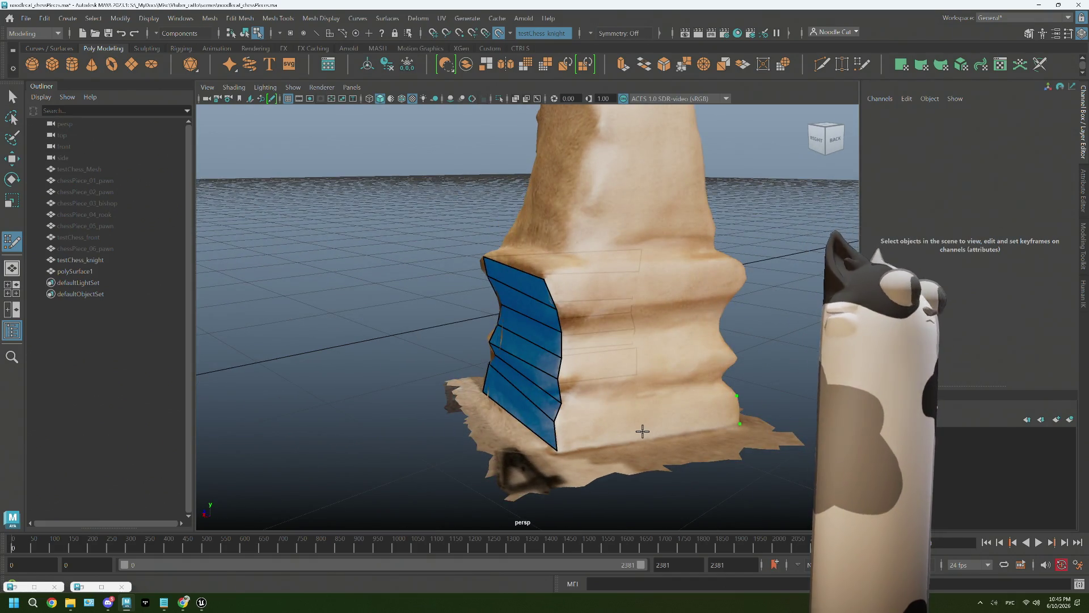
alt+drag(642, 432, 583, 389)
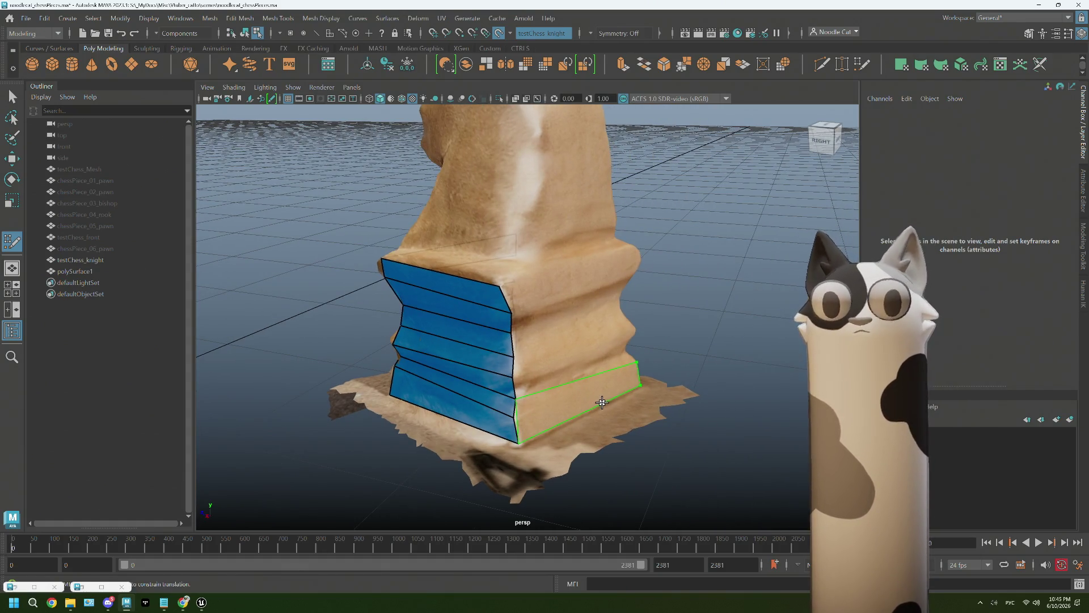
mouse_move(627, 398)
alt+mouse_down()
mouse_move(591, 394)
mouse_move(562, 408)
alt+mouse_up()
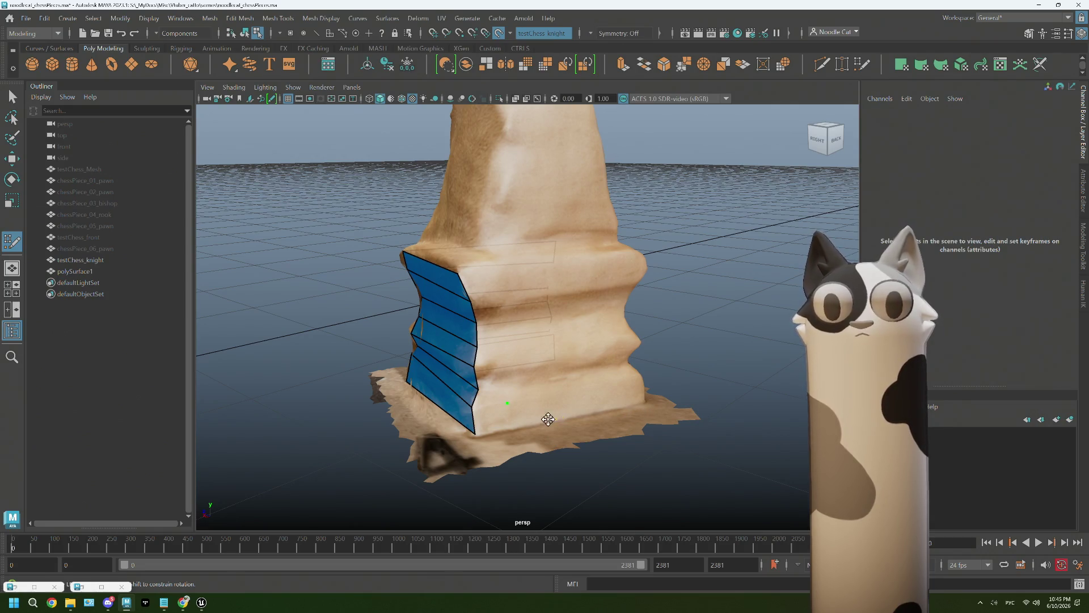
mouse_move(500, 422)
mouse_down()
mouse_move(639, 383)
mouse_move(618, 418)
mouse_move(645, 406)
mouse_up()
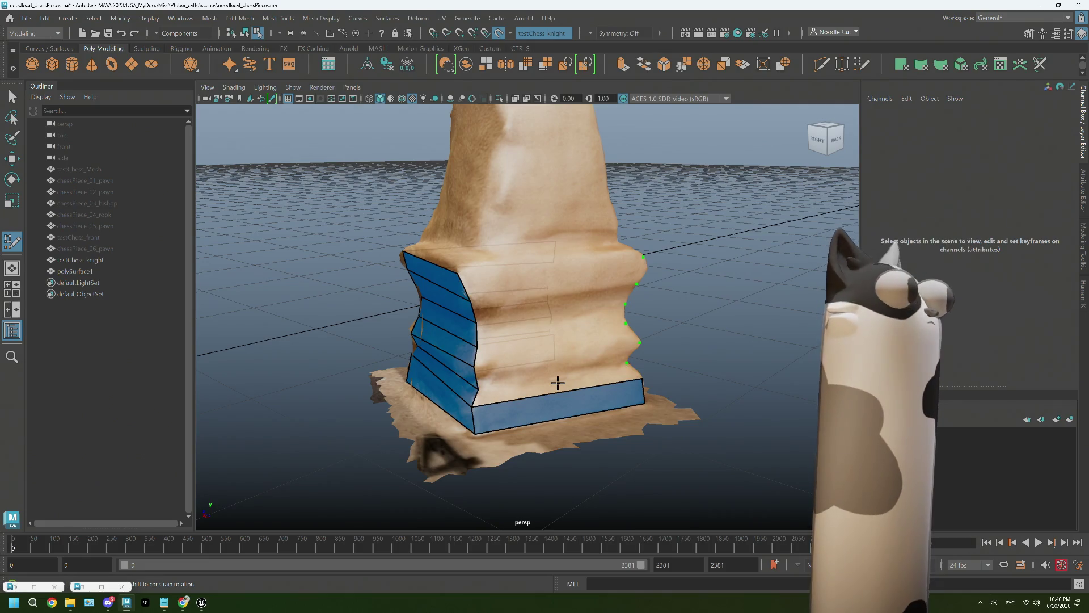
Extend quad face rows upward over the base to near its top
mouse_move(560, 383)
alt+mouse_down()
mouse_move(562, 369)
mouse_move(579, 372)
alt+mouse_up()
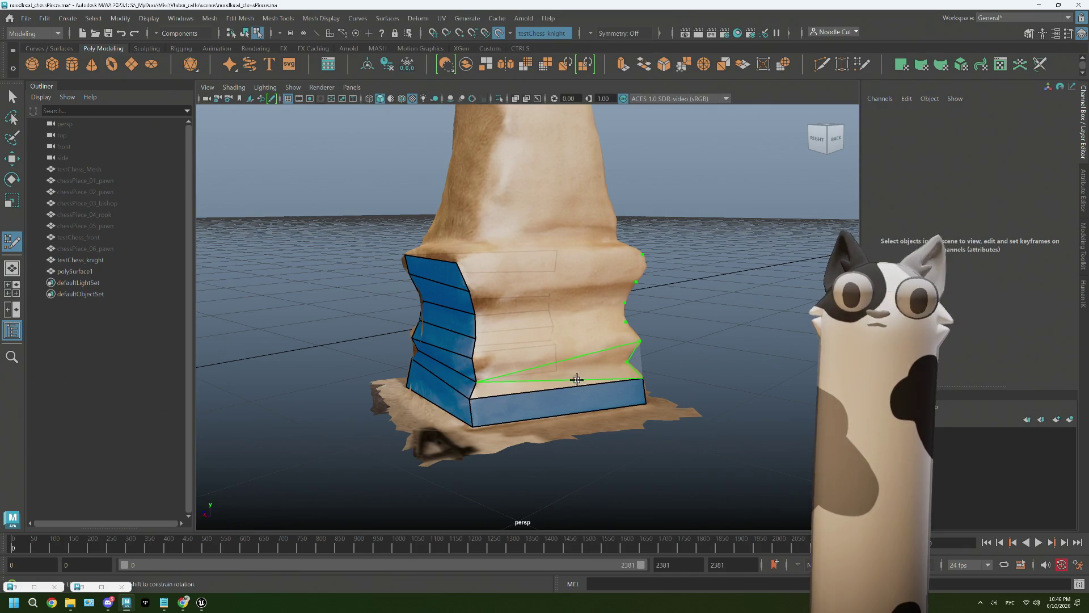
click(550, 380)
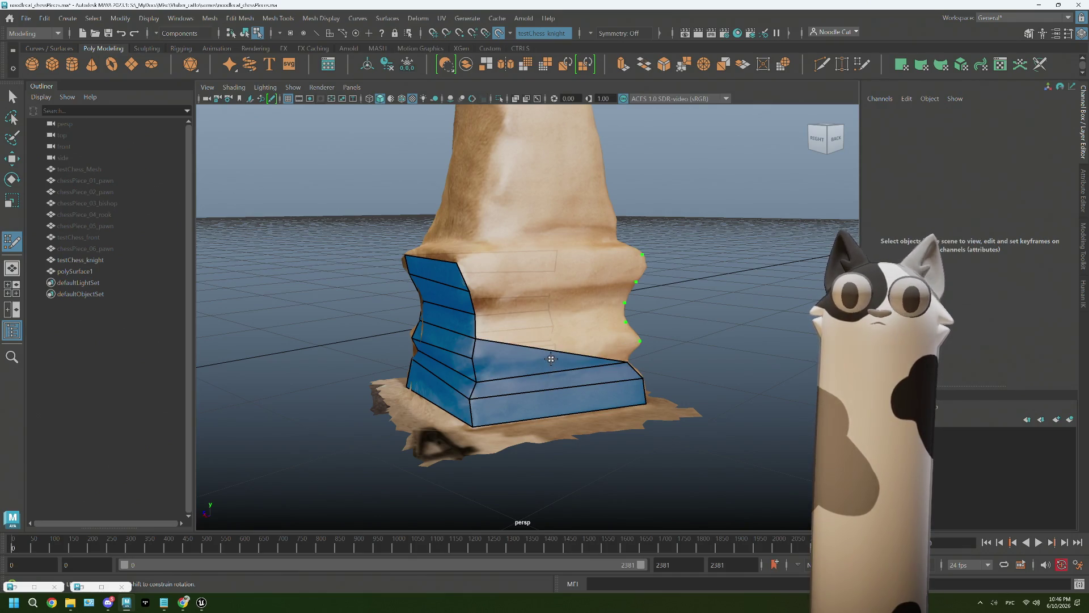
click(552, 349)
click(556, 316)
click(551, 282)
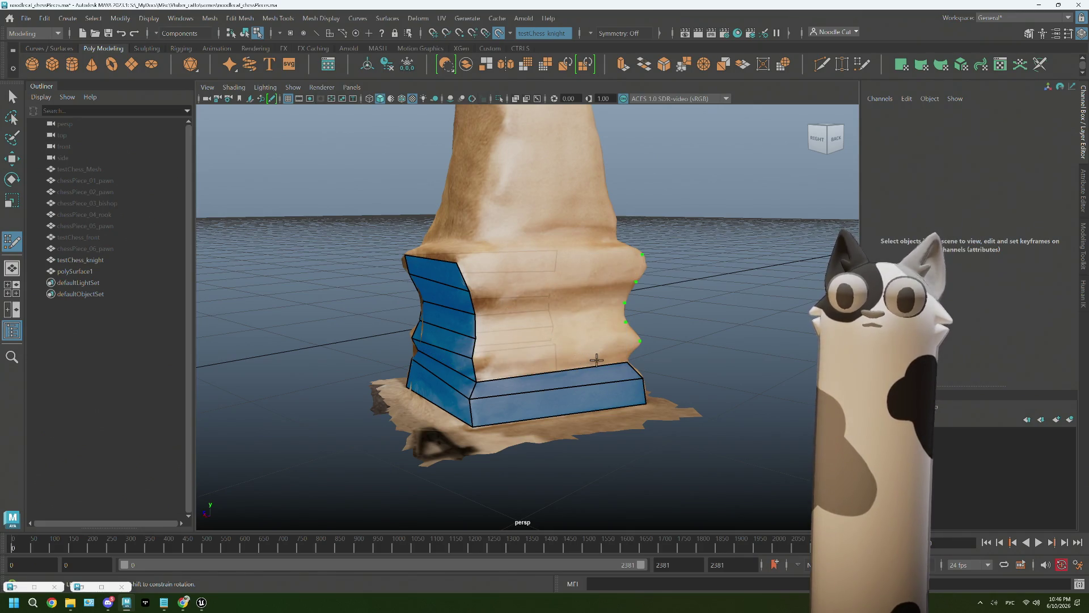
alt+drag(610, 354, 619, 344)
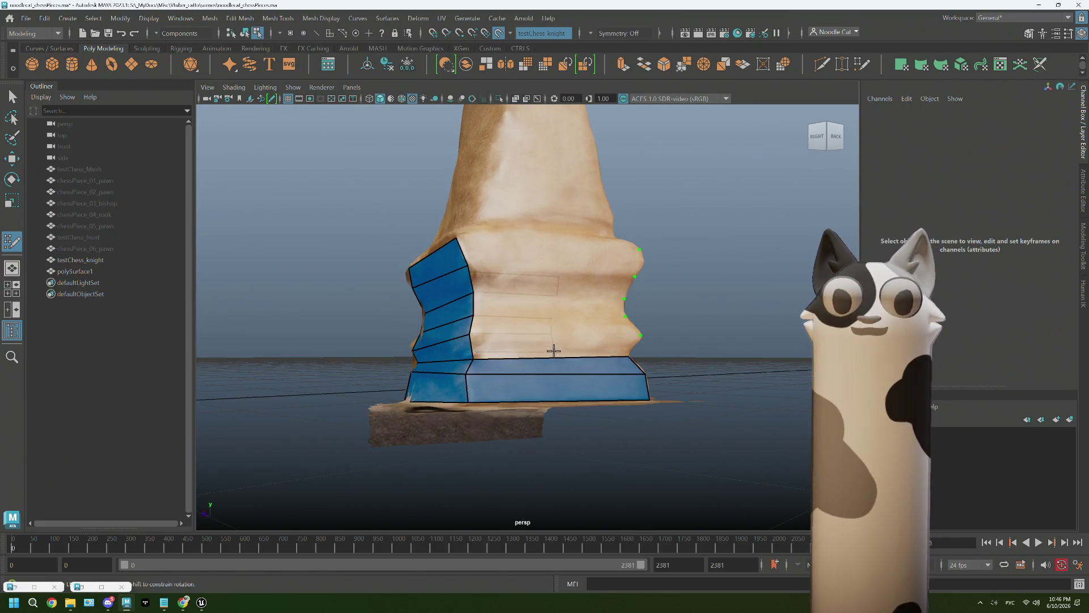
scroll(597, 346, up, 2)
scroll(539, 361, up, 2)
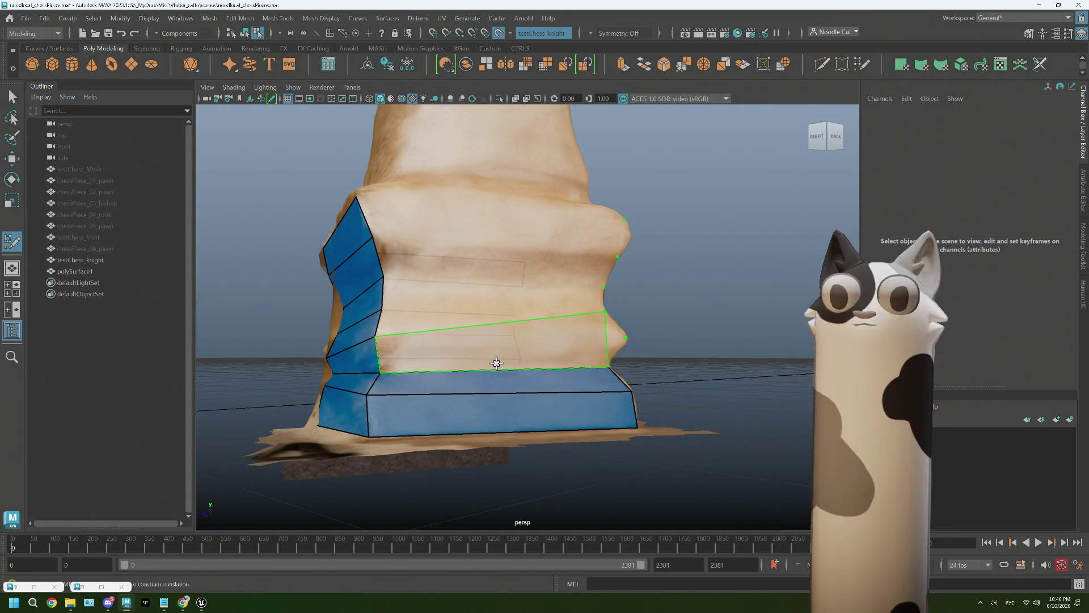
Fill quad faces up the base's side and remove two unwanted middle-band faces
alt+drag(530, 360, 539, 347)
shift+click(539, 346)
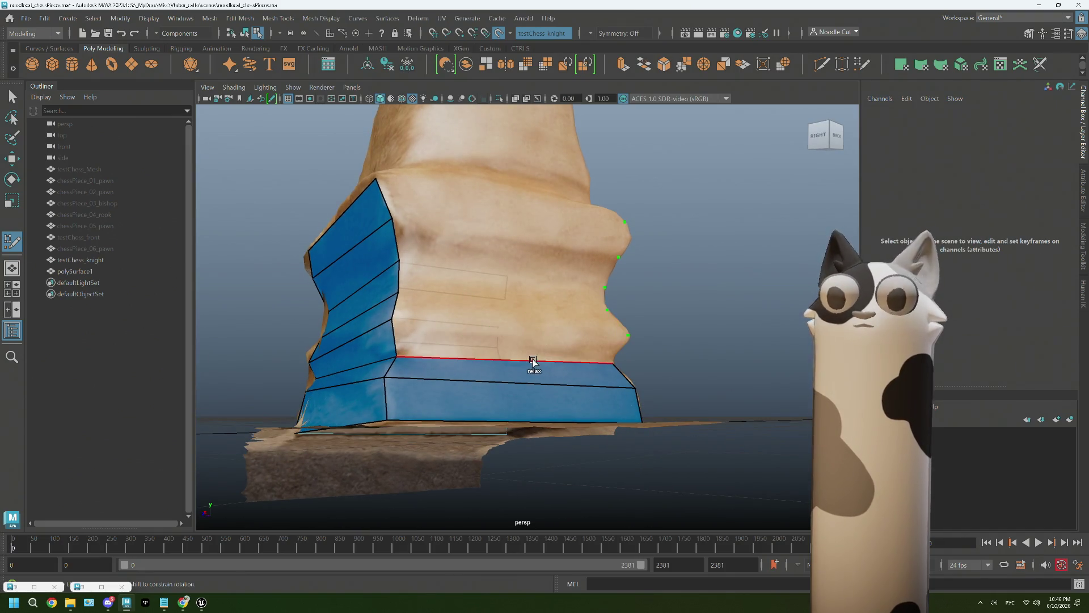
shift+click(511, 291)
shift+click(496, 222)
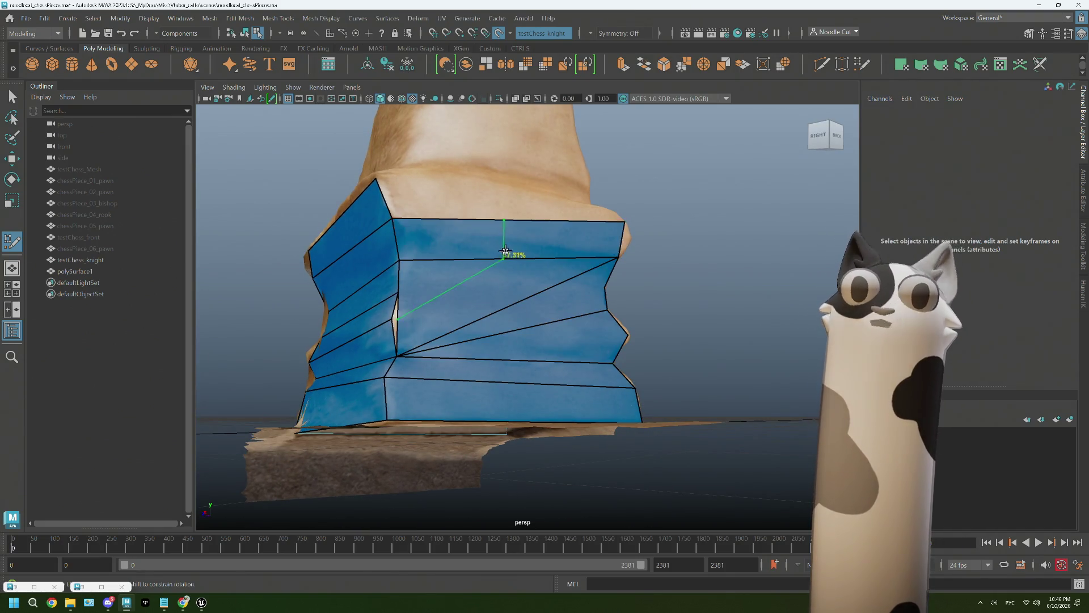
ctrl+shift+click(498, 244)
ctrl+shift+click(503, 265)
Extend a face up from the bottom strip and fill the middle and top rows to the ledge
mouse_move(509, 353)
alt+mouse_down()
mouse_move(567, 339)
mouse_move(552, 341)
alt+mouse_up()
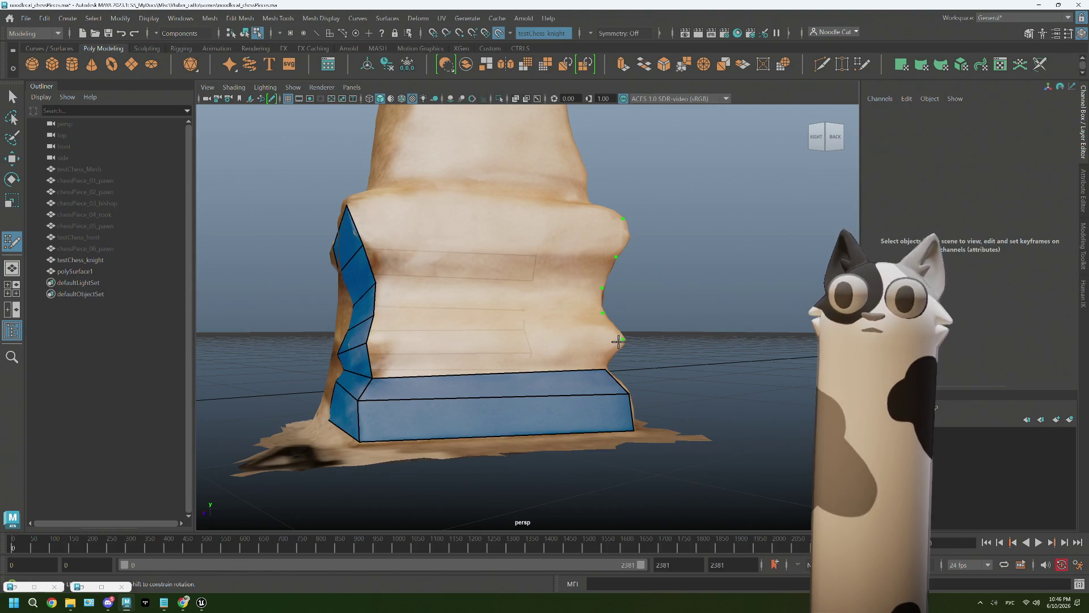
mouse_move(469, 364)
mouse_down()
mouse_move(519, 345)
mouse_move(620, 338)
mouse_up()
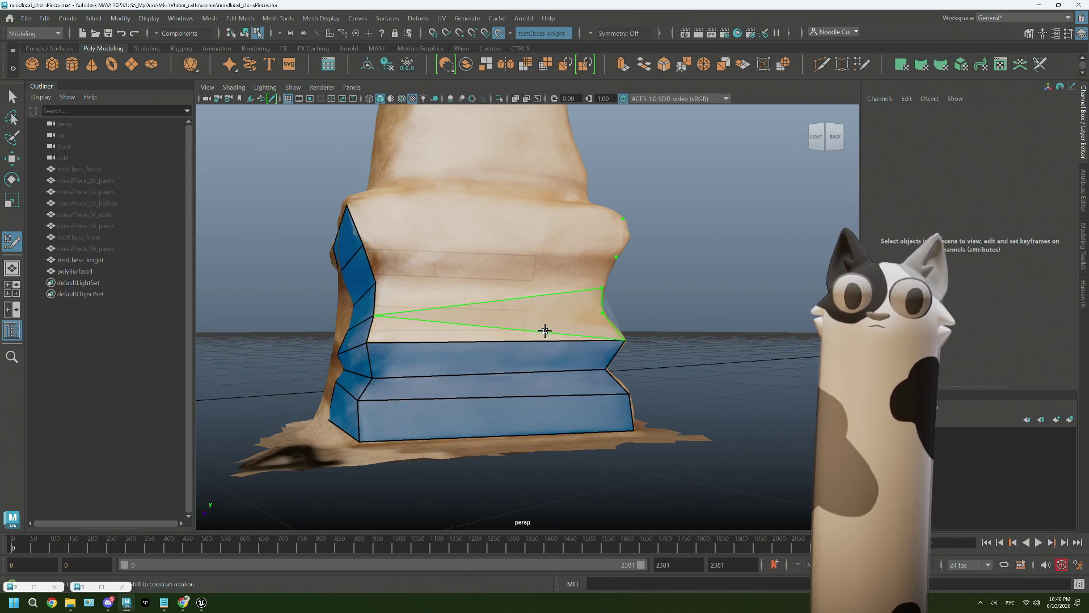
shift+click(488, 334)
shift+click(490, 302)
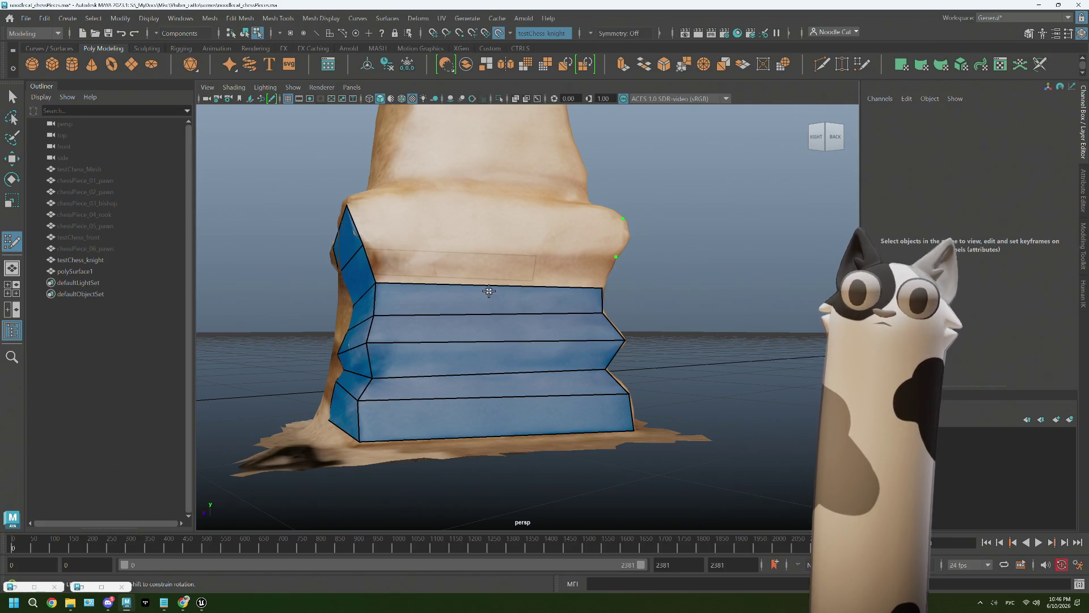
shift+click(488, 283)
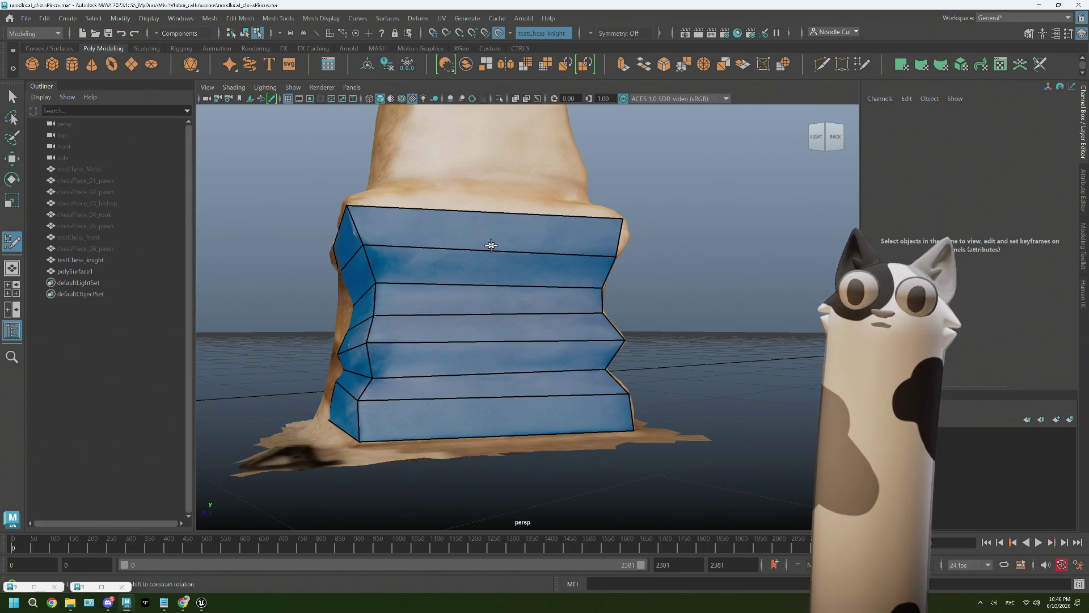
alt+drag(472, 281, 500, 284)
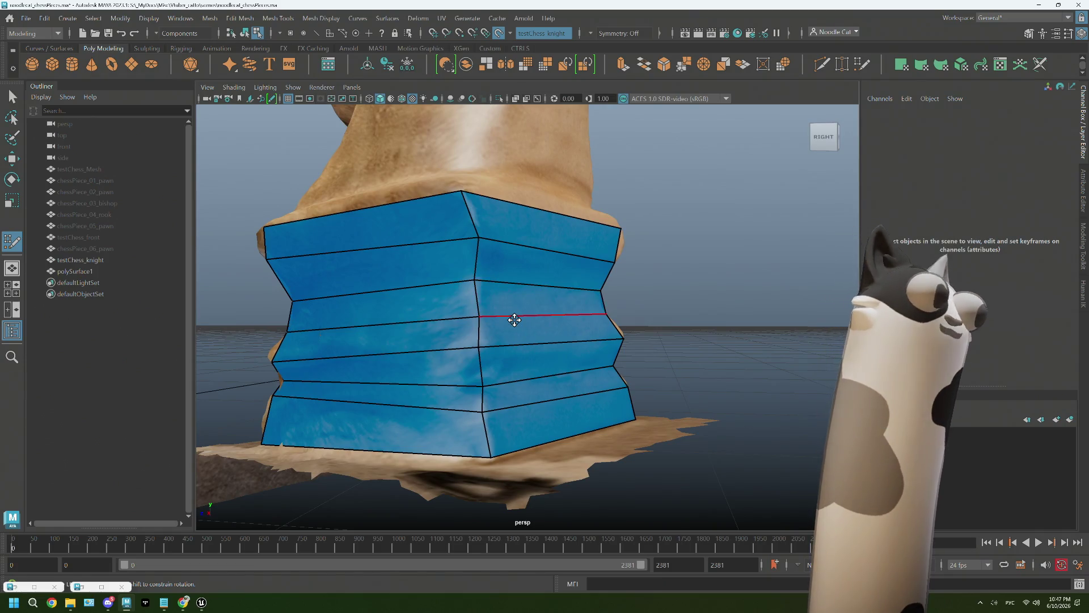
mouse_move(584, 379)
alt+mouse_down()
mouse_move(619, 409)
mouse_move(536, 411)
alt+mouse_up()
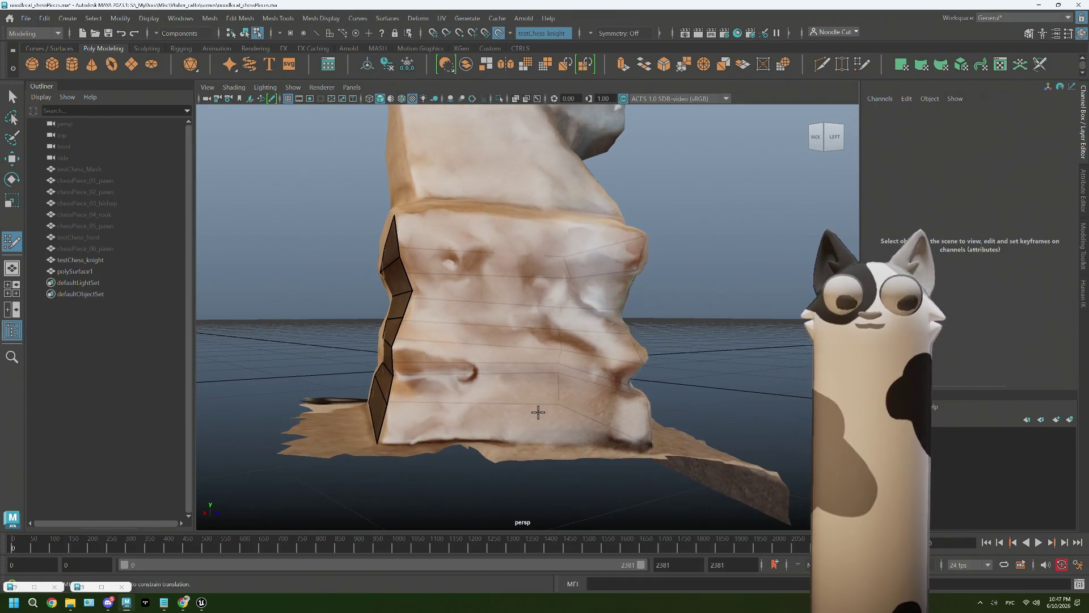
Select and frame testChess_Mesh, switch to object selection and deselect it
click(101, 168)
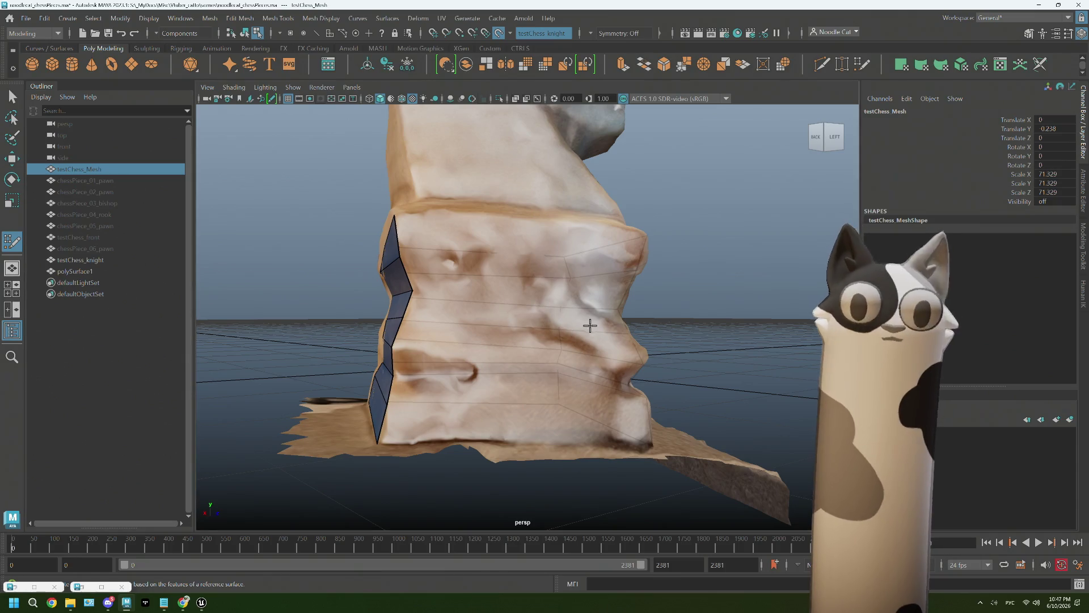
click(97, 157)
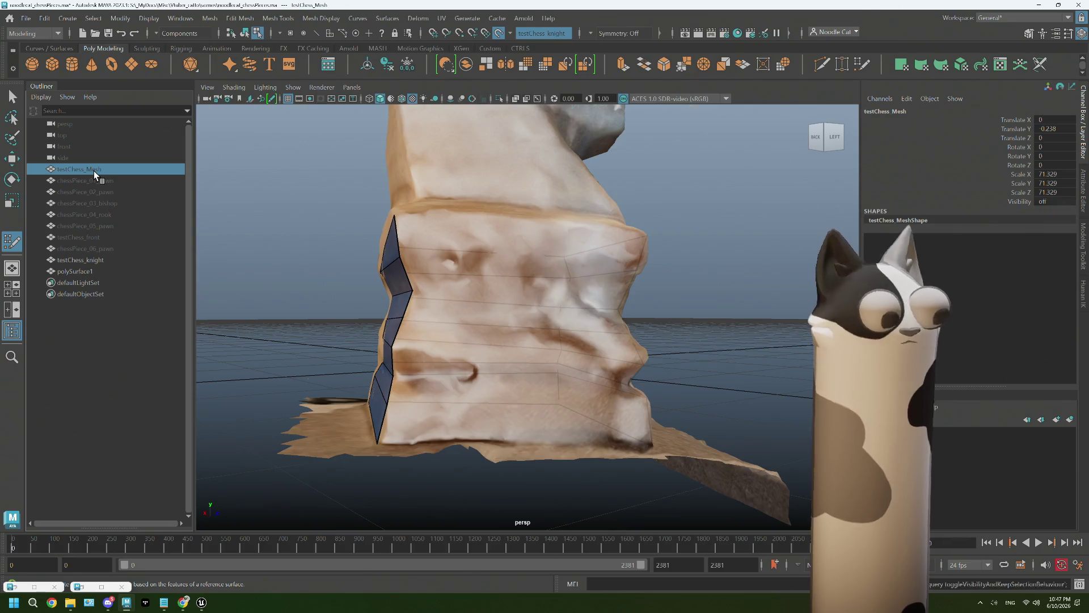
key(f)
right_drag(691, 195, 744, 174)
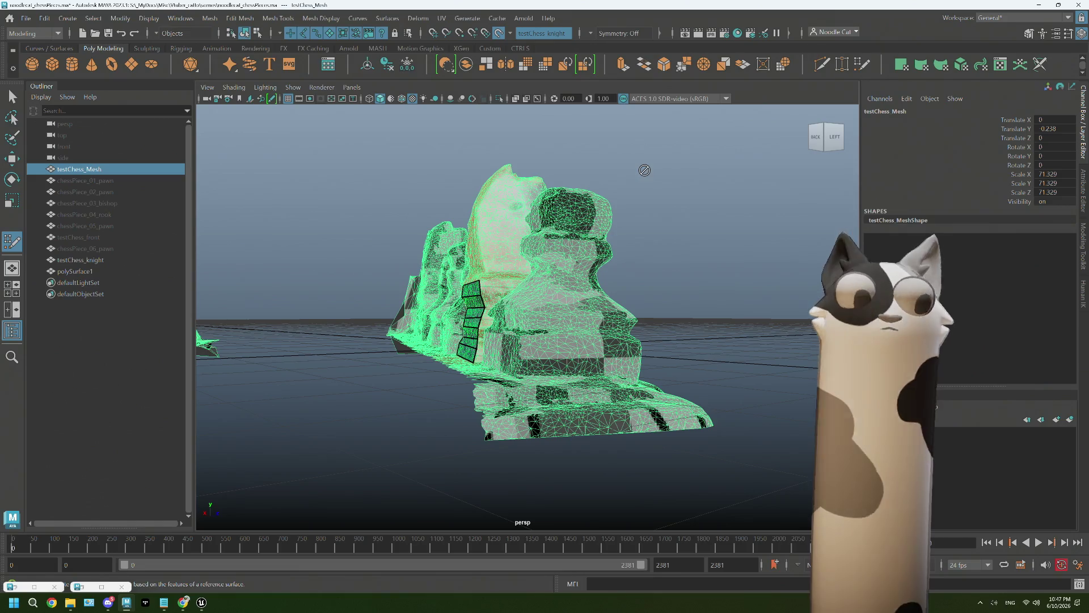
key(q)
click(649, 204)
Look over the whole chess set, then select the full scan mesh and hide it
mouse_move(710, 313)
alt+mouse_down()
mouse_move(670, 389)
mouse_move(602, 132)
alt+mouse_up()
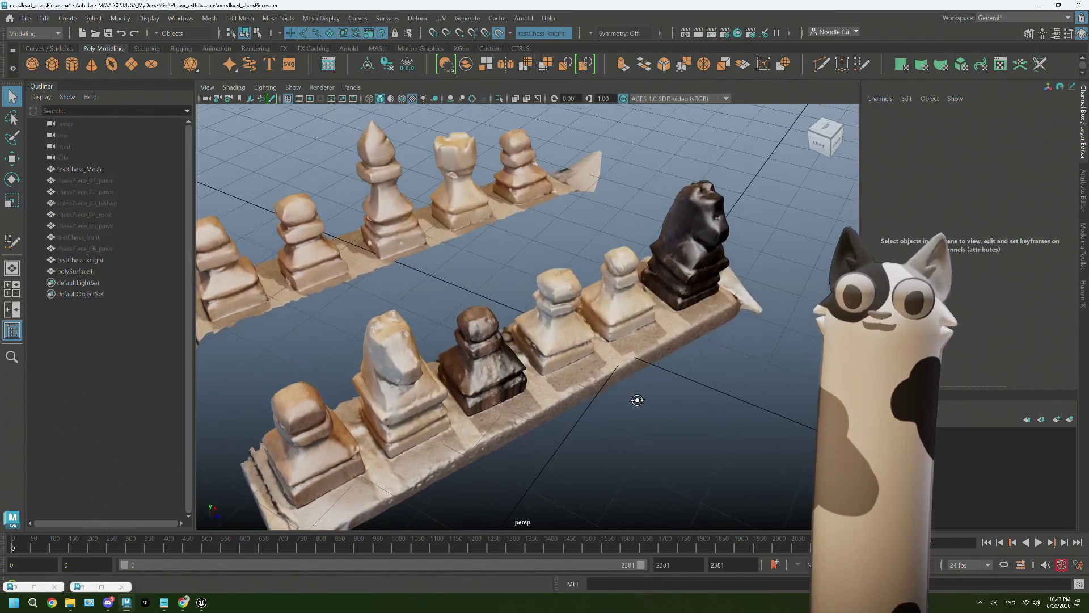
mouse_move(601, 133)
alt+mouse_down()
mouse_move(638, 383)
mouse_move(713, 389)
mouse_move(457, 253)
alt+mouse_up()
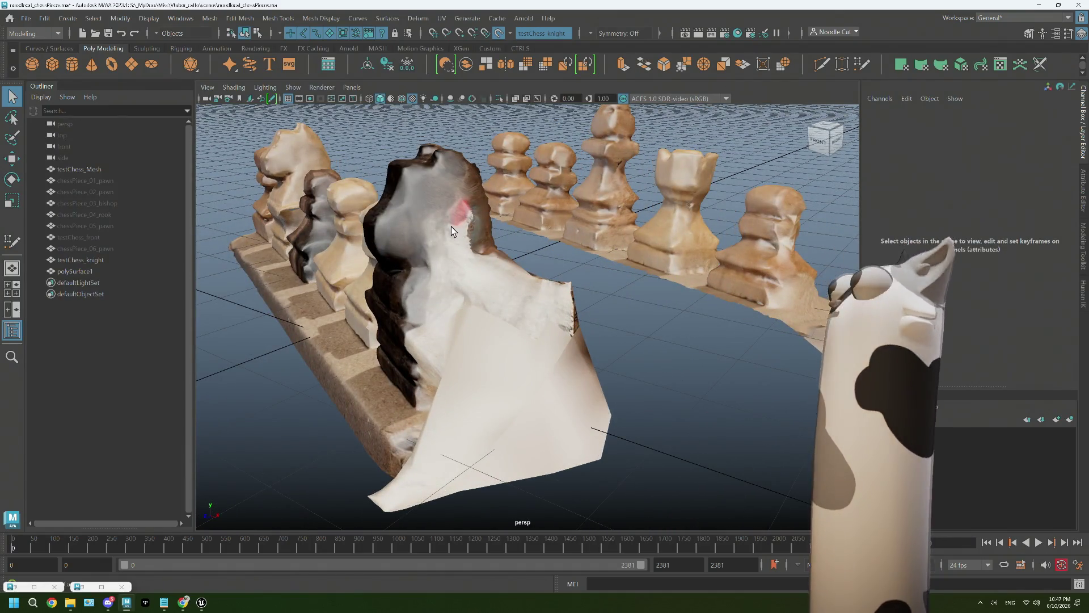
alt+drag(482, 312, 510, 204)
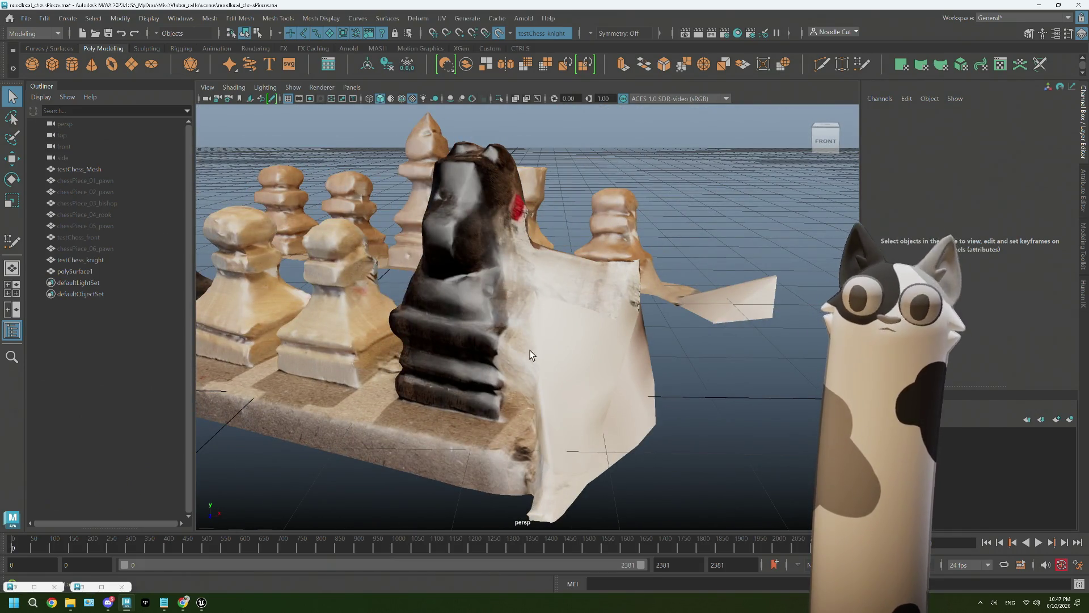
mouse_move(468, 178)
alt+mouse_down()
mouse_move(530, 343)
mouse_move(570, 124)
alt+mouse_up()
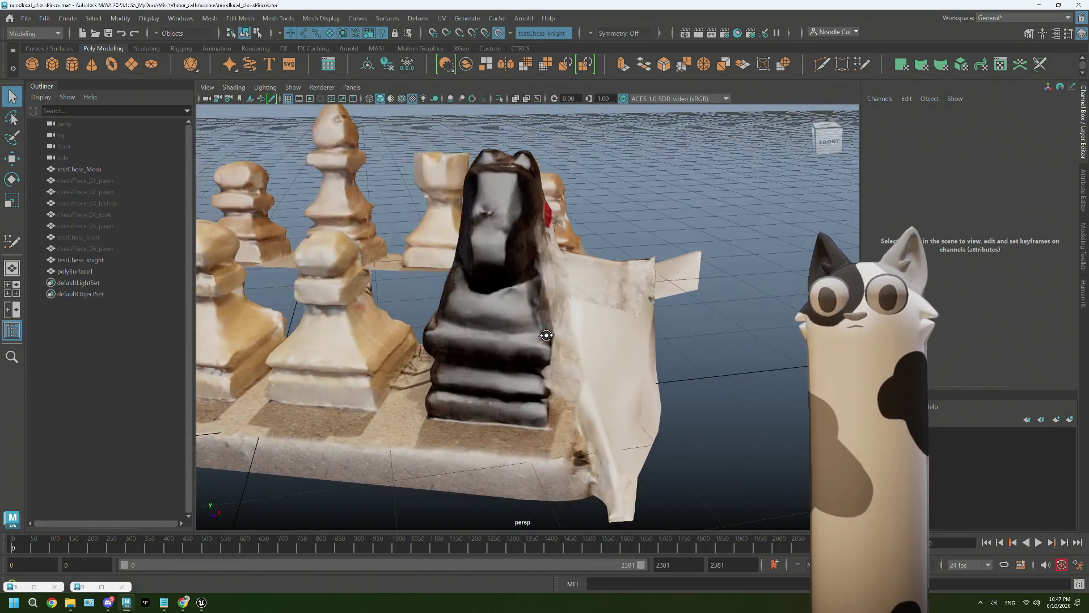
mouse_move(587, 272)
alt+mouse_down()
mouse_move(579, 279)
mouse_move(539, 237)
mouse_move(455, 294)
mouse_move(514, 278)
mouse_move(419, 250)
mouse_move(474, 289)
mouse_move(152, 302)
alt+mouse_up()
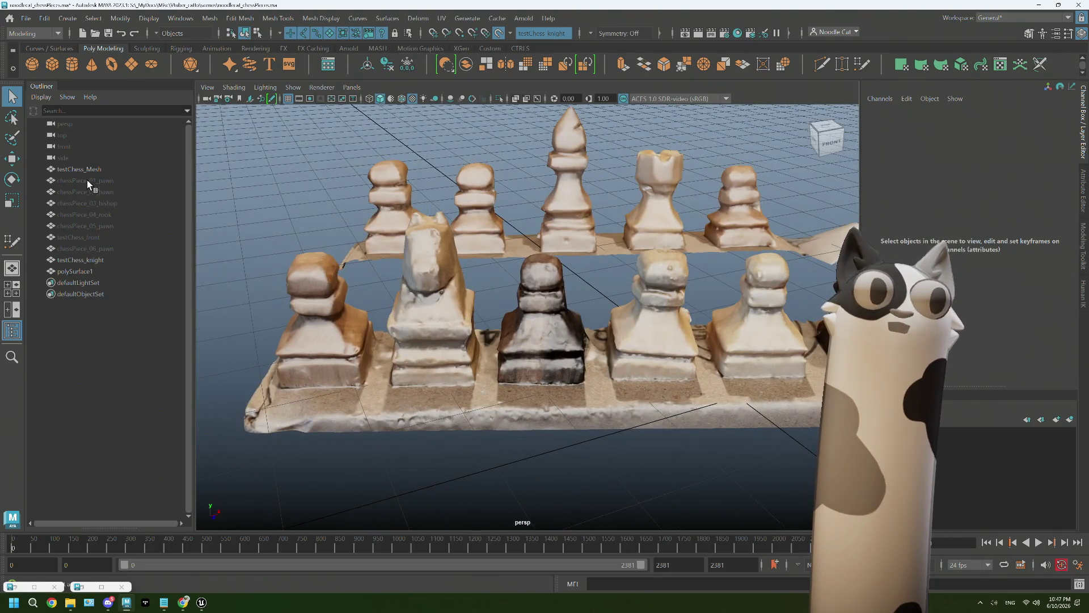
click(90, 169)
key(h)
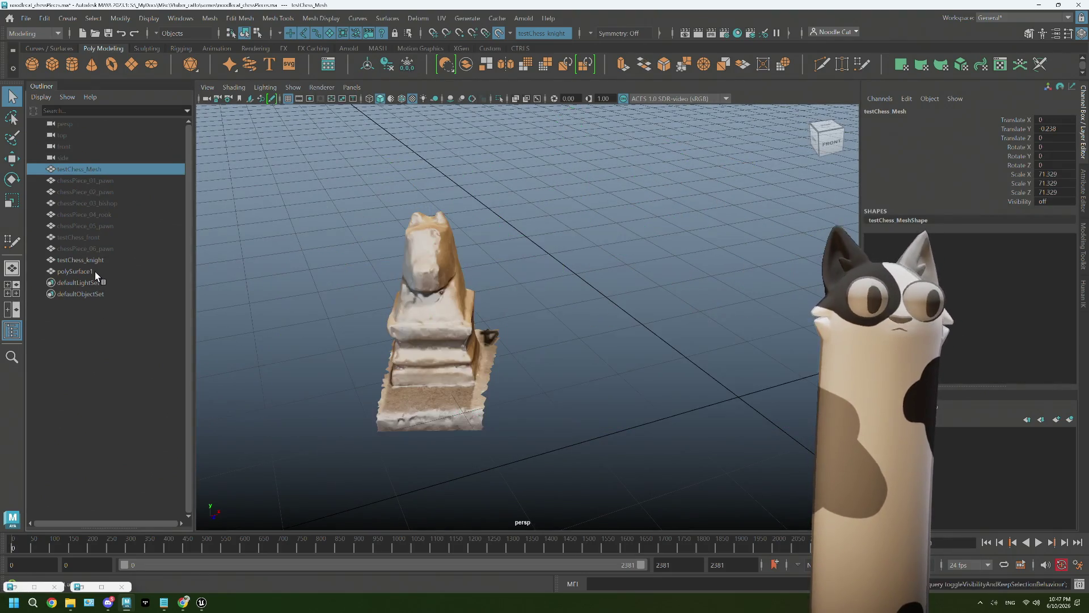
Select polySurface1, activate Quad Draw and orbit to the knight's front
click(94, 271)
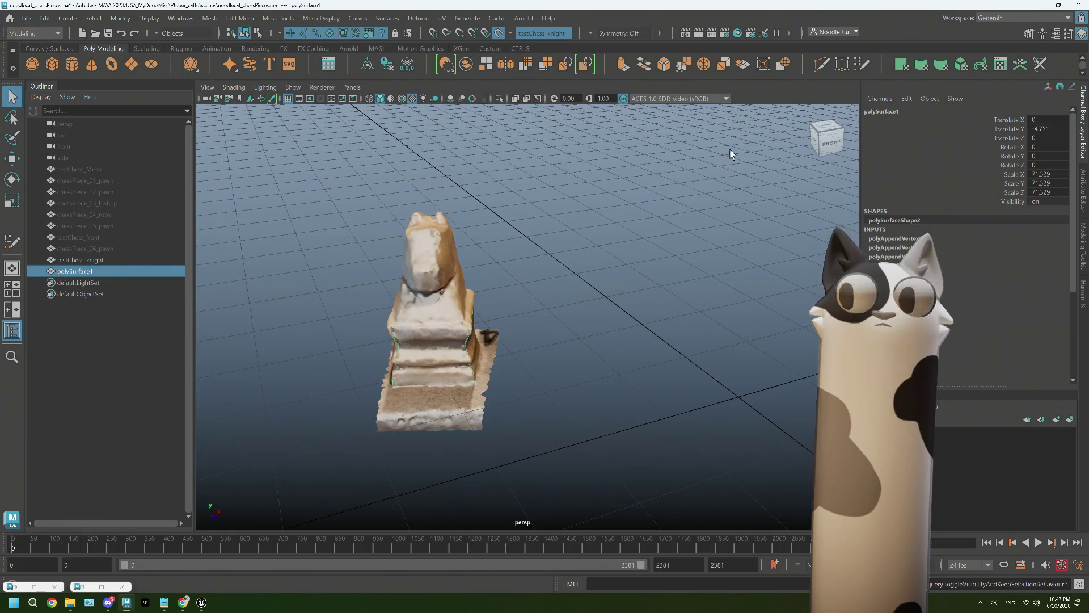
click(862, 64)
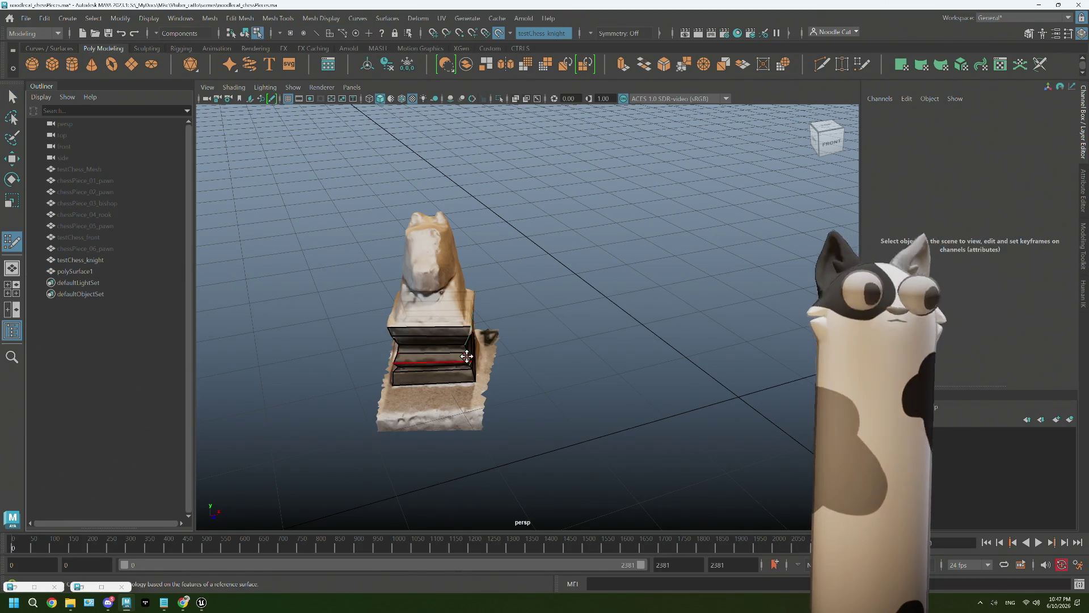
scroll(466, 356, up, 2)
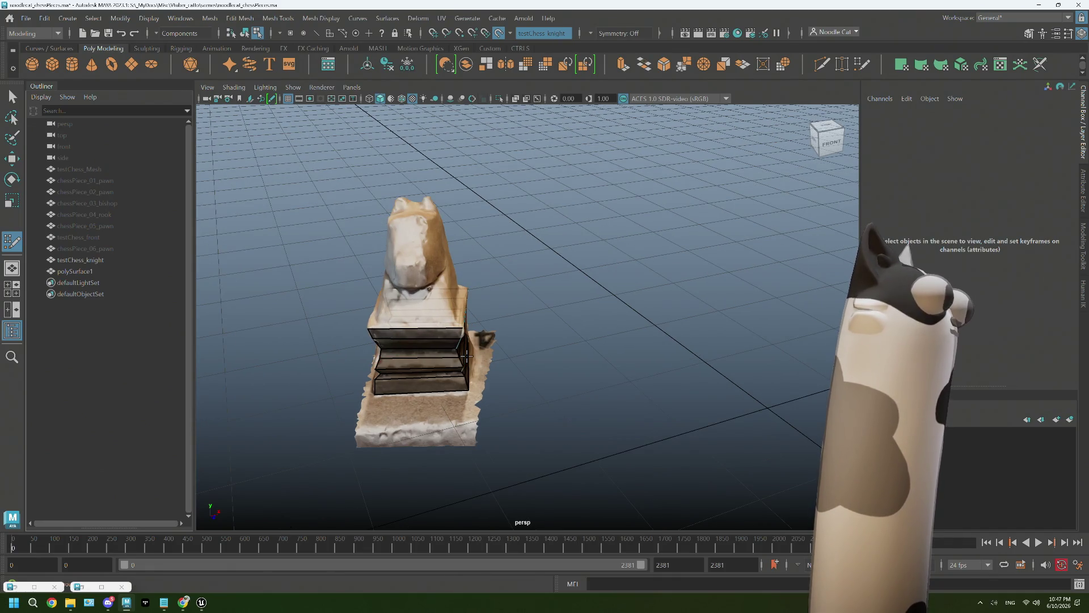
mouse_move(489, 358)
alt+mouse_down()
mouse_move(568, 336)
mouse_move(632, 356)
mouse_move(635, 381)
alt+mouse_up()
scroll(632, 357, up, 2)
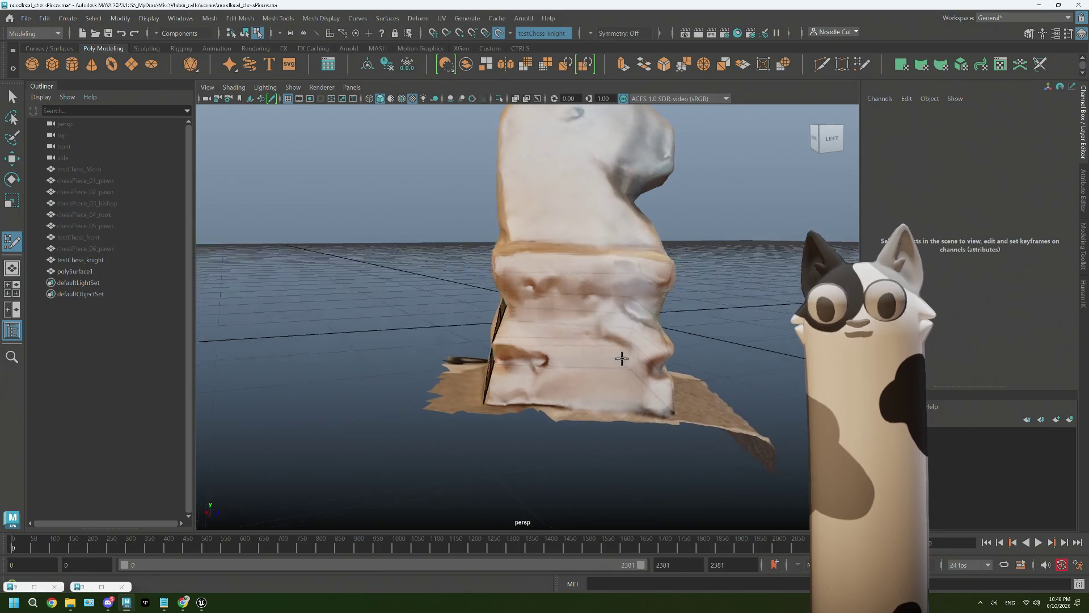
alt+drag(552, 396, 517, 382)
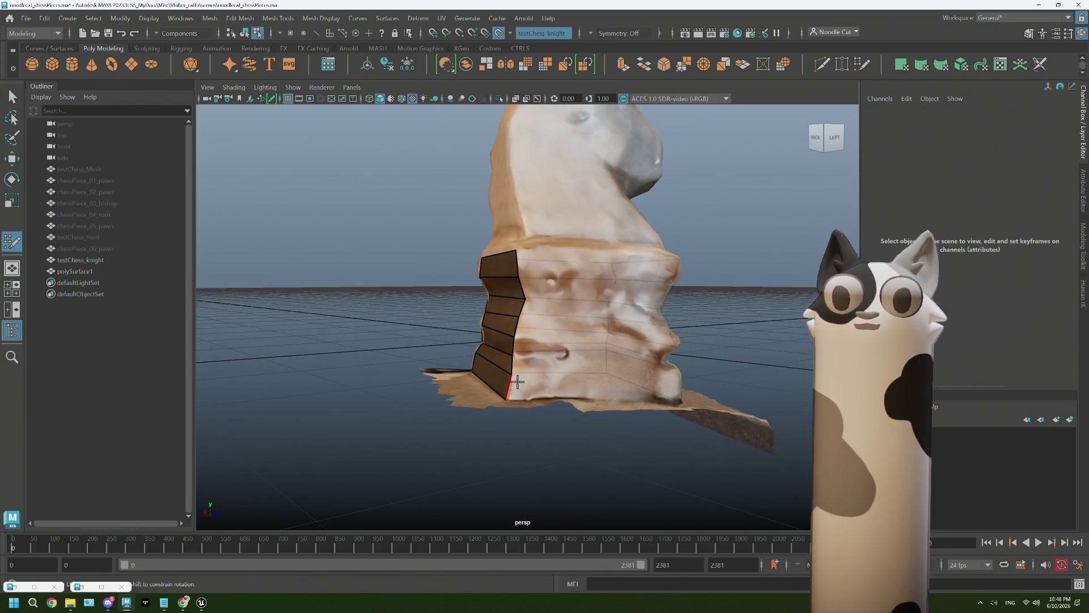
mouse_move(609, 386)
alt+mouse_down()
mouse_move(597, 379)
mouse_move(600, 387)
alt+mouse_up()
Orbit around the base to a near-horizontal front view beside the existing faces
alt+middle_drag(607, 382, 408, 361)
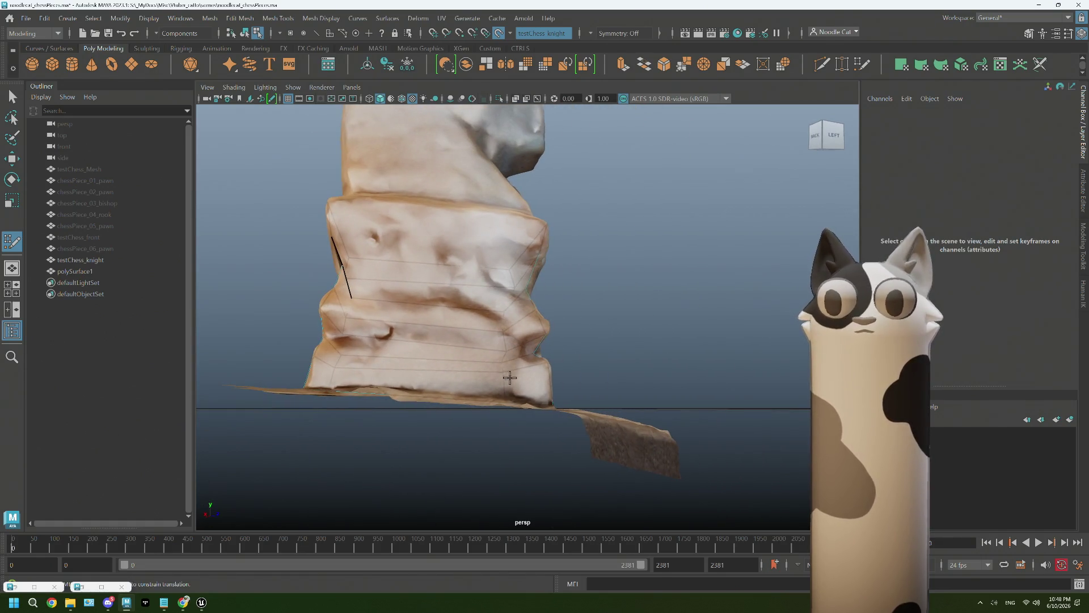
mouse_move(528, 375)
alt+mouse_down()
mouse_move(450, 377)
mouse_move(455, 418)
mouse_move(472, 407)
alt+mouse_up()
scroll(453, 420, up, 2)
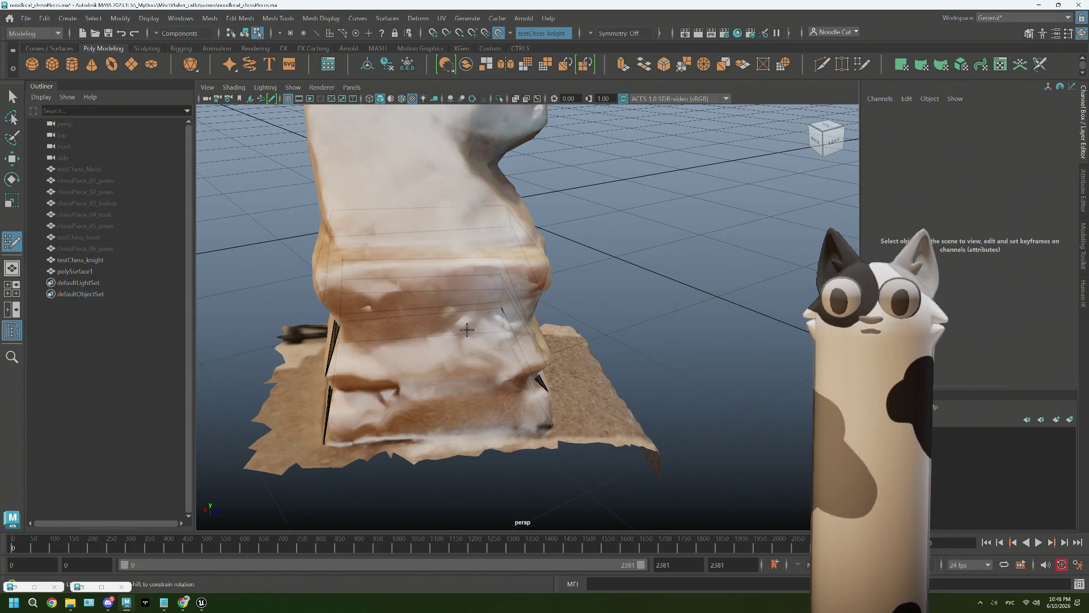
alt+drag(467, 325, 472, 307)
mouse_move(460, 254)
alt+mouse_down()
mouse_move(484, 262)
mouse_move(468, 259)
mouse_move(474, 288)
alt+mouse_up()
alt+drag(406, 341, 465, 279)
scroll(471, 353, up, 3)
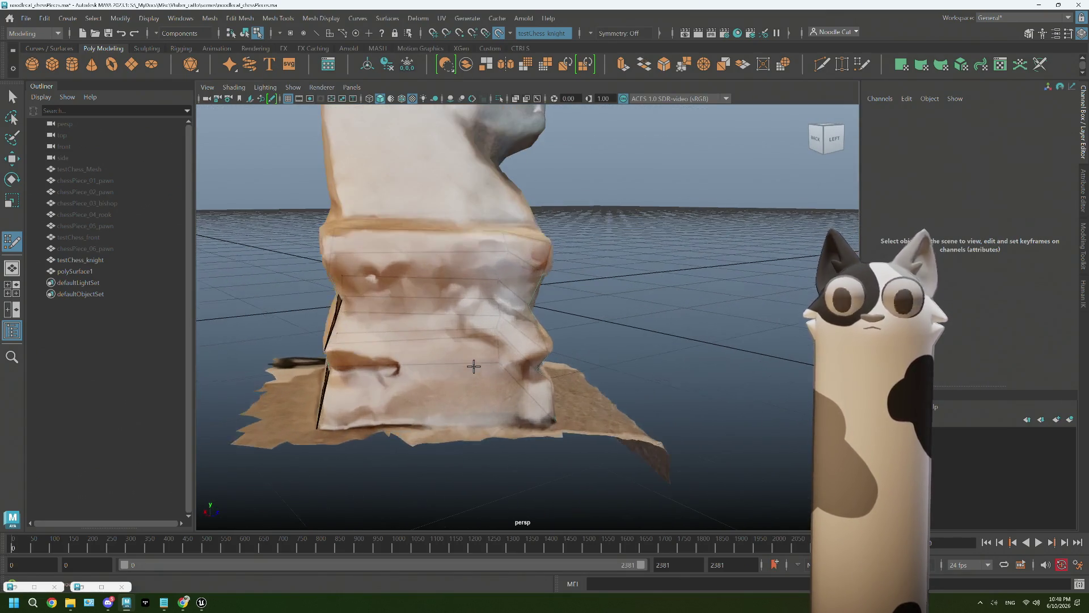
scroll(474, 364, up, 2)
scroll(429, 377, up, 1)
scroll(466, 324, up, 2)
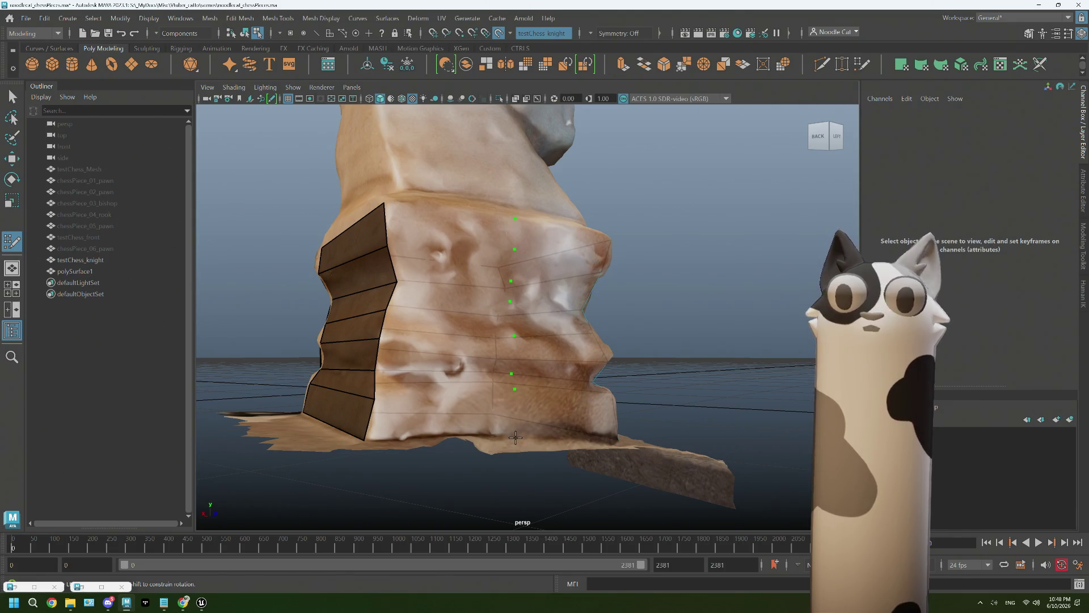
Fill the lower quads between the strip and new points, undoing one misplaced face
shift+click(440, 416)
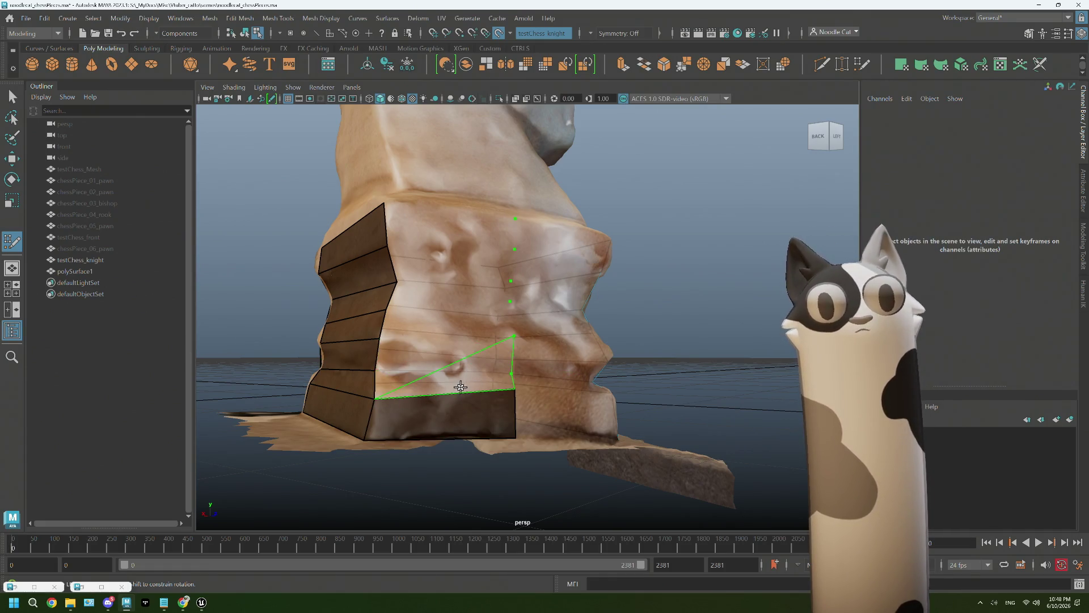
alt+drag(404, 385, 464, 424)
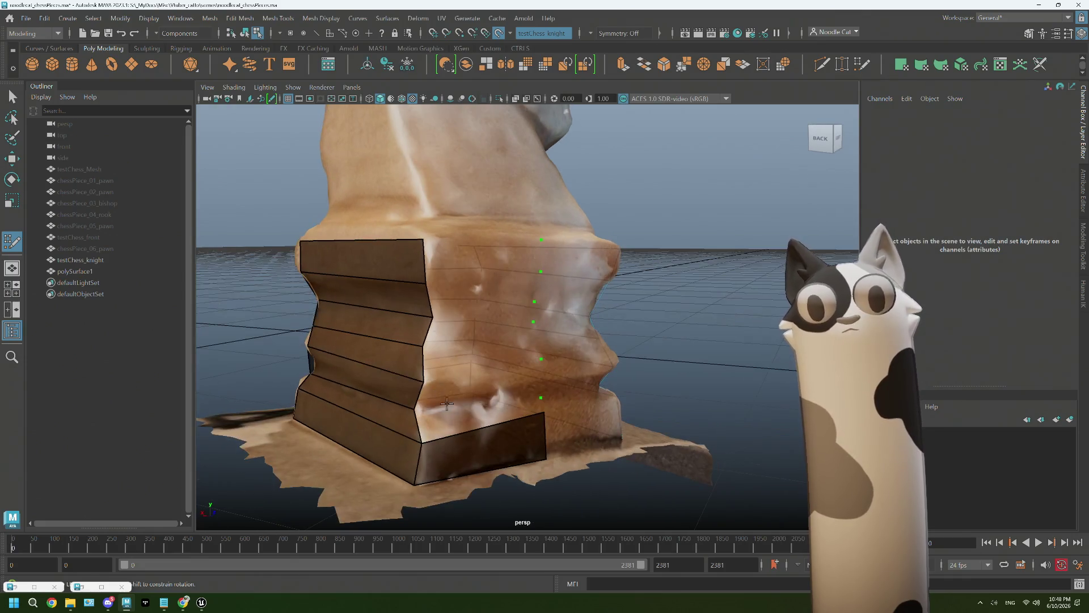
shift+click(476, 422)
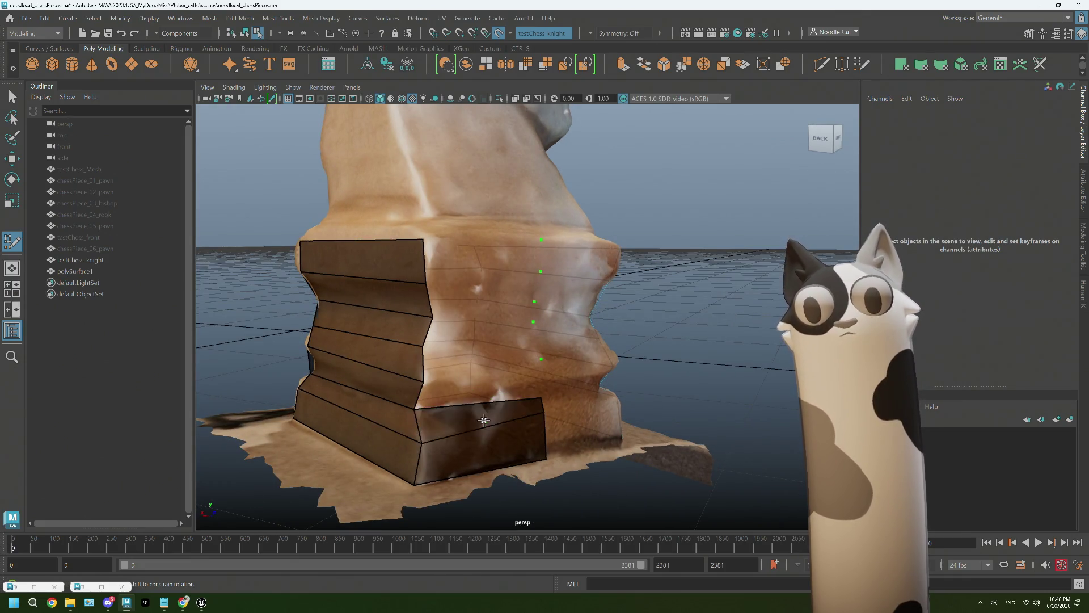
shift+click(494, 393)
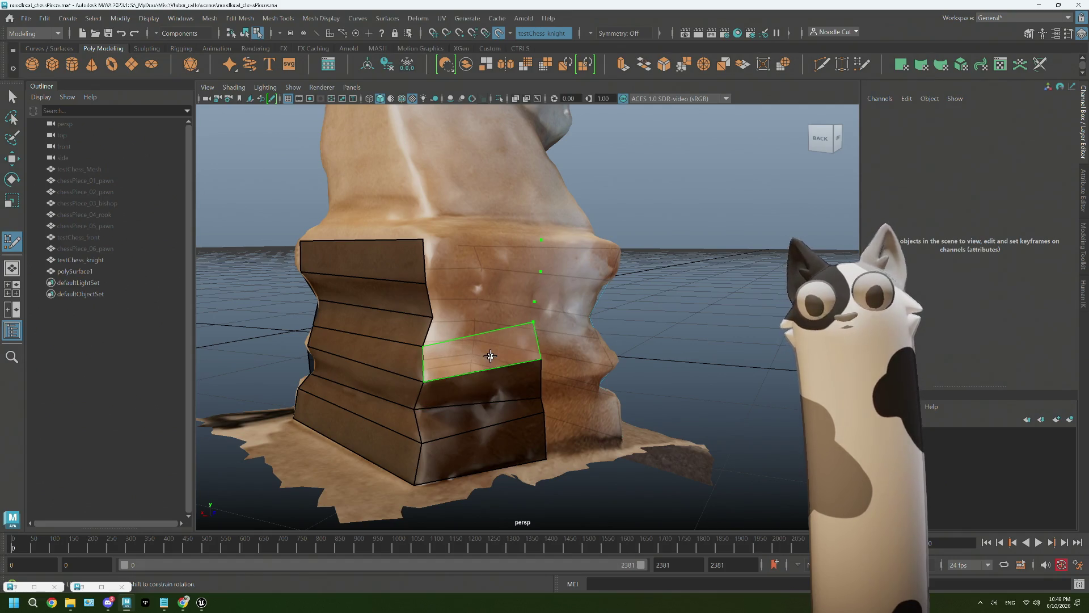
key(ctrl+z)
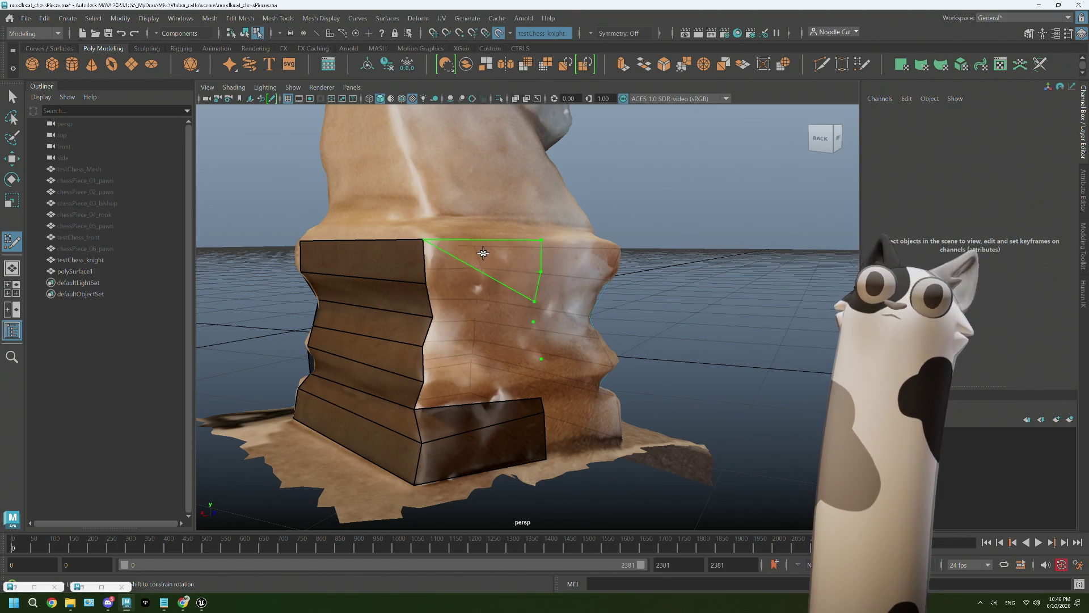
Fill the column from the top quad down to the last gap on the back of the base
shift+click(480, 280)
shift+click(478, 298)
shift+click(478, 328)
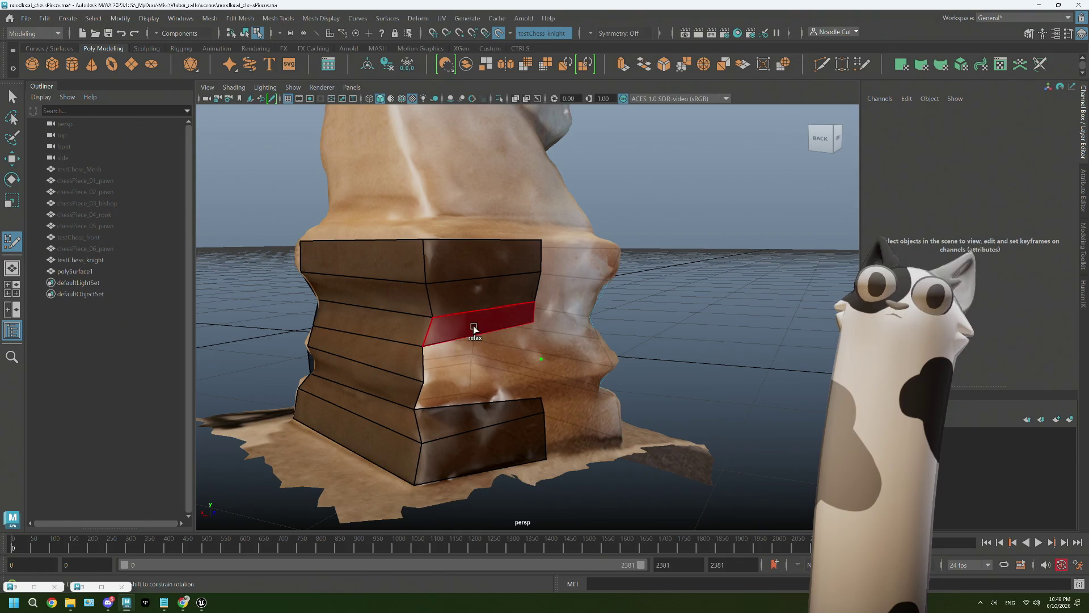
shift+click(476, 356)
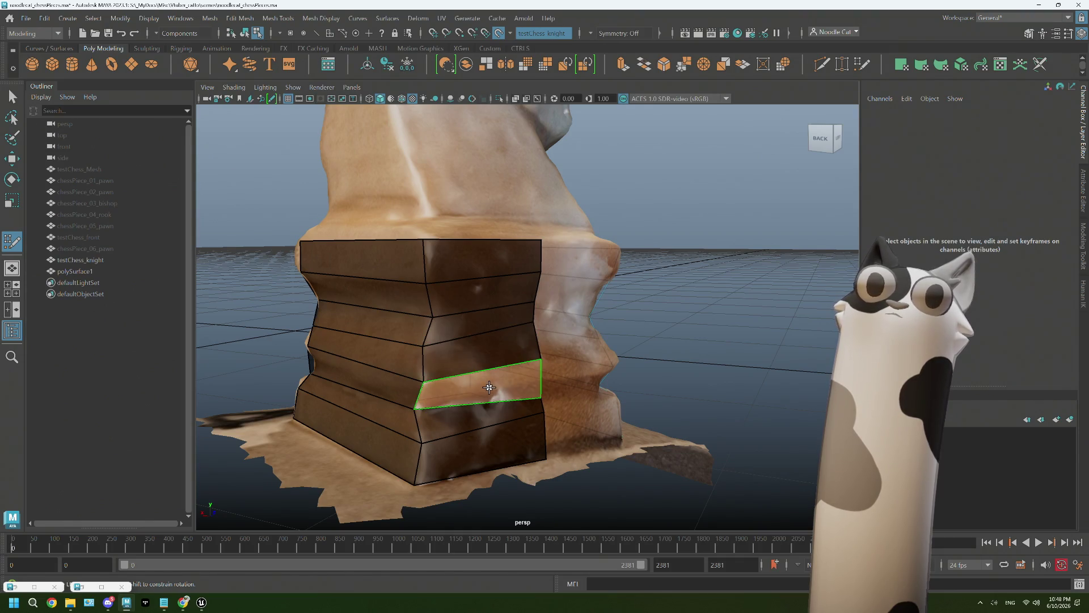
shift+click(489, 388)
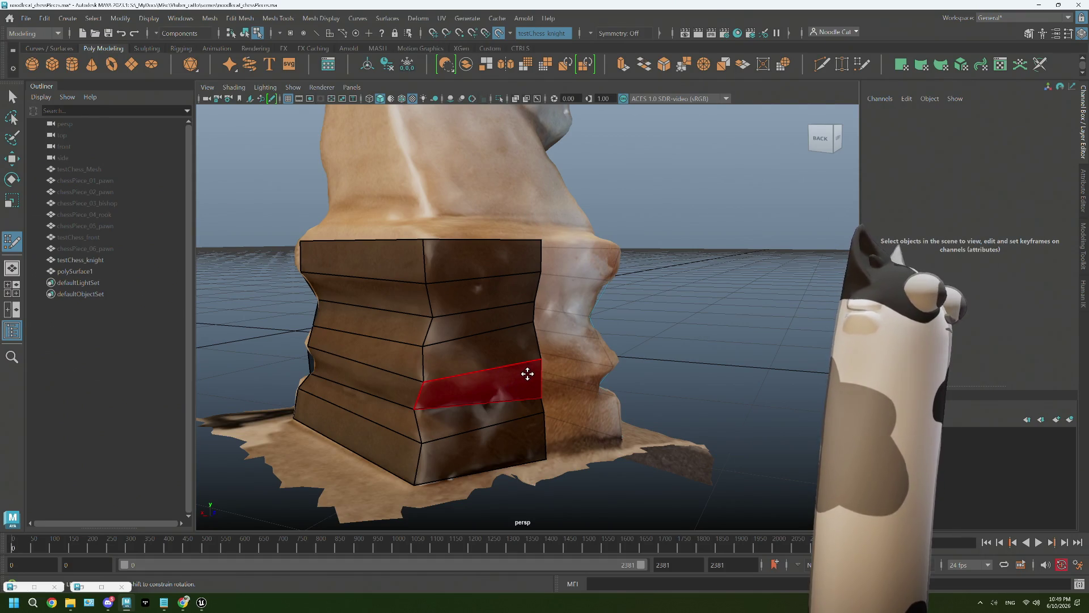
mouse_move(529, 374)
alt+mouse_down()
mouse_move(528, 358)
mouse_move(495, 365)
alt+mouse_up()
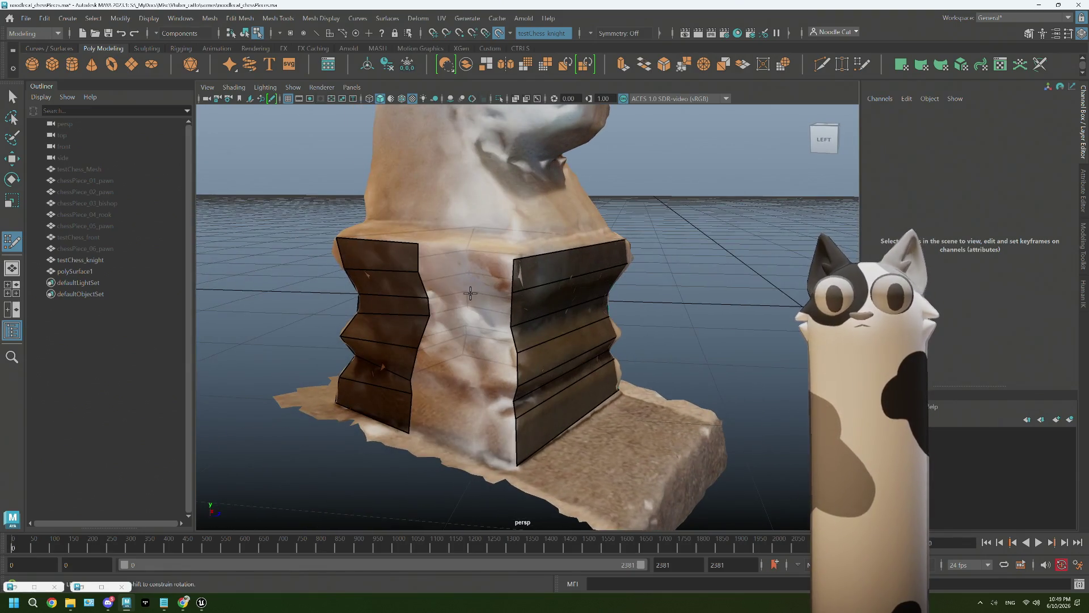
Fill a second column of quads down the side from top to bottom
shift+click(475, 262)
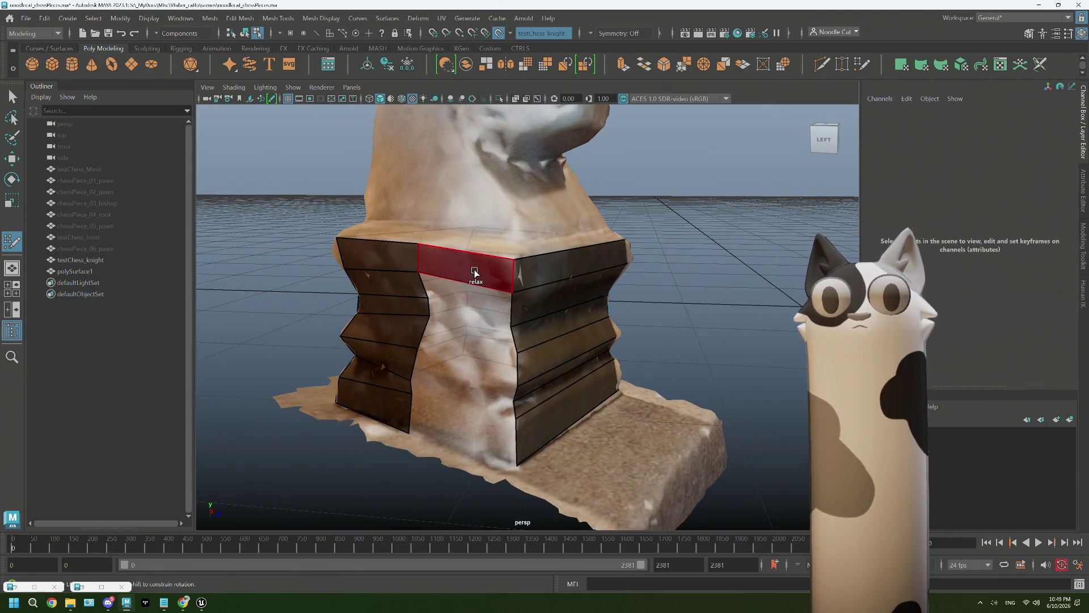
shift+click(476, 292)
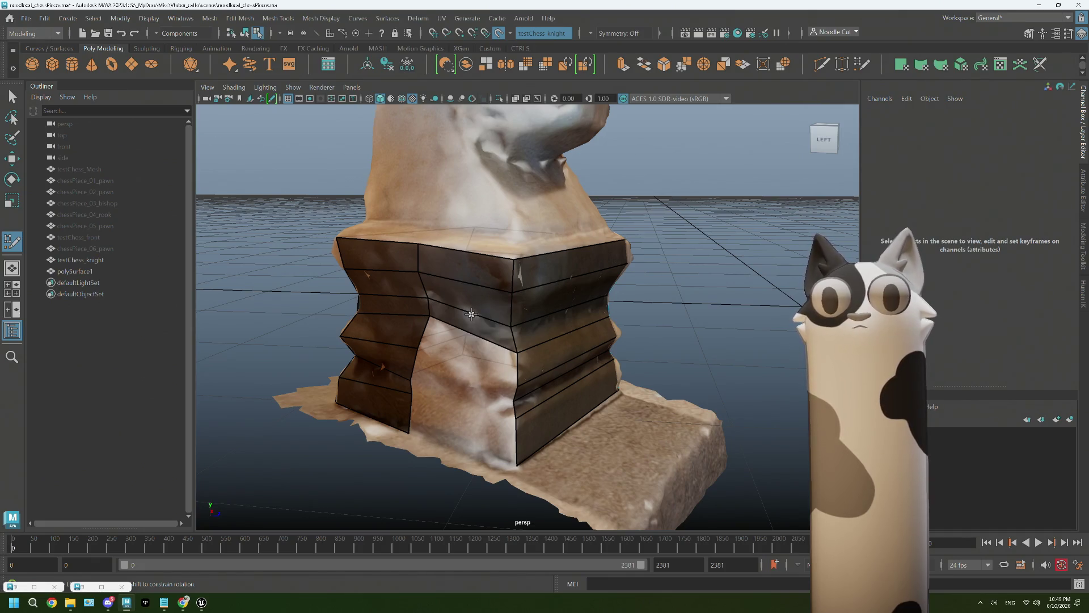
shift+click(466, 332)
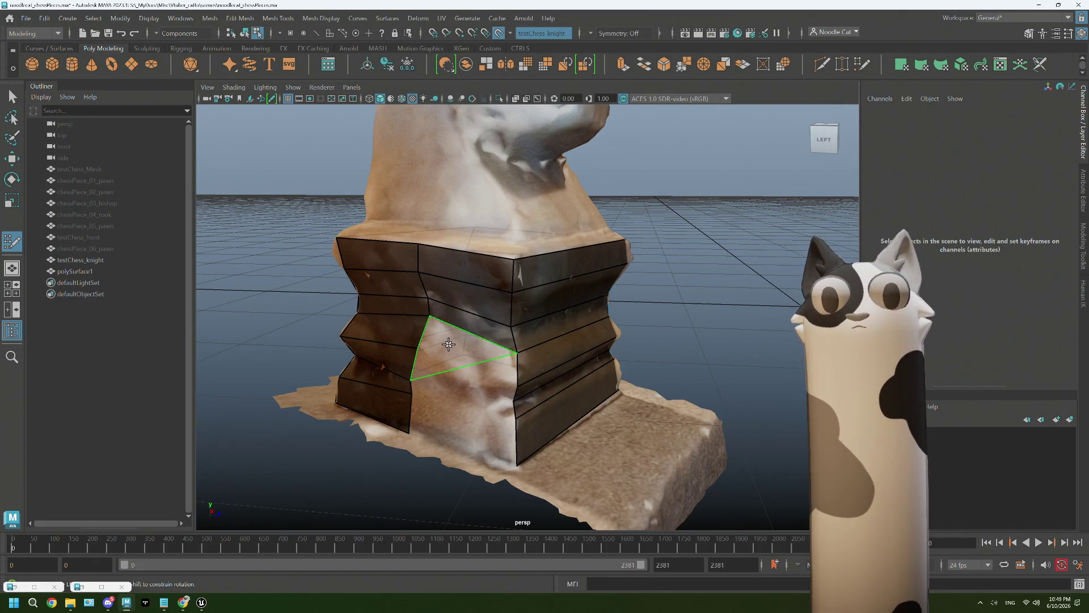
shift+click(475, 345)
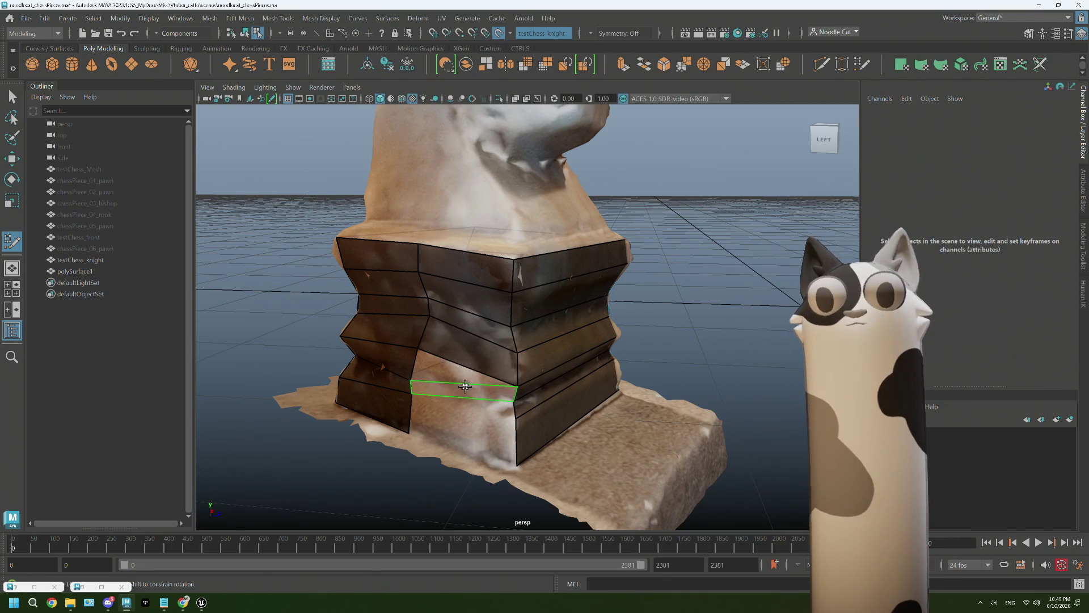
shift+click(458, 375)
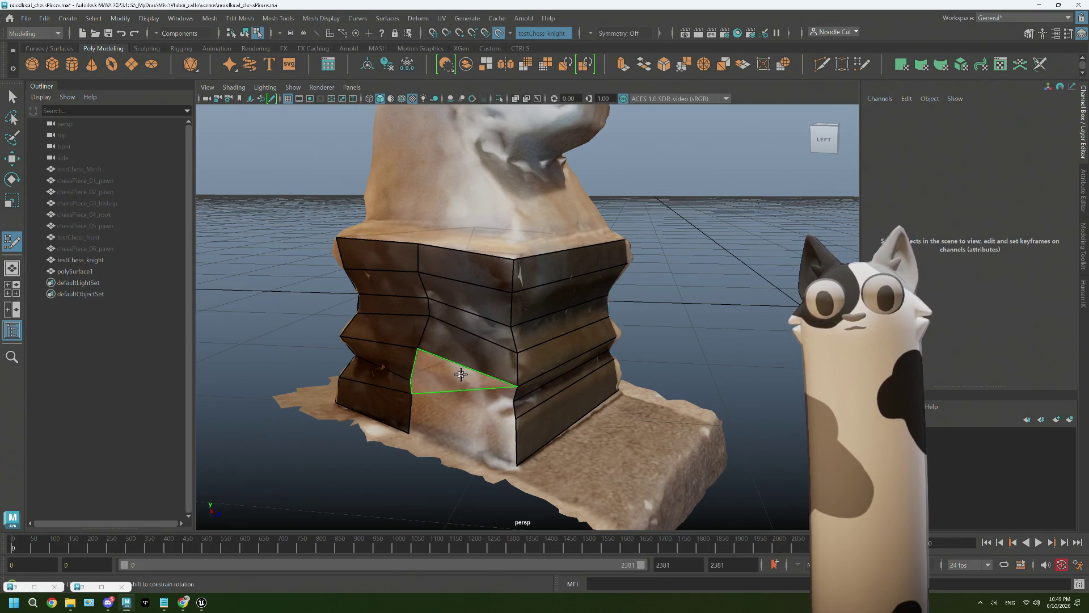
shift+click(466, 398)
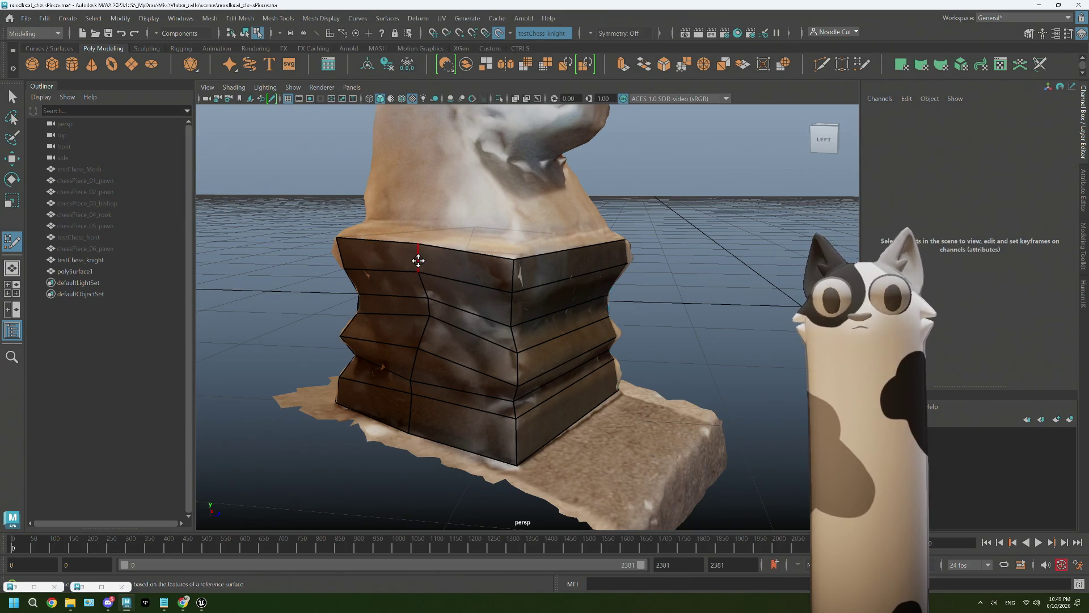
Insert an edge loop across the block and inspect the base retopology from underneath
key(ctrl)
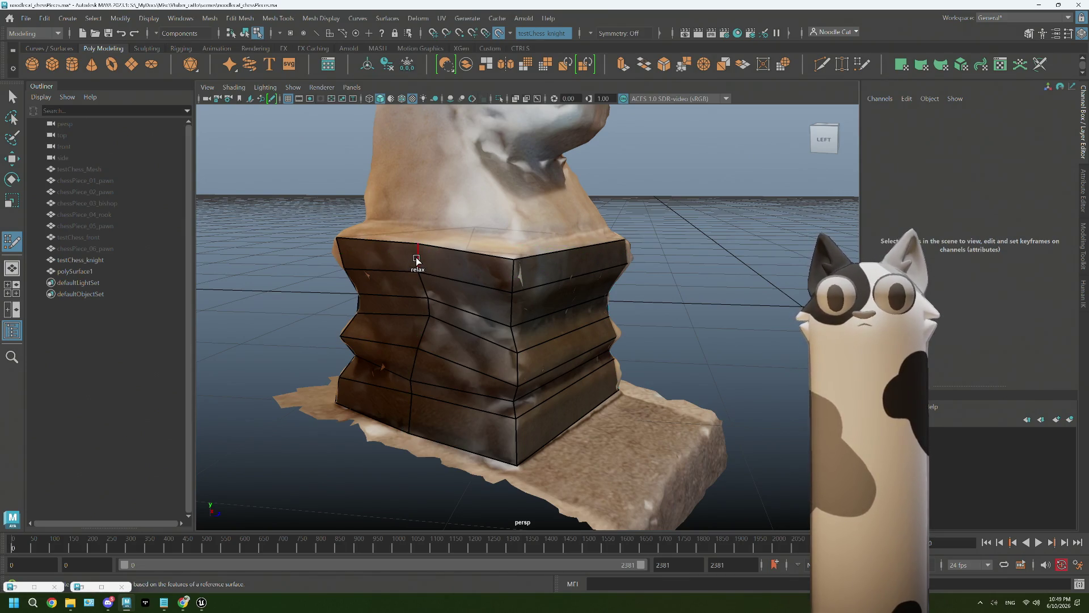
click(417, 258)
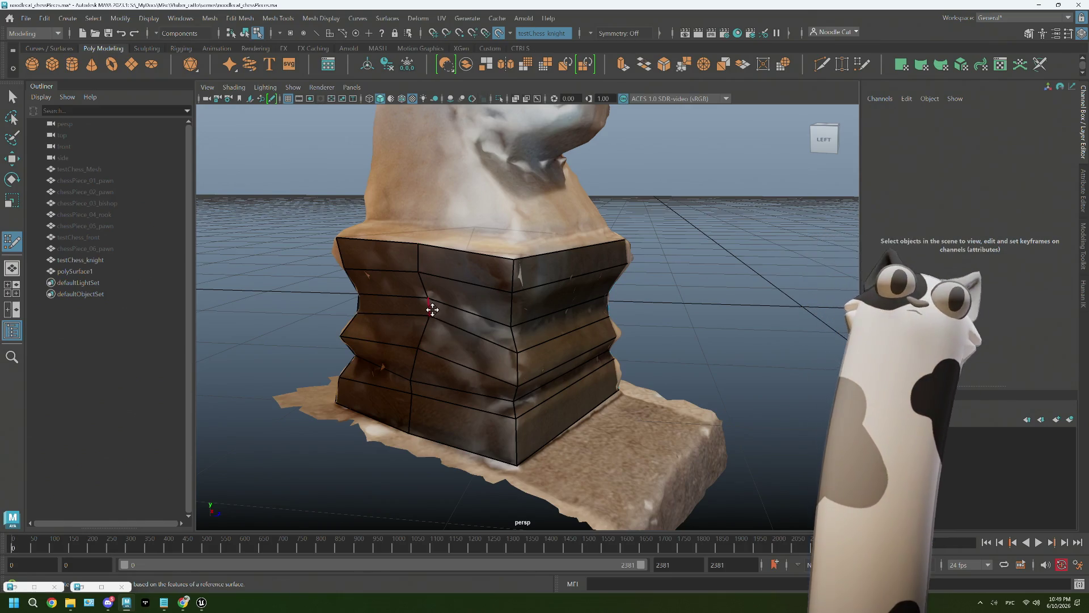
alt+drag(426, 311, 452, 309)
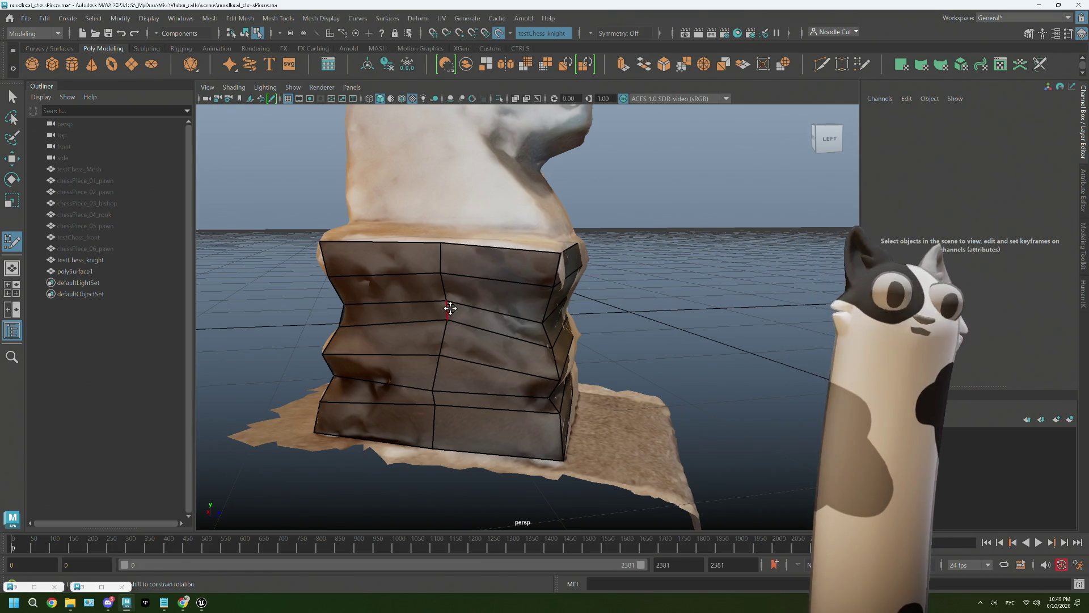
alt+drag(433, 438, 477, 397)
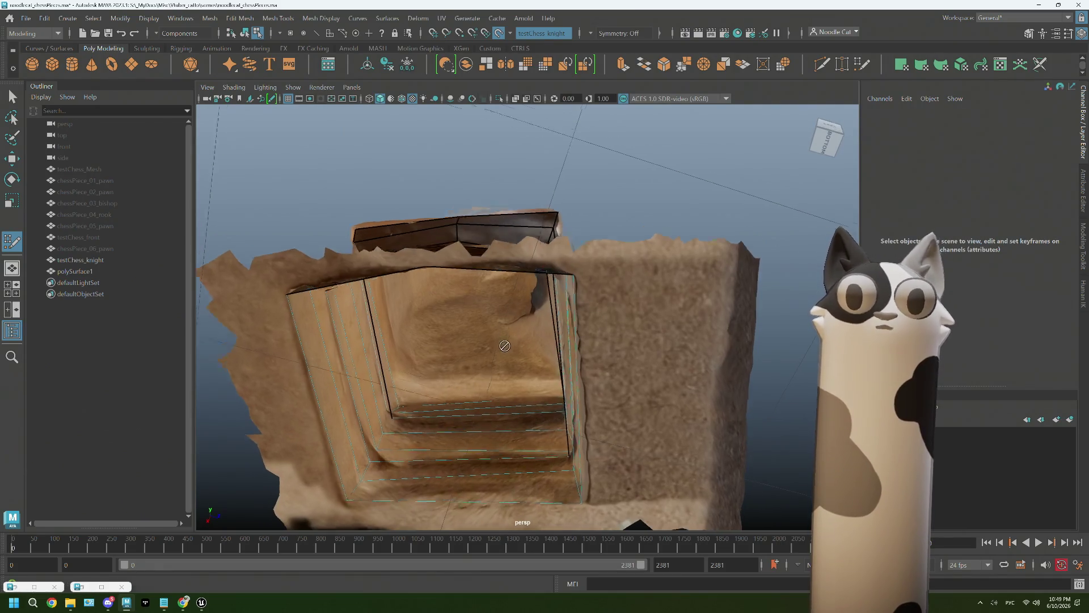
alt+drag(544, 483, 504, 372)
Pick a face on the retopo mesh and bring up its selection-mode marking menu
click(505, 374)
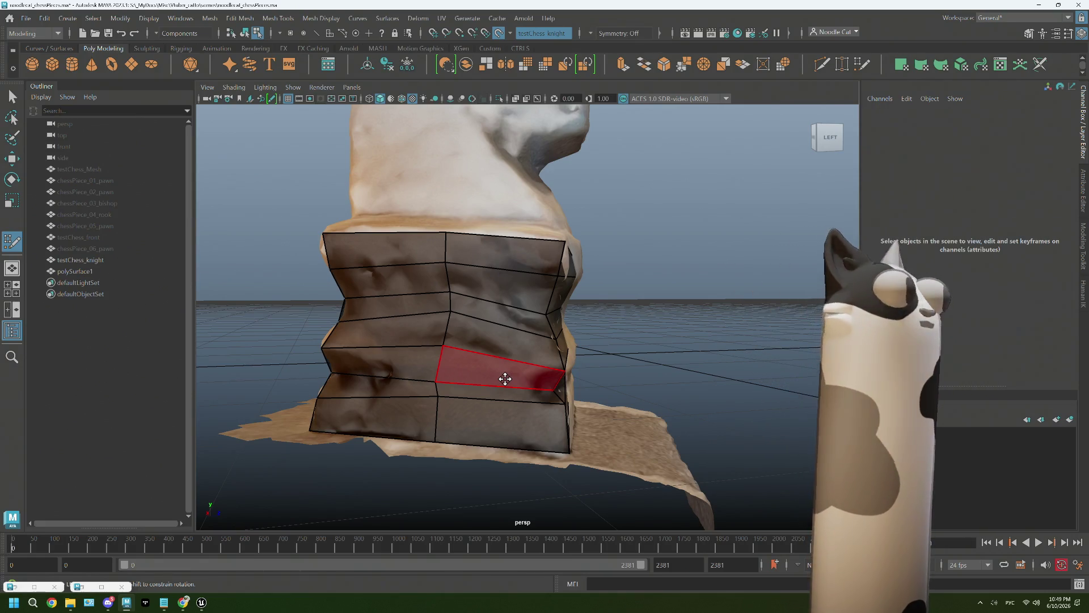
shift+right_drag(498, 361, 445, 261)
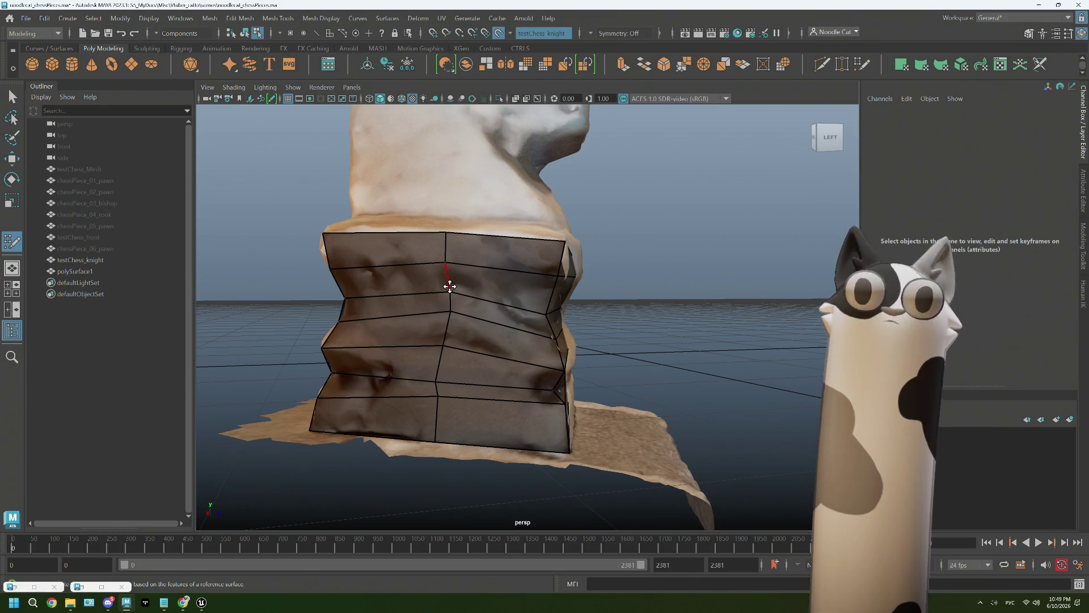
right_click(722, 184)
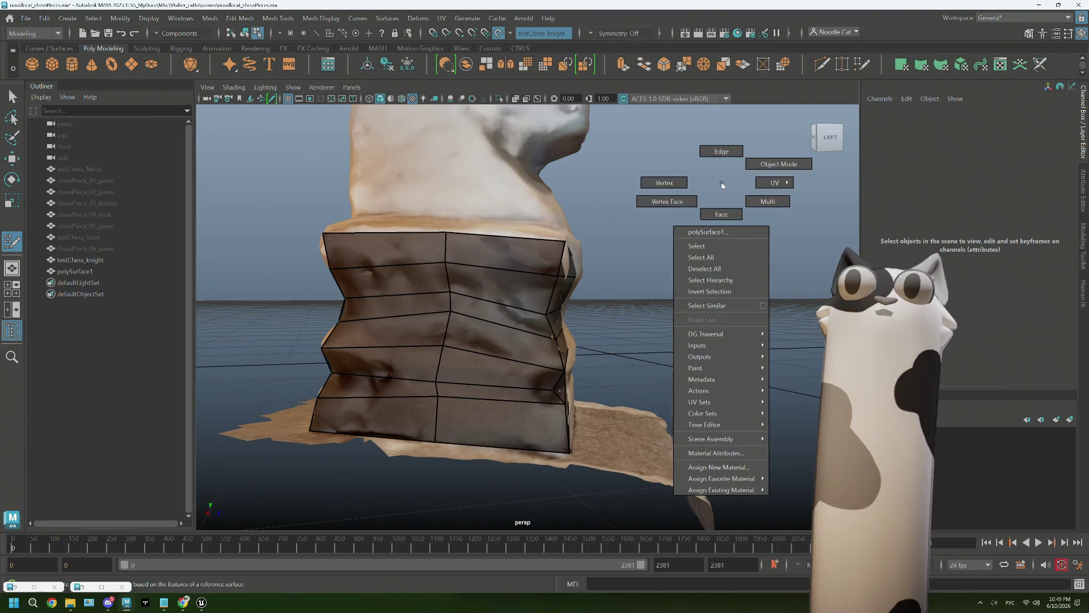
Leave Quad Draw, go to object mode and delete the stray edges so the holes close
click(778, 164)
key(q)
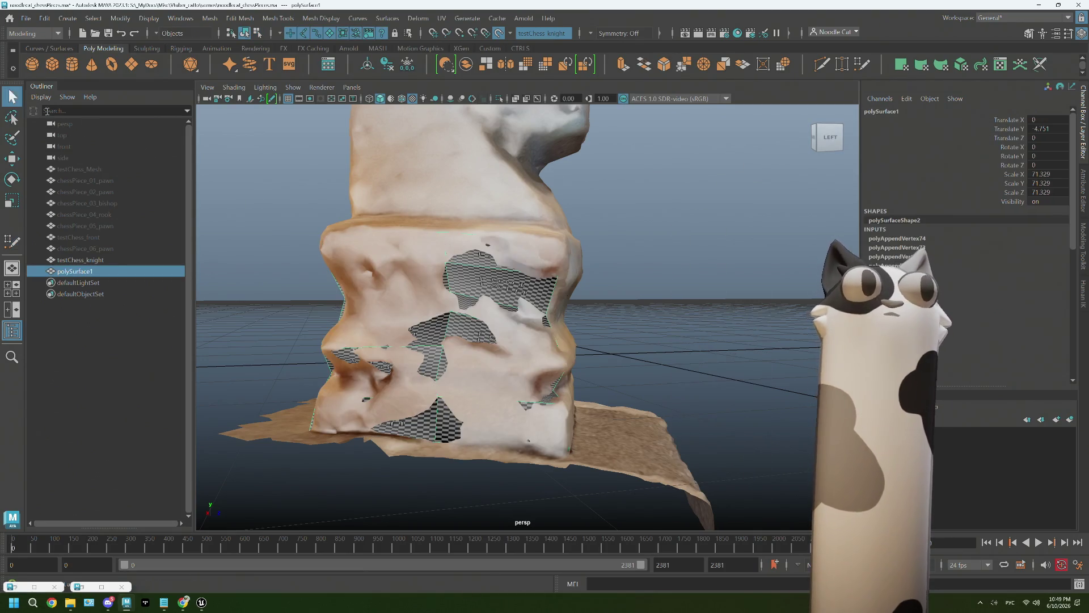
shift+right_drag(486, 263, 452, 277)
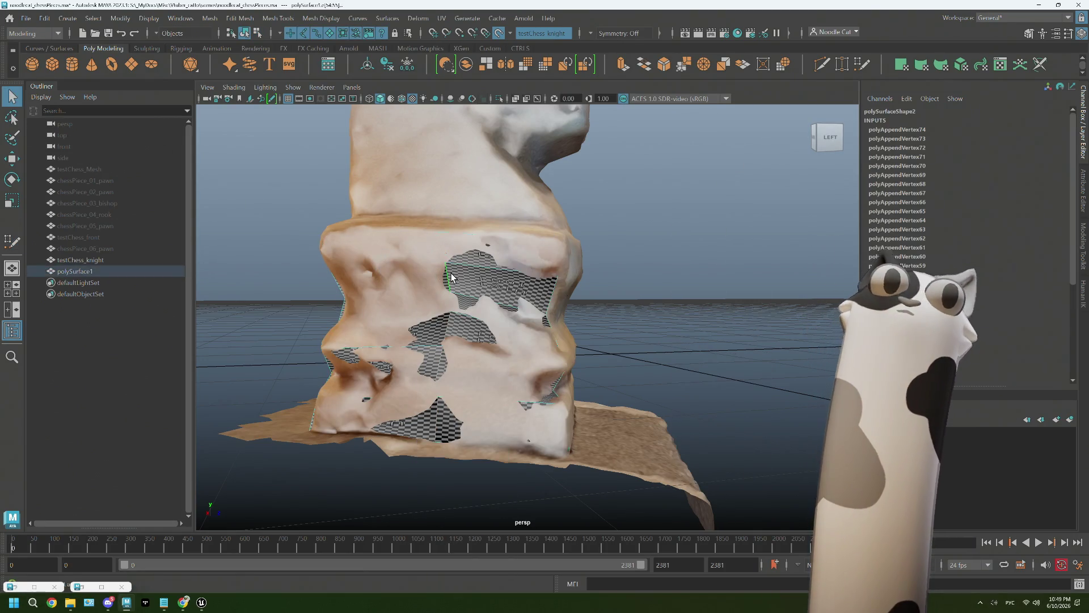
key(Delete)
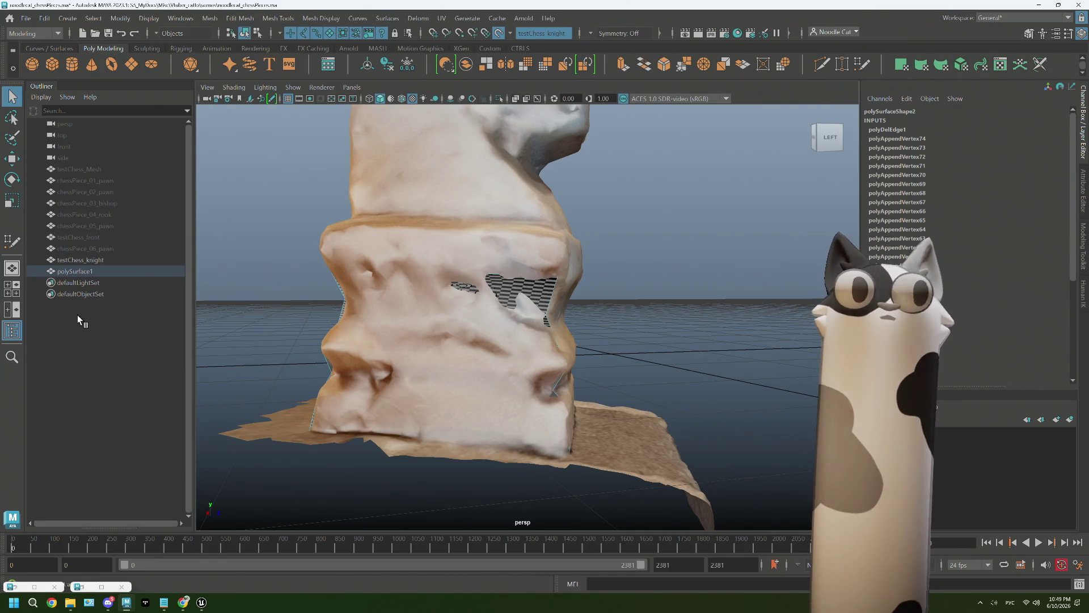
Reselect polySurface1 in the Outliner and reactivate Quad Draw on it
click(76, 271)
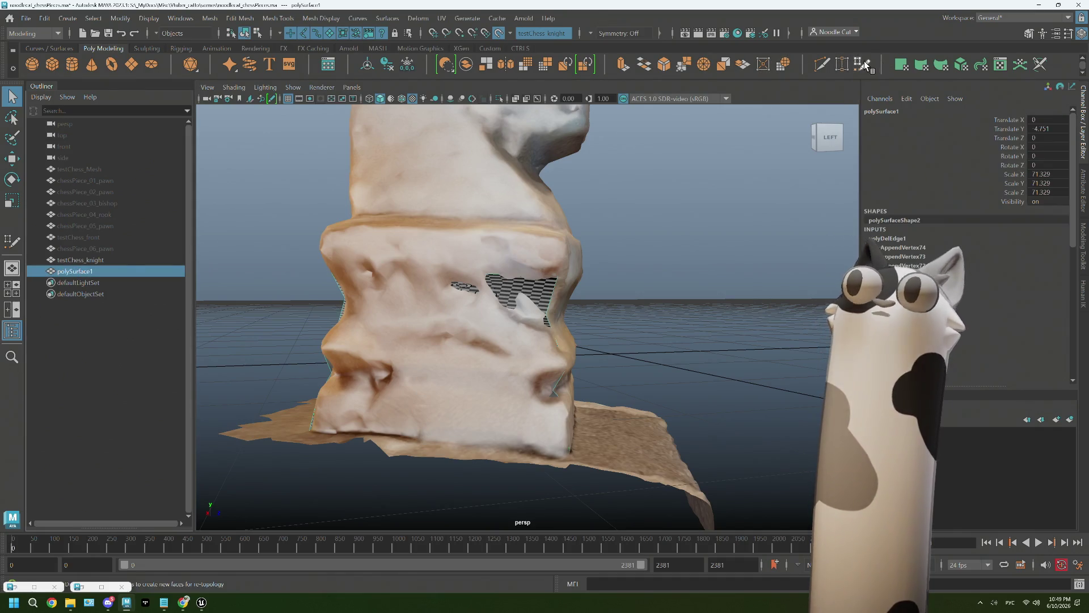
click(863, 65)
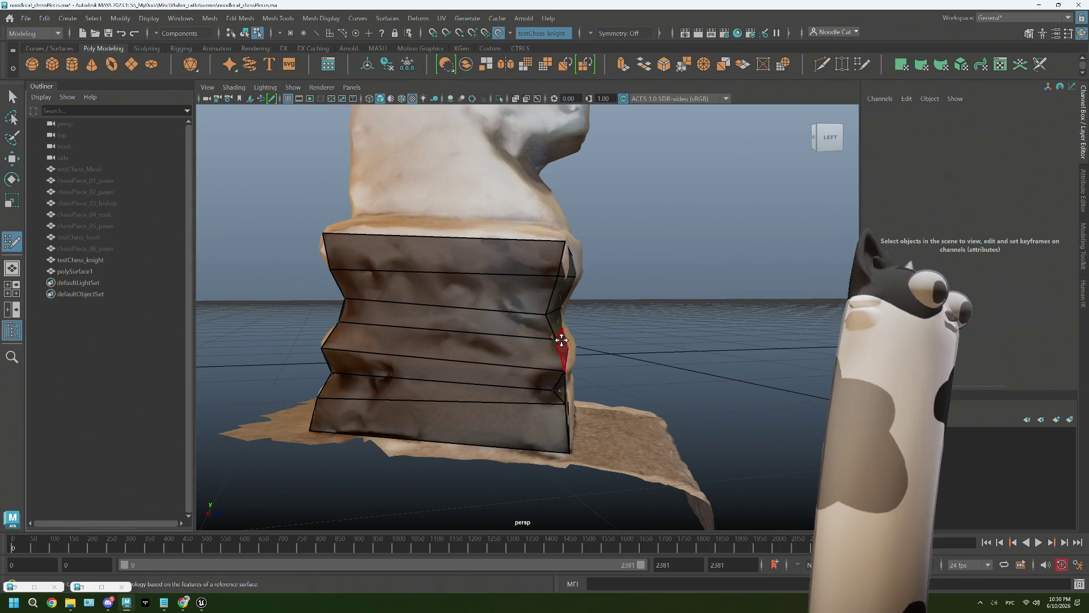
From a side view, place two points along the base's upper ledge and commit the new edge
mouse_move(561, 339)
alt+mouse_down()
mouse_move(518, 363)
mouse_move(468, 311)
alt+mouse_up()
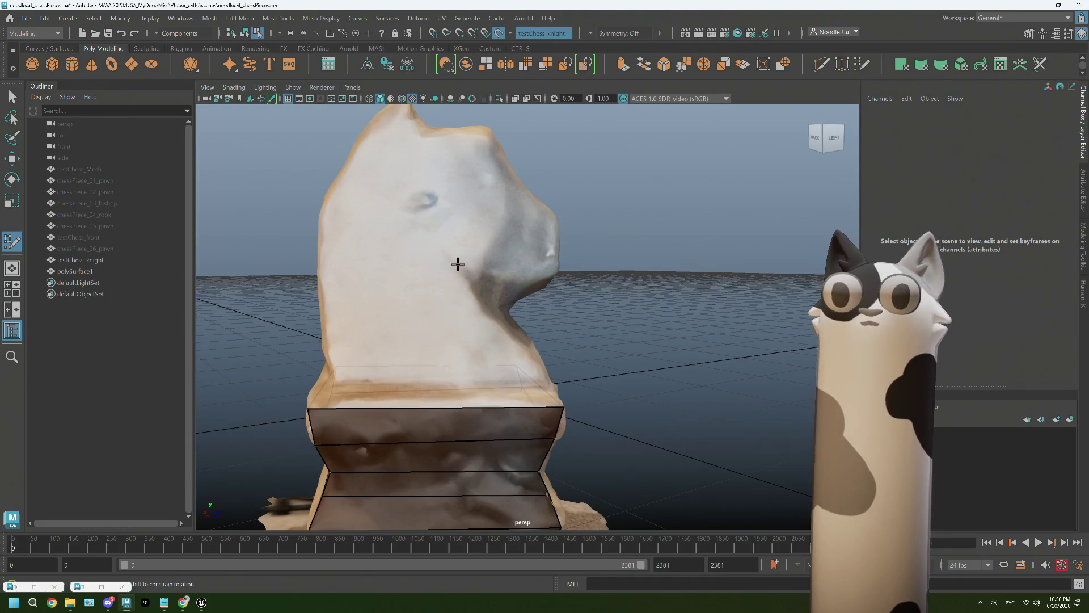
click(338, 386)
click(544, 386)
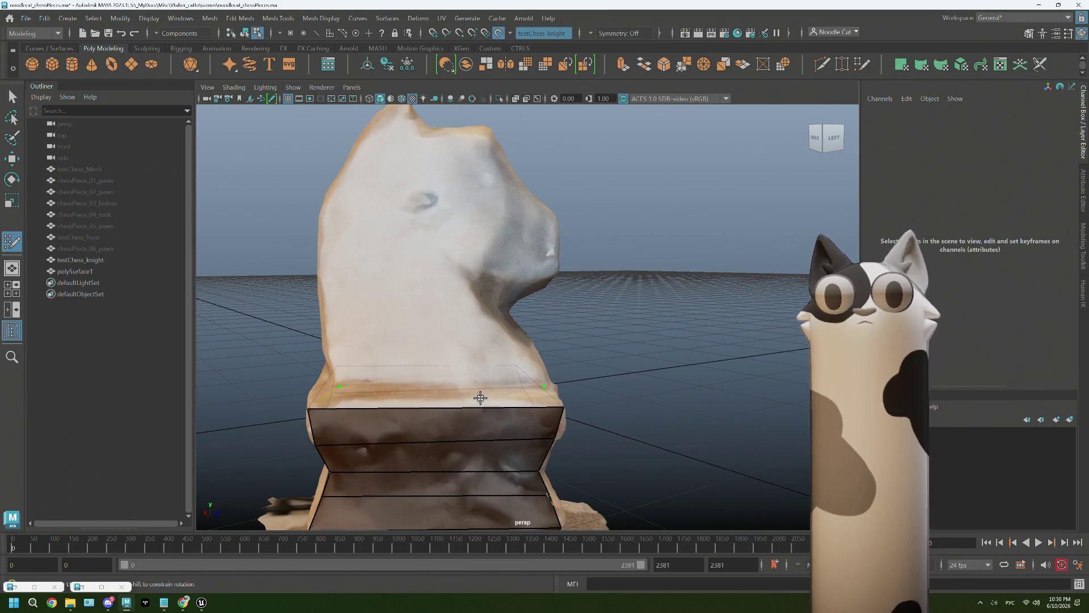
key(Return)
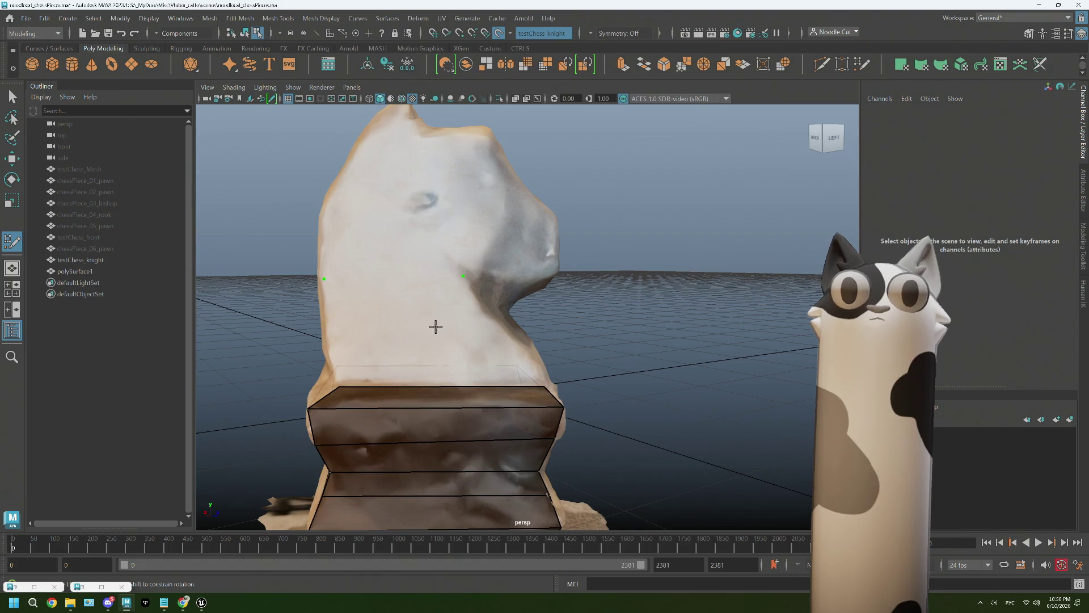
Add a quad face on the base ledge and stretch its corner further left to fit the scan
mouse_move(377, 328)
alt+mouse_down()
mouse_move(418, 333)
mouse_move(389, 409)
alt+mouse_up()
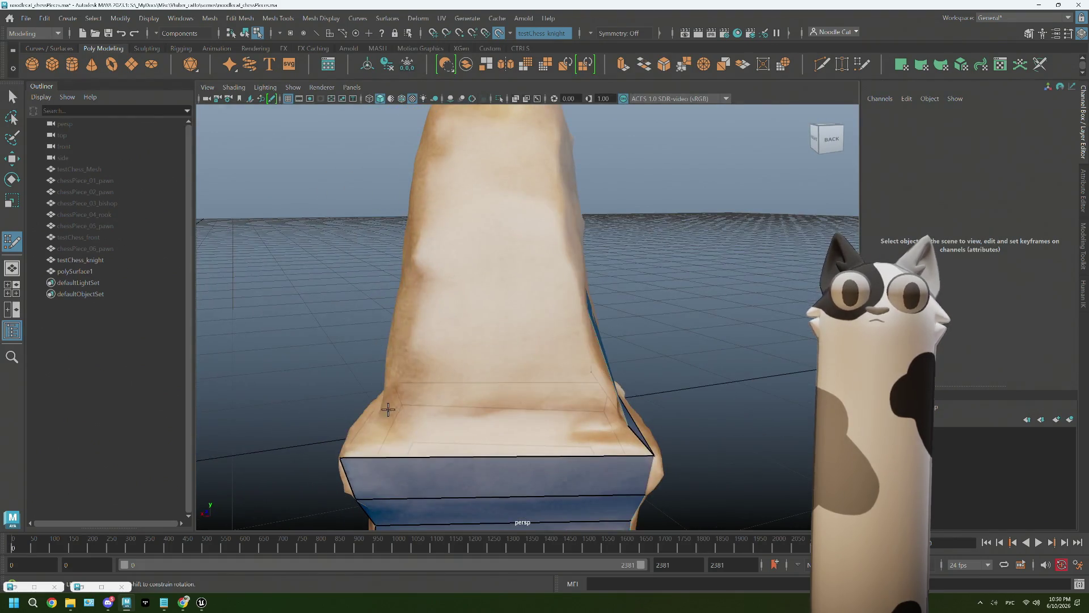
mouse_move(489, 446)
alt+mouse_down()
mouse_move(553, 467)
mouse_move(536, 404)
mouse_move(475, 413)
mouse_move(516, 445)
alt+mouse_up()
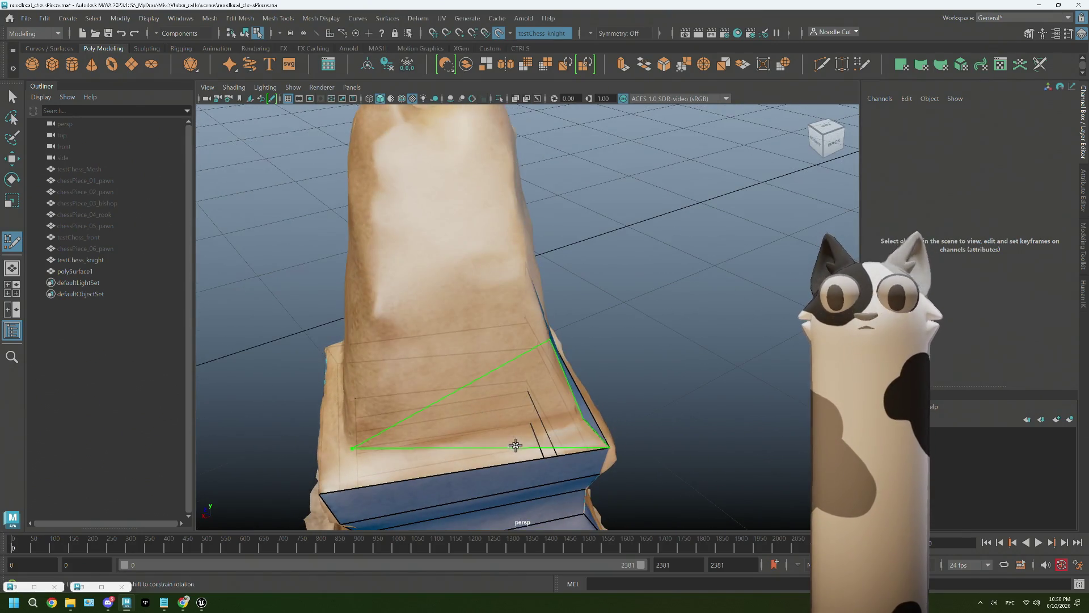
alt+drag(372, 467, 462, 425)
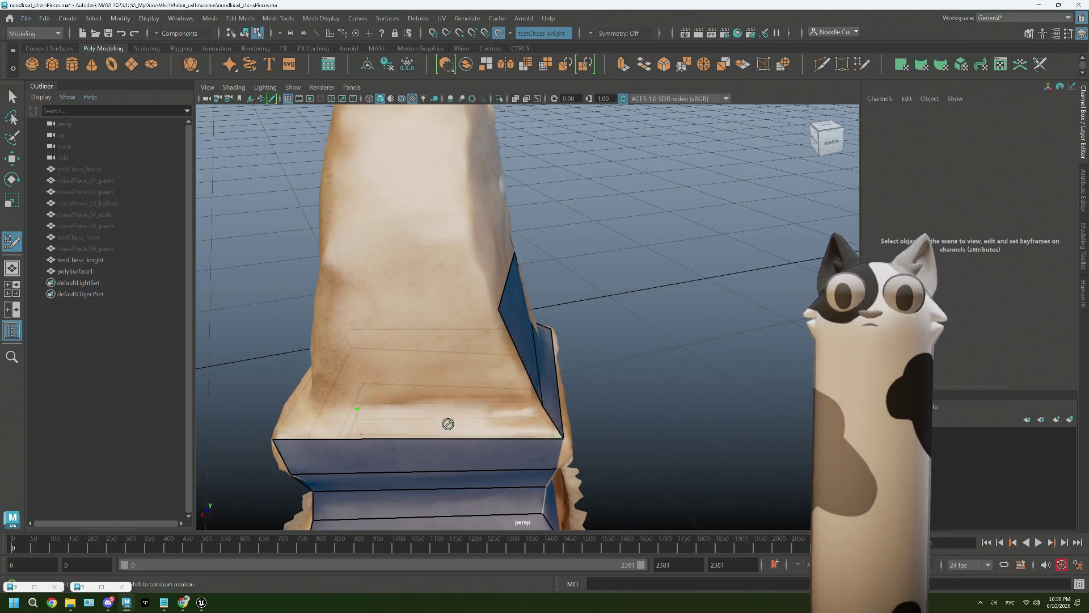
mouse_move(389, 425)
alt+mouse_down()
mouse_move(522, 430)
mouse_move(592, 452)
mouse_move(485, 362)
alt+mouse_up()
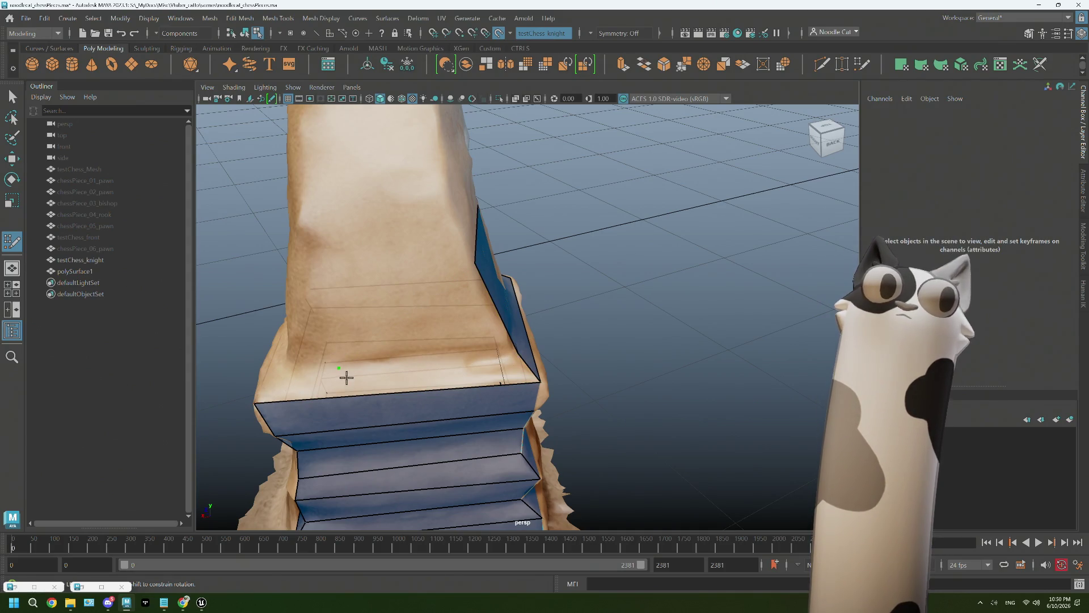
shift+click(400, 377)
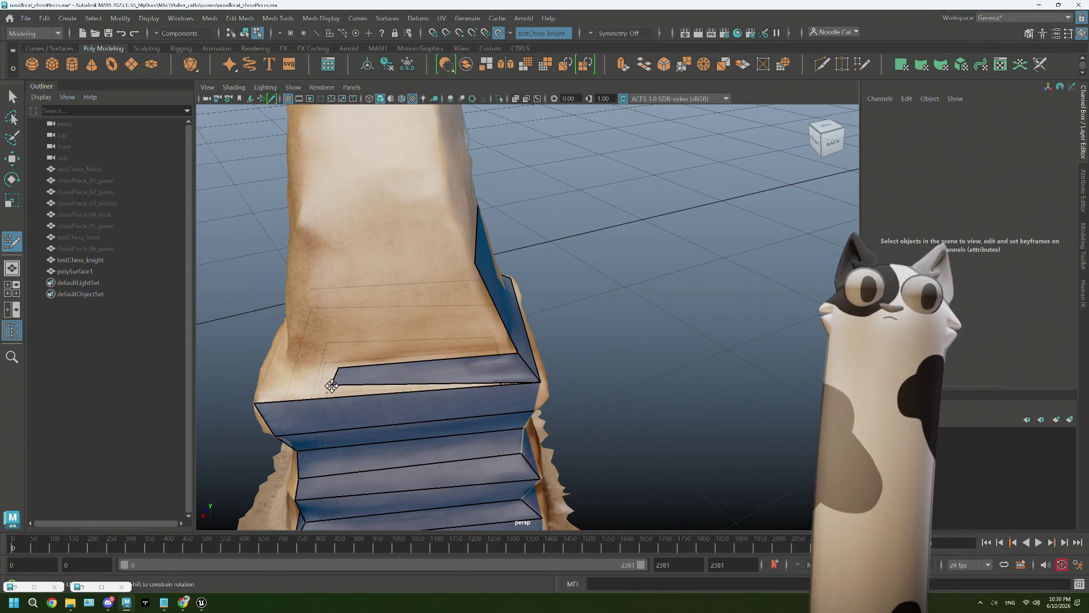
drag(333, 385, 258, 402)
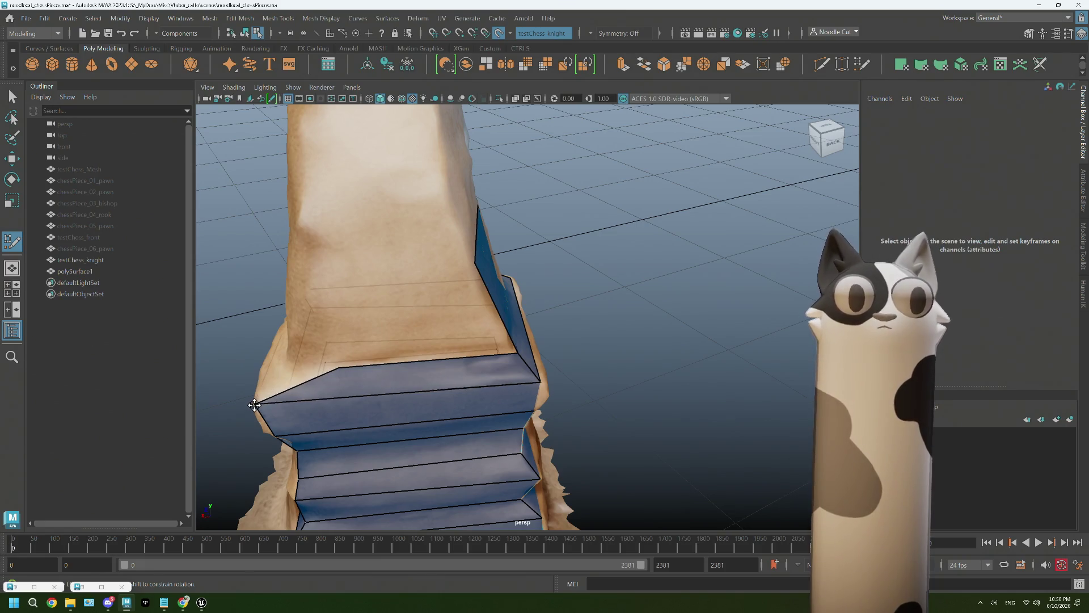
Select the ledge's top edge loop and extrude it upward onto the neck, confirming the new faces
alt+drag(256, 407, 272, 414)
alt+drag(326, 455, 405, 427)
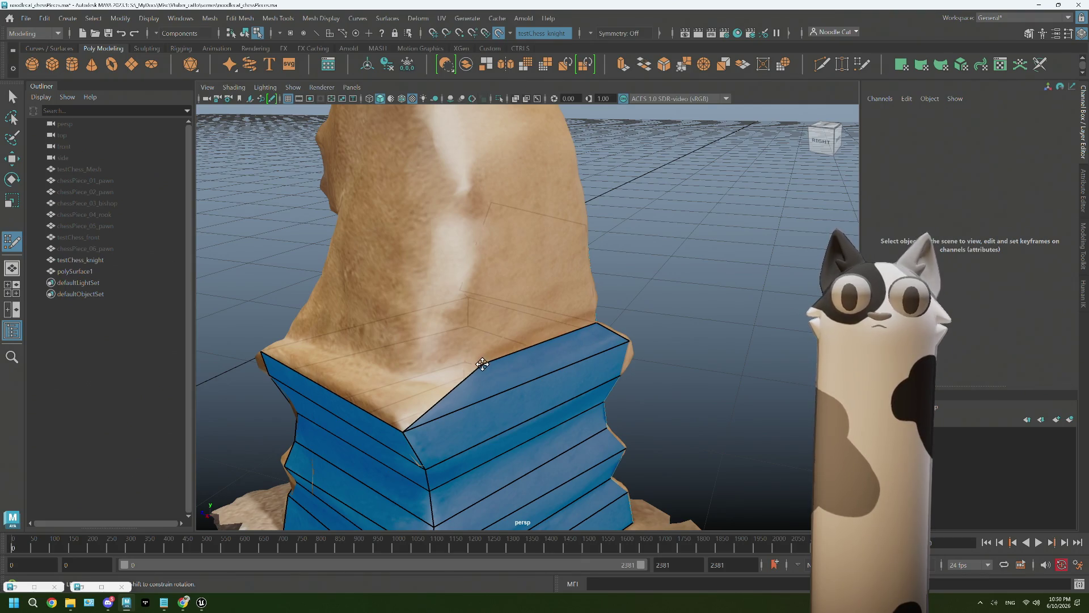
mouse_move(409, 393)
alt+mouse_down()
mouse_move(539, 406)
mouse_move(519, 409)
alt+mouse_up()
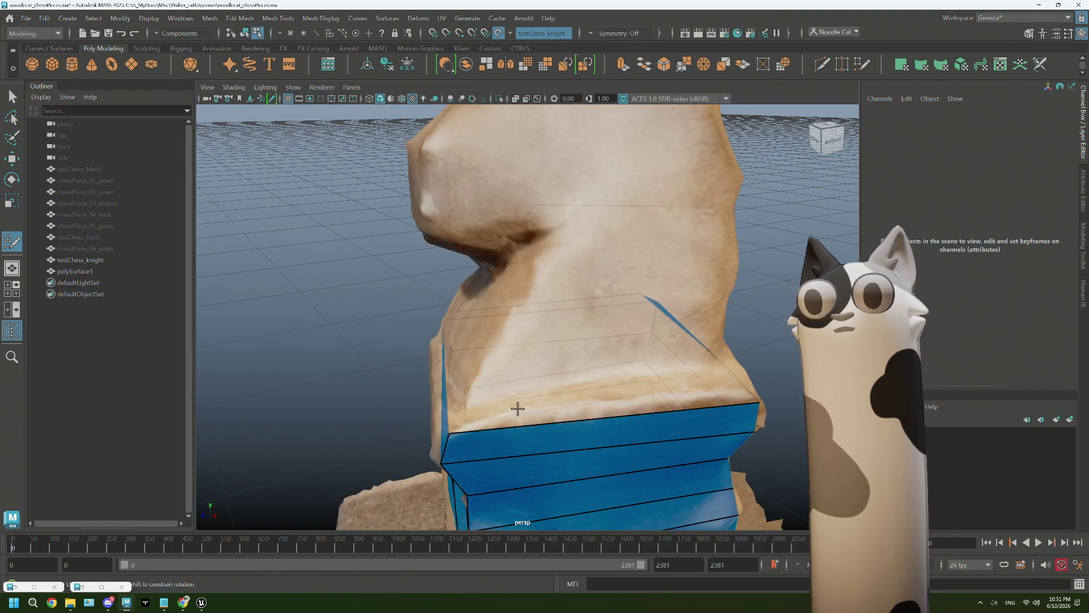
mouse_move(639, 400)
alt+mouse_down()
mouse_move(514, 358)
mouse_move(613, 382)
mouse_move(662, 362)
mouse_move(695, 226)
alt+mouse_up()
double_click(514, 359)
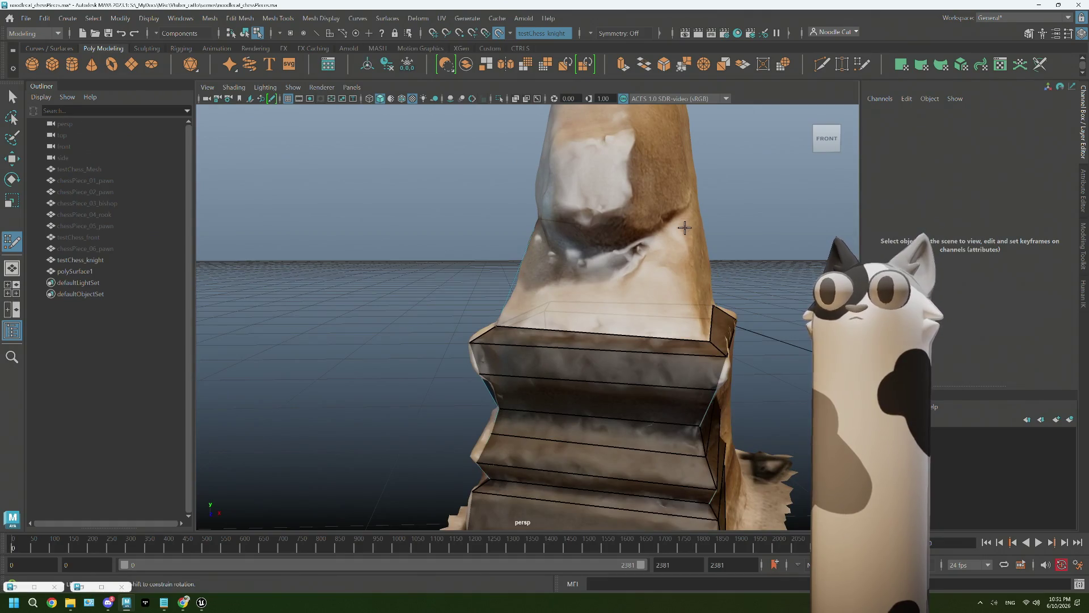
mouse_move(611, 274)
alt+mouse_down()
mouse_move(667, 257)
mouse_move(632, 261)
mouse_move(655, 238)
alt+mouse_up()
shift+click(632, 289)
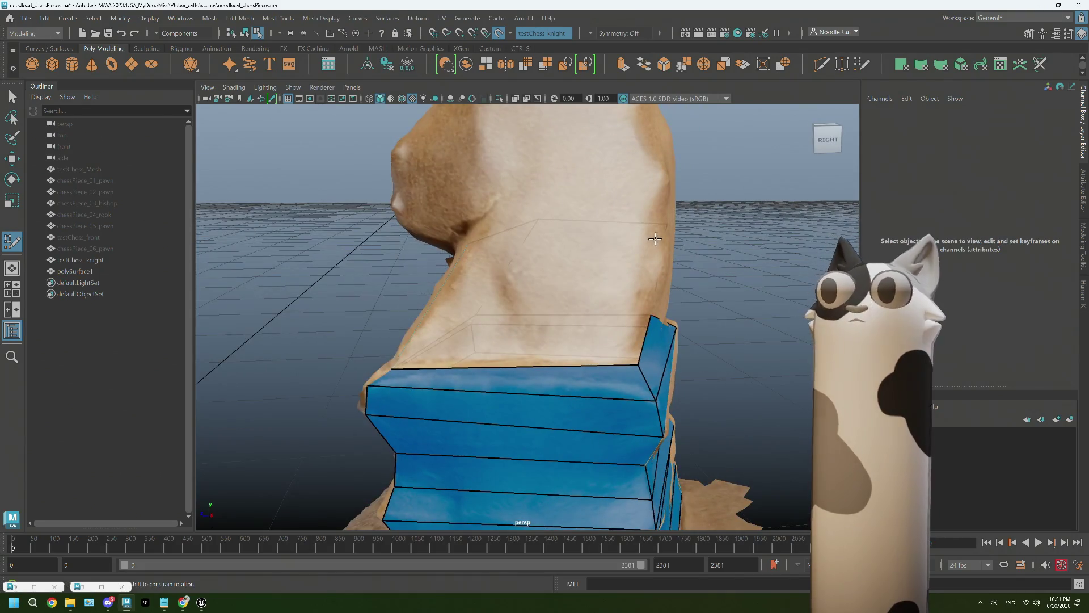
Fill the upper neck section with another quad from the side view
mouse_move(543, 298)
alt+mouse_down()
mouse_move(588, 316)
mouse_move(639, 299)
mouse_move(464, 316)
mouse_move(480, 299)
mouse_move(459, 258)
mouse_move(481, 329)
mouse_move(499, 304)
mouse_move(488, 263)
alt+mouse_up()
shift+click(462, 315)
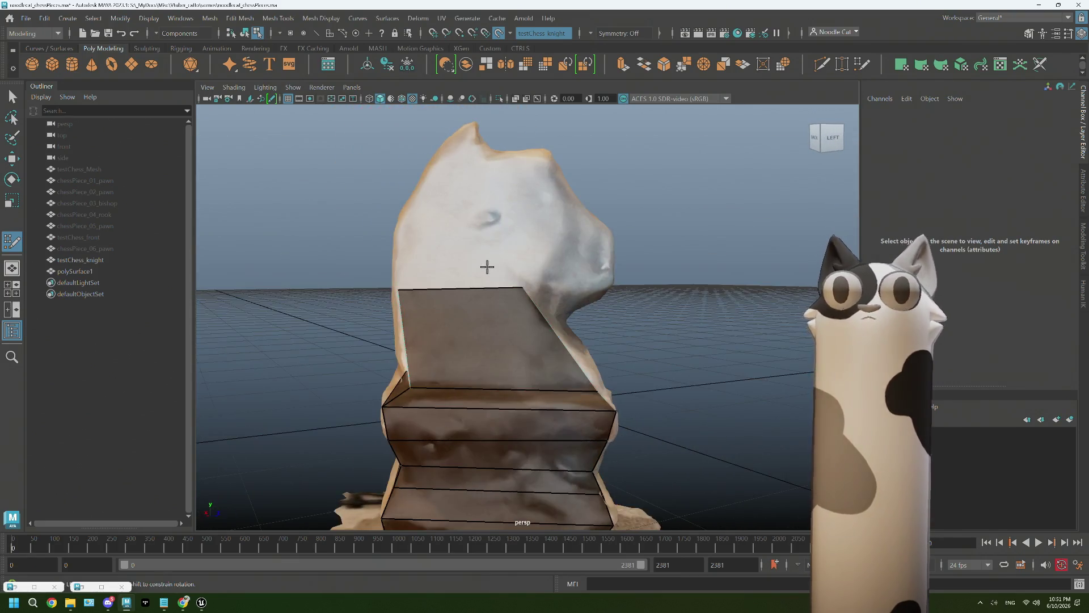
Create a triangular face above the neck patch on the knight's left side
alt+middle_drag(489, 264, 506, 305)
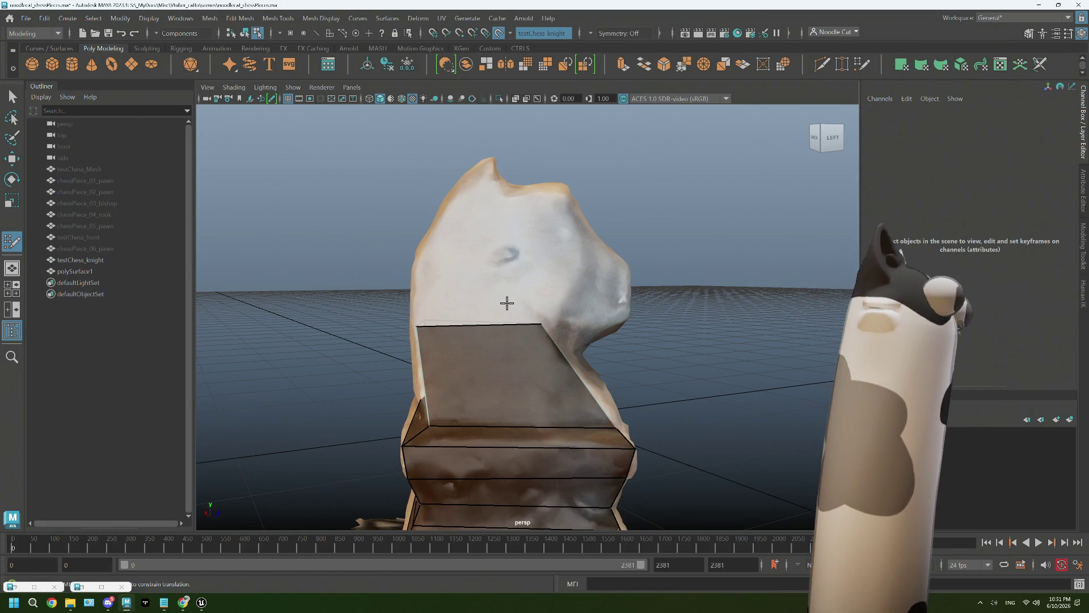
scroll(488, 263, up, 2)
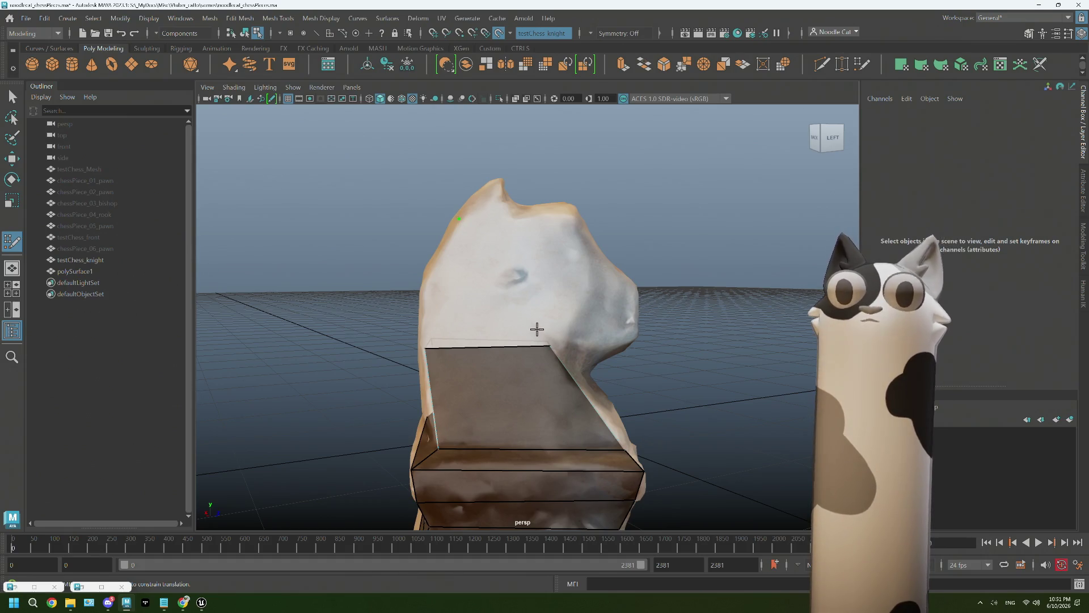
shift+click(508, 338)
key(Return)
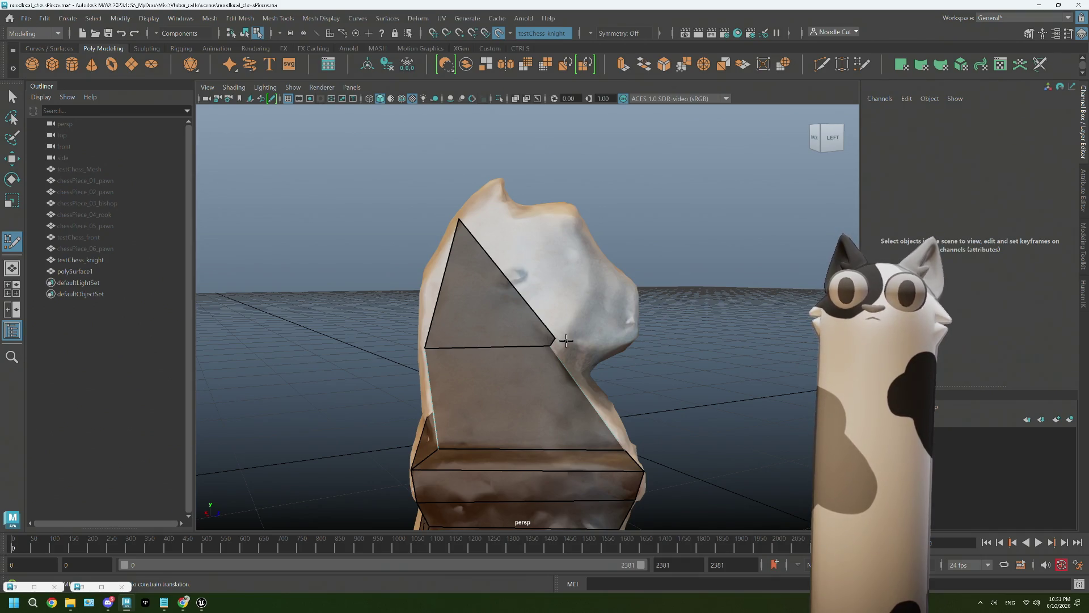
Place a top point on the head and fill the gap beside the triangle with a quad
click(515, 211)
shift+click(517, 285)
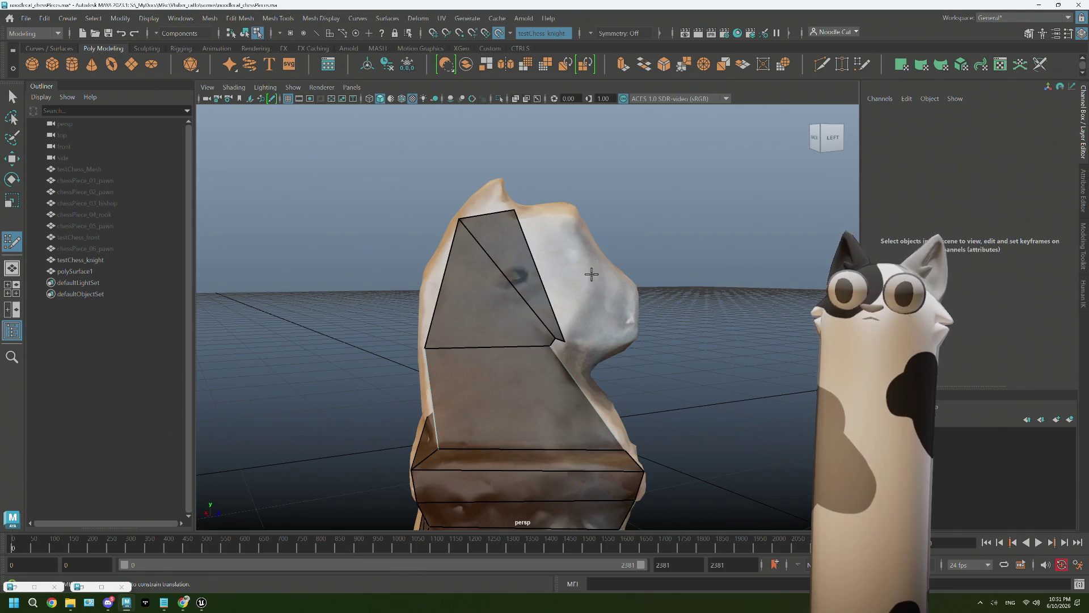
alt+drag(595, 273, 553, 247)
scroll(540, 218, up, 3)
Add new head points and fill a fan of quads across the side of the head toward the snout
click(523, 168)
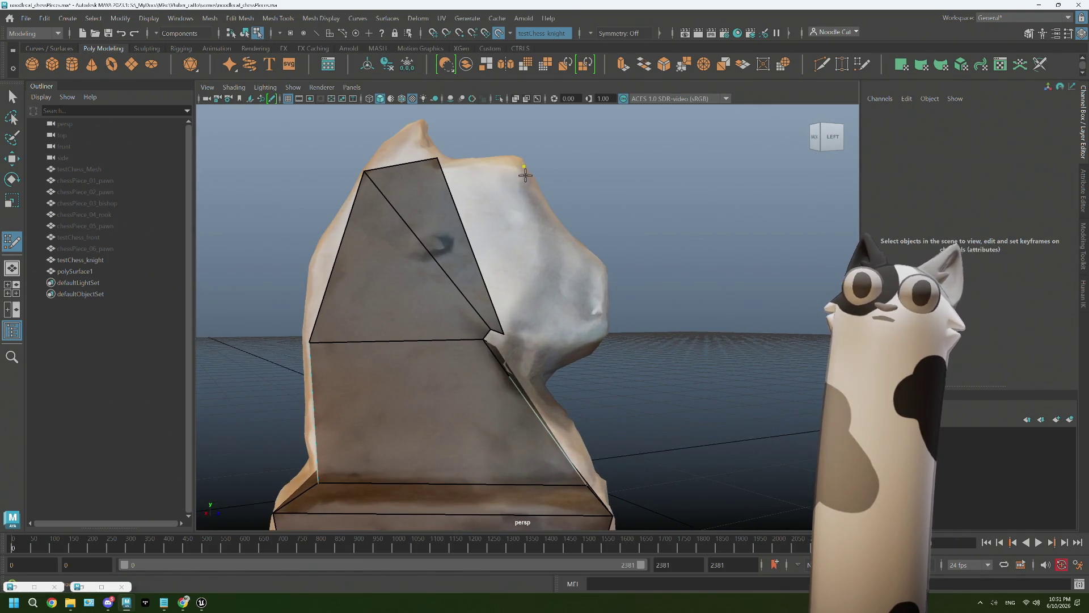
click(520, 331)
shift+click(511, 283)
click(570, 238)
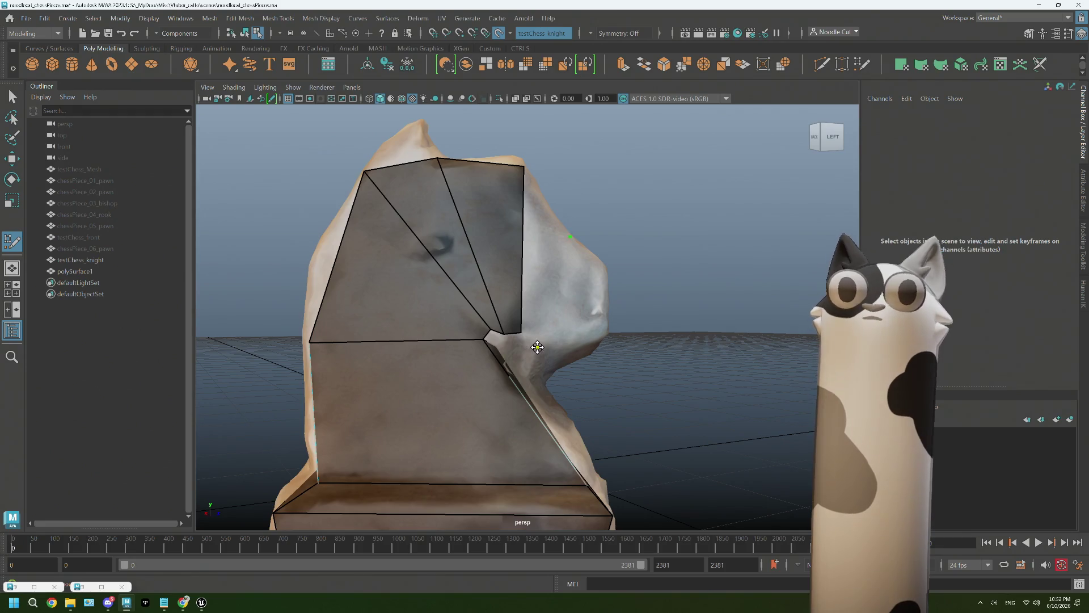
shift+click(534, 319)
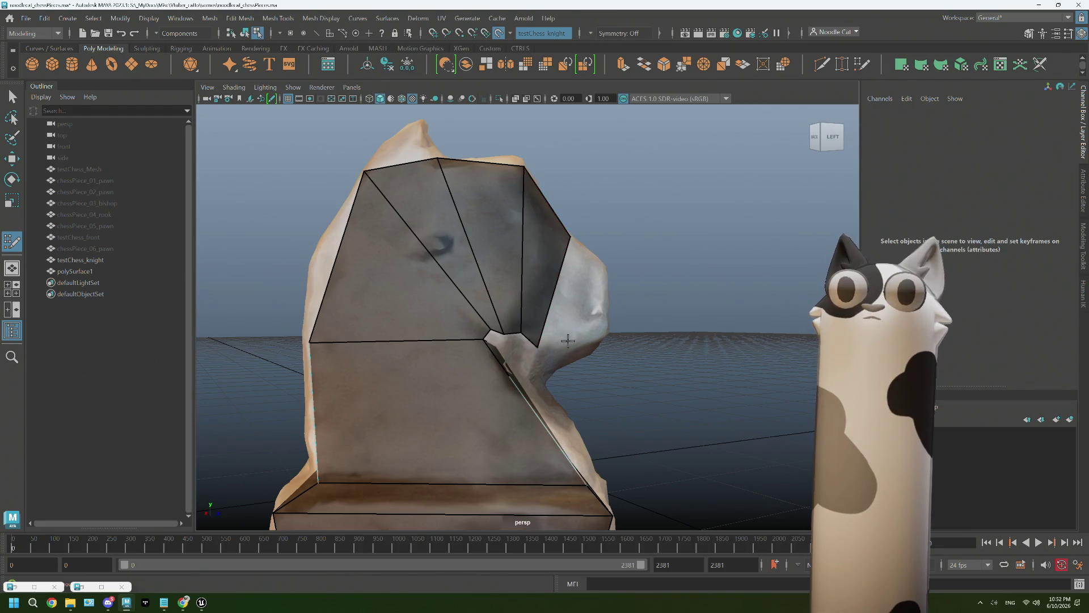
shift+click(602, 283)
Split the snout face with a new edge and drag head vertices so the diagonal faces follow the scan outline
alt+drag(596, 289, 539, 337)
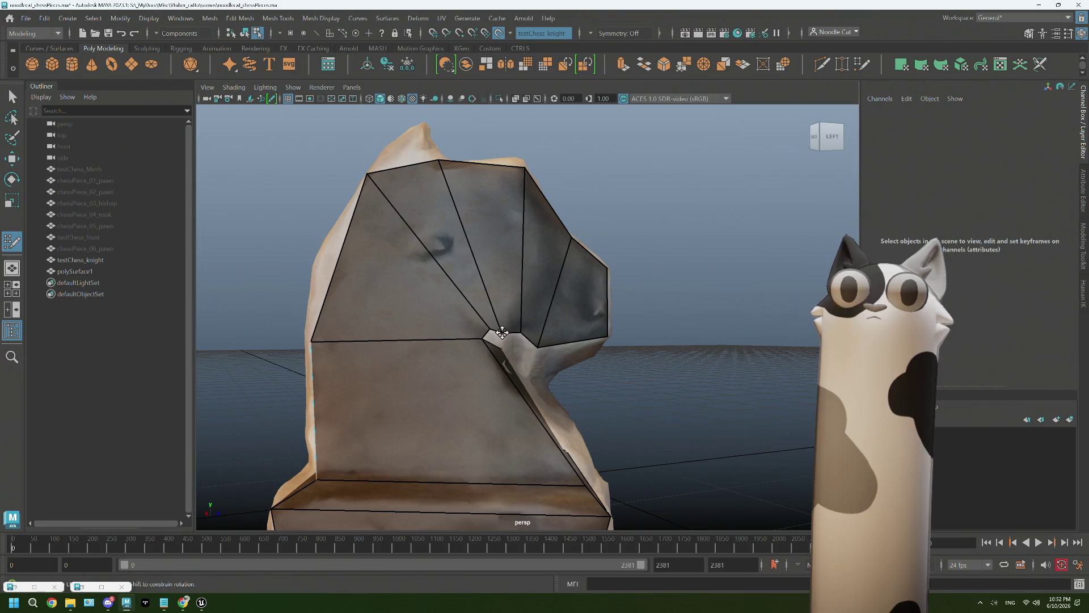
alt+drag(521, 336, 532, 357)
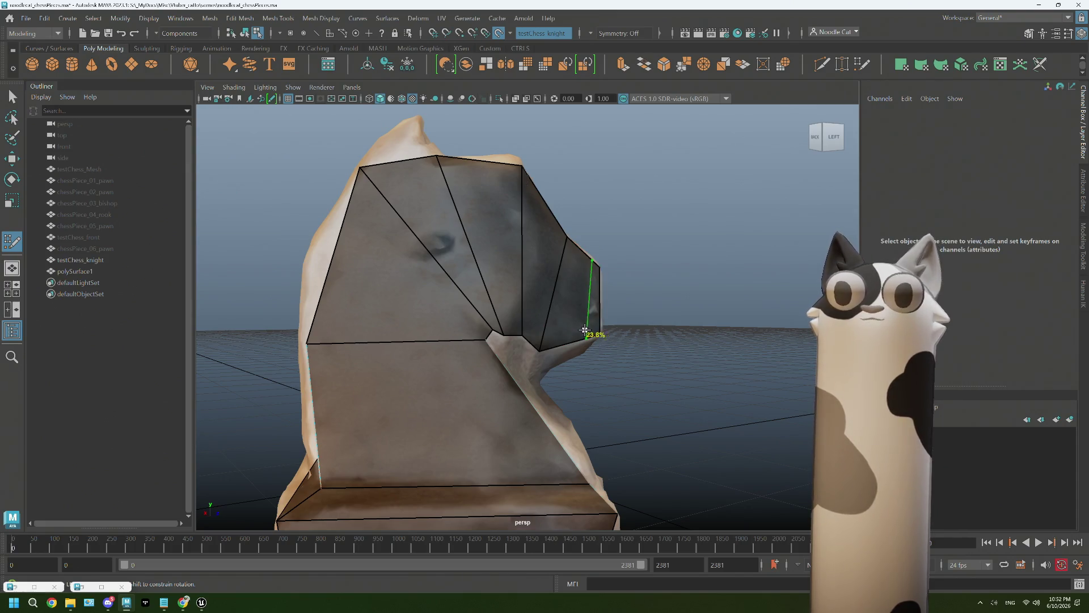
ctrl+click(578, 330)
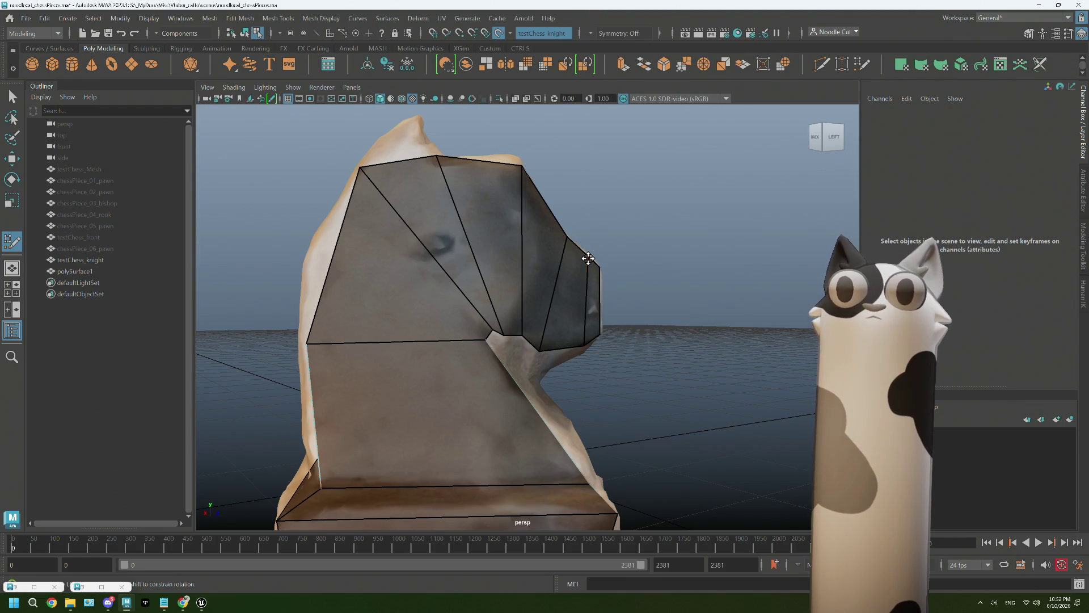
alt+drag(568, 242, 488, 228)
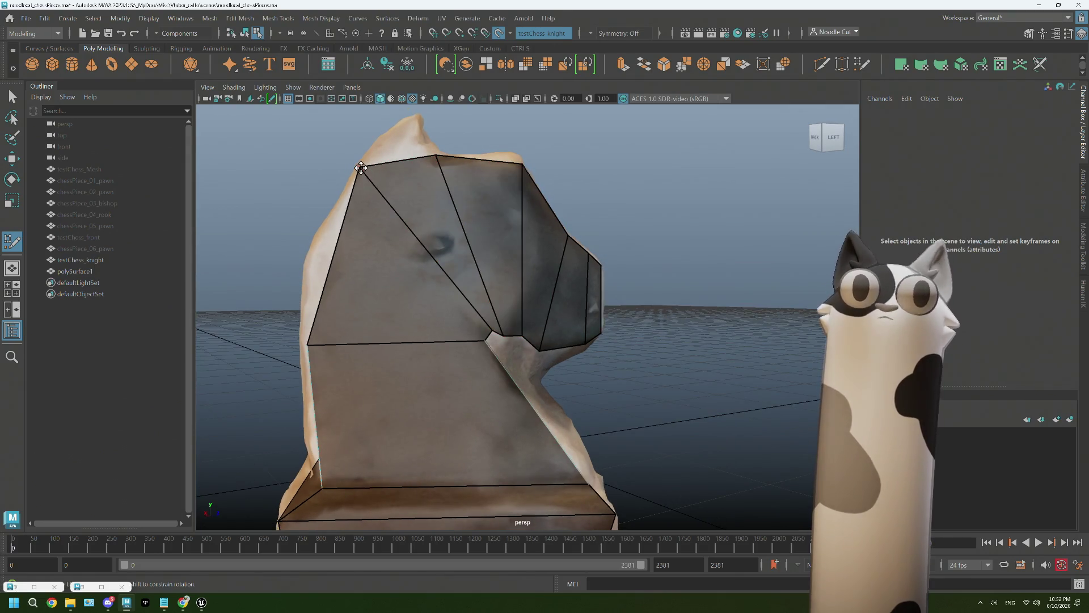
drag(360, 167, 338, 208)
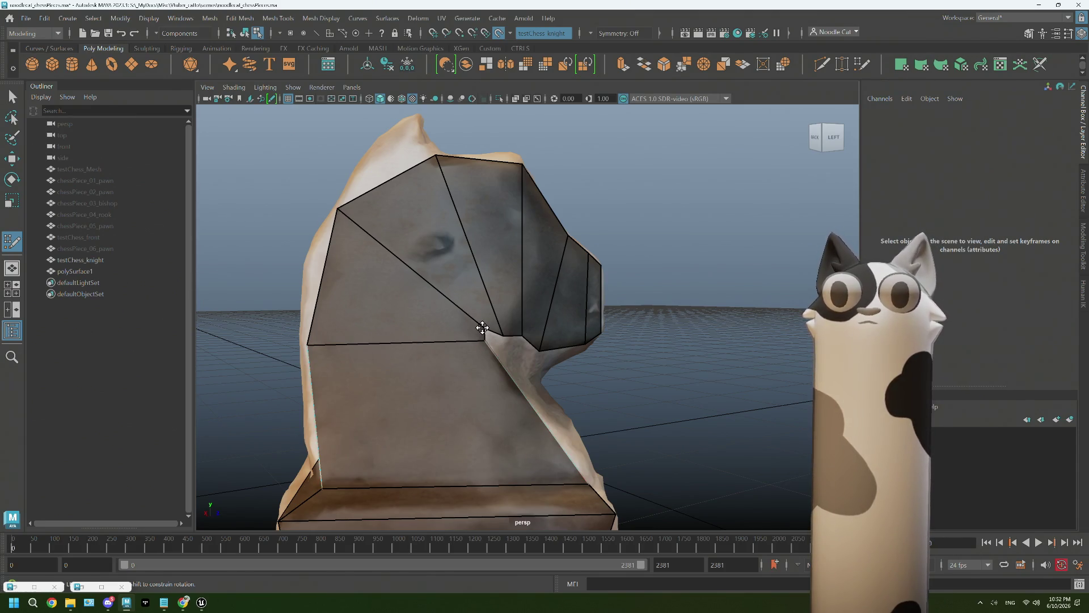
mouse_move(485, 341)
mouse_down()
mouse_move(456, 372)
mouse_move(387, 364)
mouse_move(515, 340)
mouse_move(530, 355)
mouse_move(582, 316)
mouse_up()
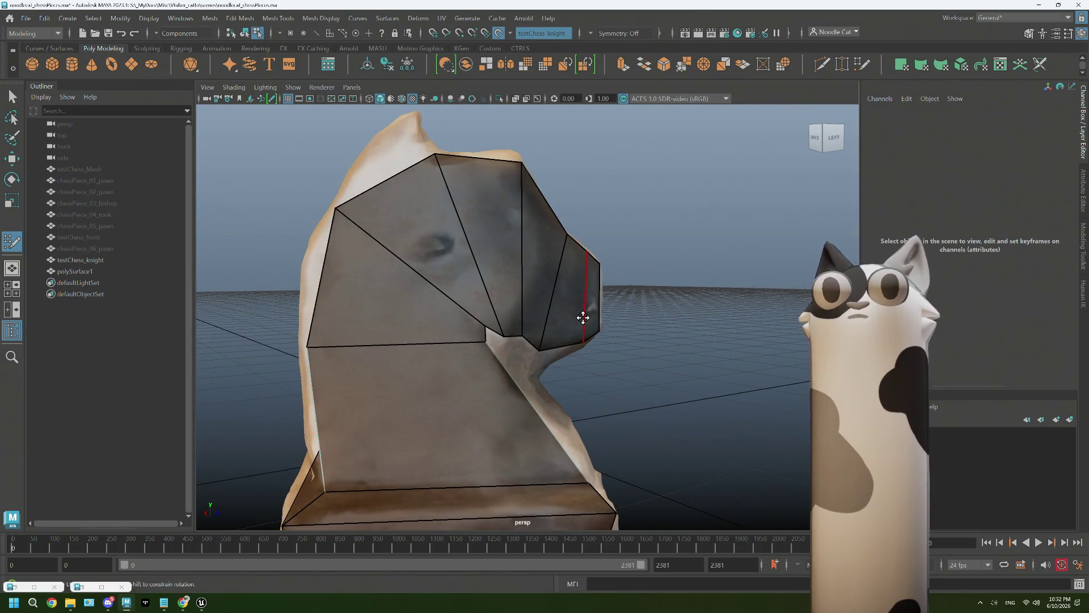
mouse_move(438, 280)
alt+mouse_down()
mouse_move(414, 262)
mouse_move(388, 193)
alt+mouse_up()
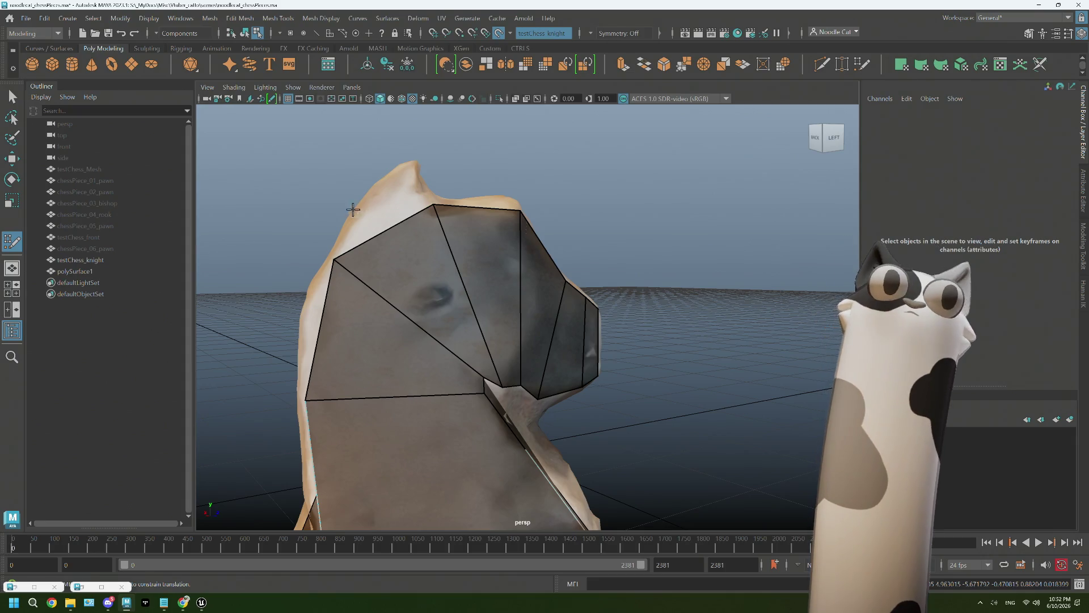
Add a quad at the top of the head, tumbling around to check it from several angles
shift+click(401, 207)
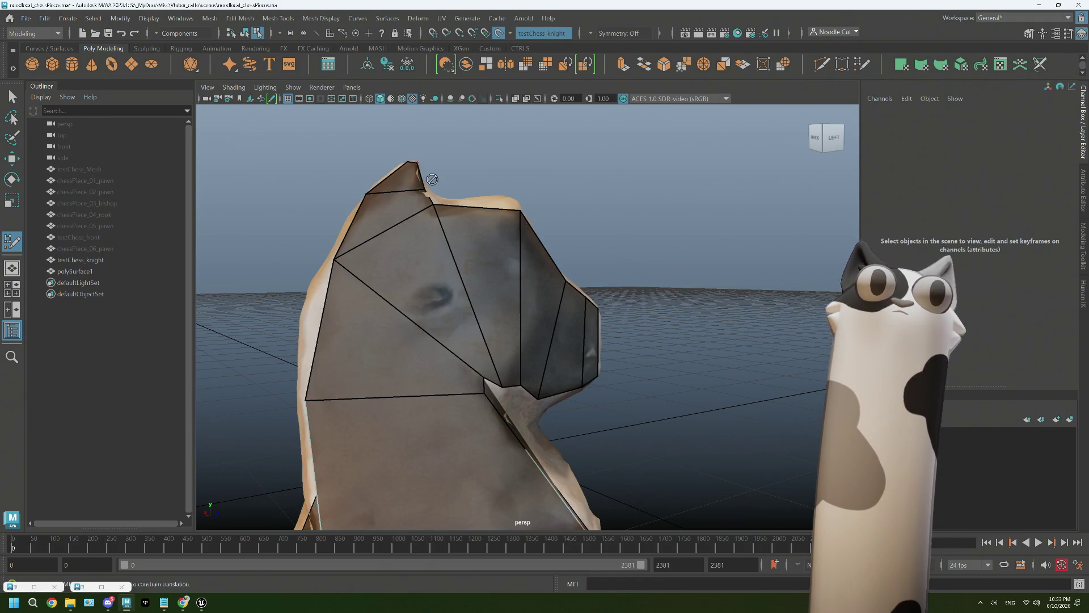
mouse_move(427, 175)
alt+mouse_down()
mouse_move(476, 190)
mouse_move(487, 156)
mouse_move(494, 280)
alt+mouse_up()
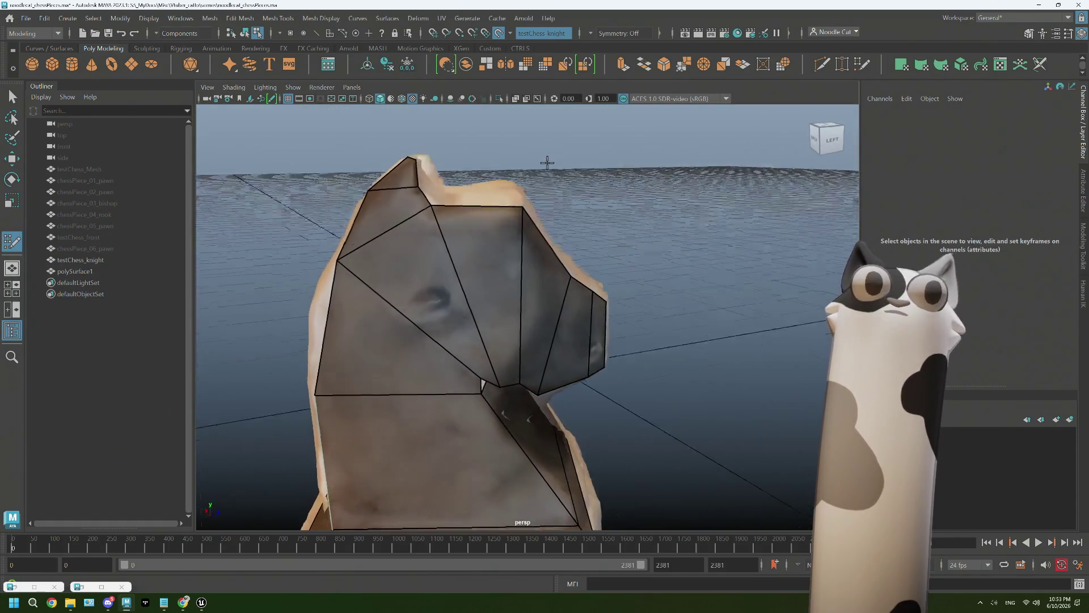
scroll(495, 279, down, 5)
mouse_move(567, 316)
alt+mouse_down()
mouse_move(538, 346)
mouse_move(554, 342)
mouse_move(559, 316)
mouse_move(510, 273)
mouse_move(510, 316)
mouse_move(536, 317)
alt+mouse_up()
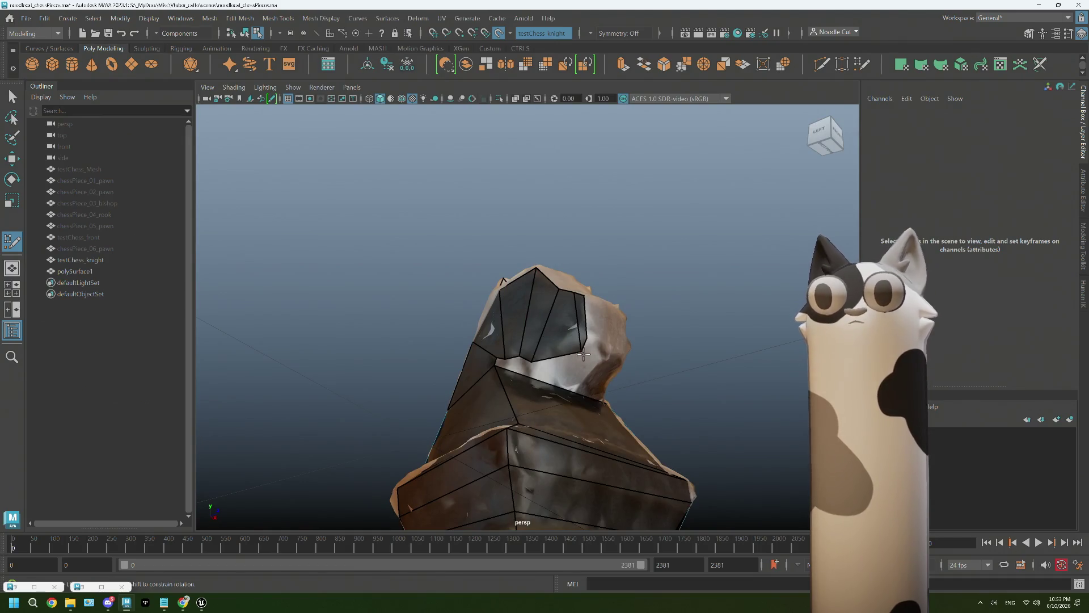
alt+drag(581, 354, 636, 370)
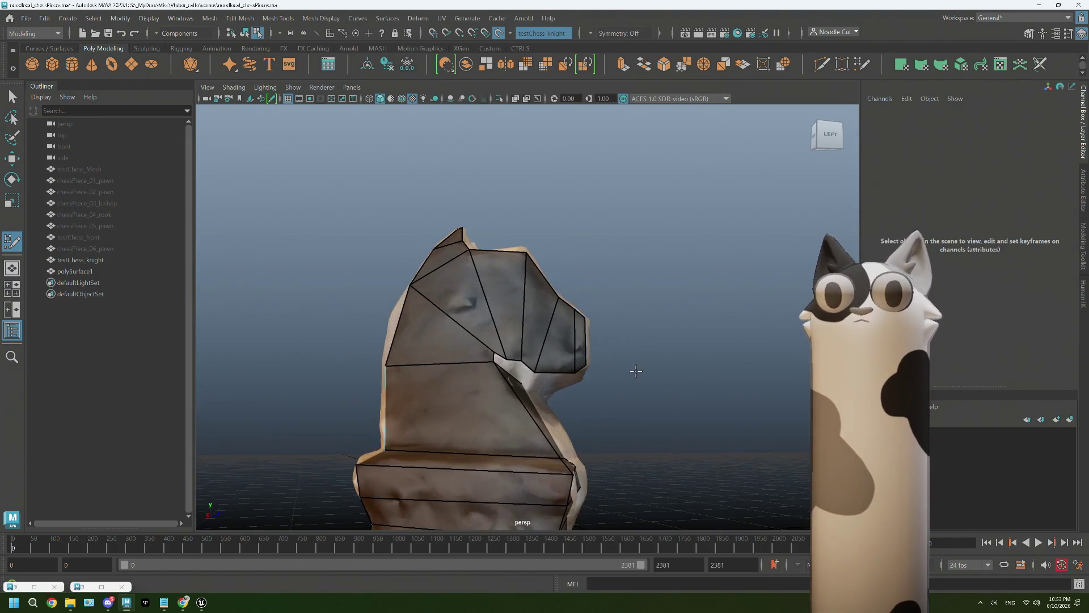
scroll(571, 382, up, 2)
mouse_move(547, 311)
alt+mouse_down()
mouse_move(526, 341)
mouse_move(502, 343)
alt+mouse_up()
mouse_move(636, 273)
alt+mouse_down()
mouse_move(562, 281)
mouse_move(584, 279)
mouse_move(575, 335)
mouse_move(598, 326)
alt+mouse_up()
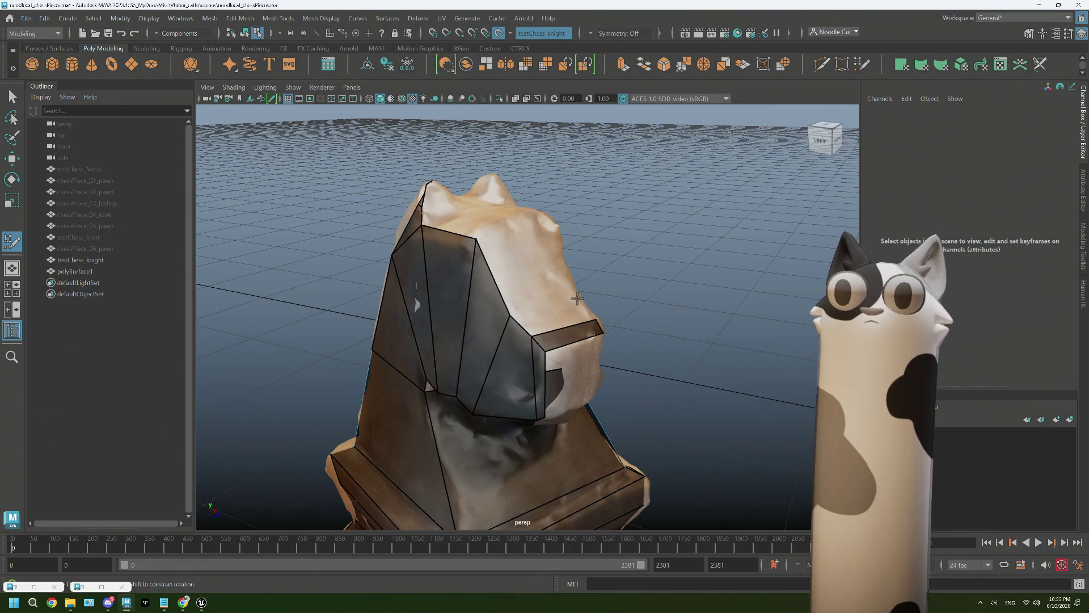
Fill quads over the upper snout and head top, then tumble to look down from above
shift+click(563, 316)
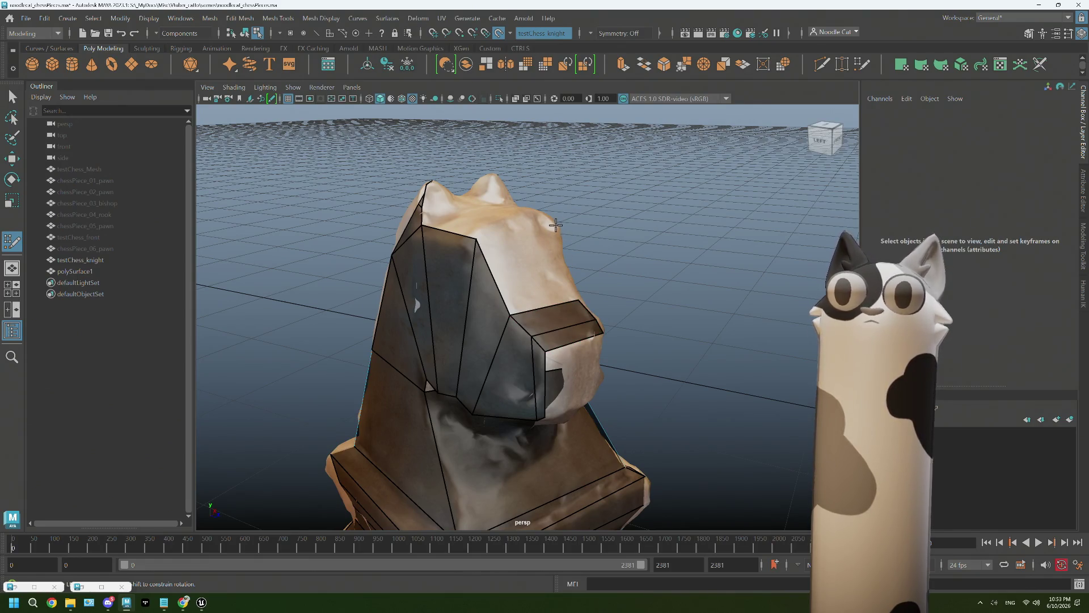
shift+click(536, 264)
mouse_move(536, 265)
alt+mouse_down()
mouse_move(581, 302)
mouse_move(518, 269)
alt+mouse_up()
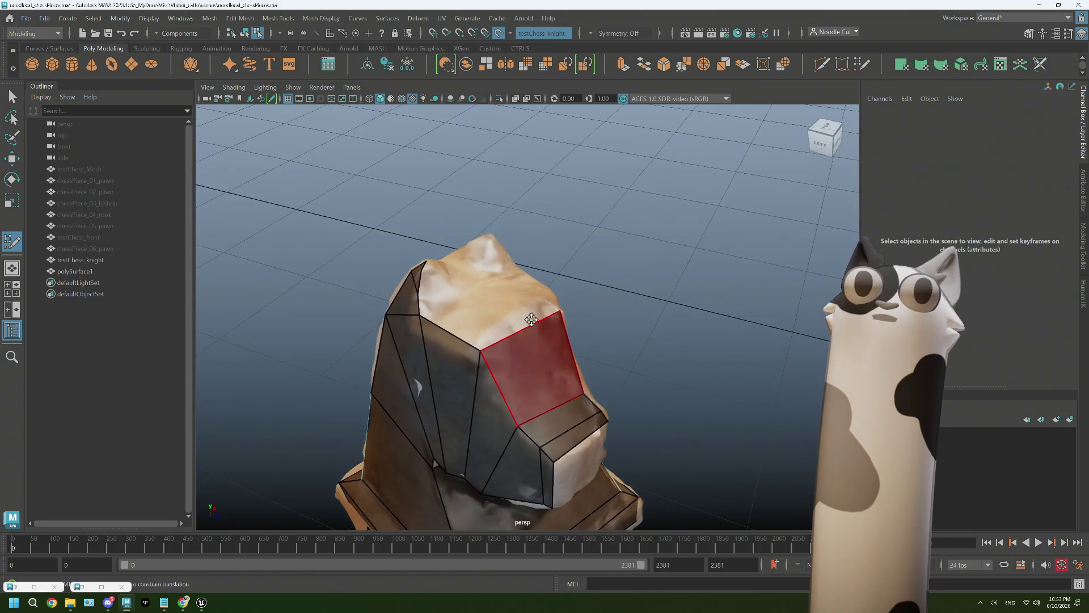
shift+click(503, 300)
alt+drag(503, 300, 455, 267)
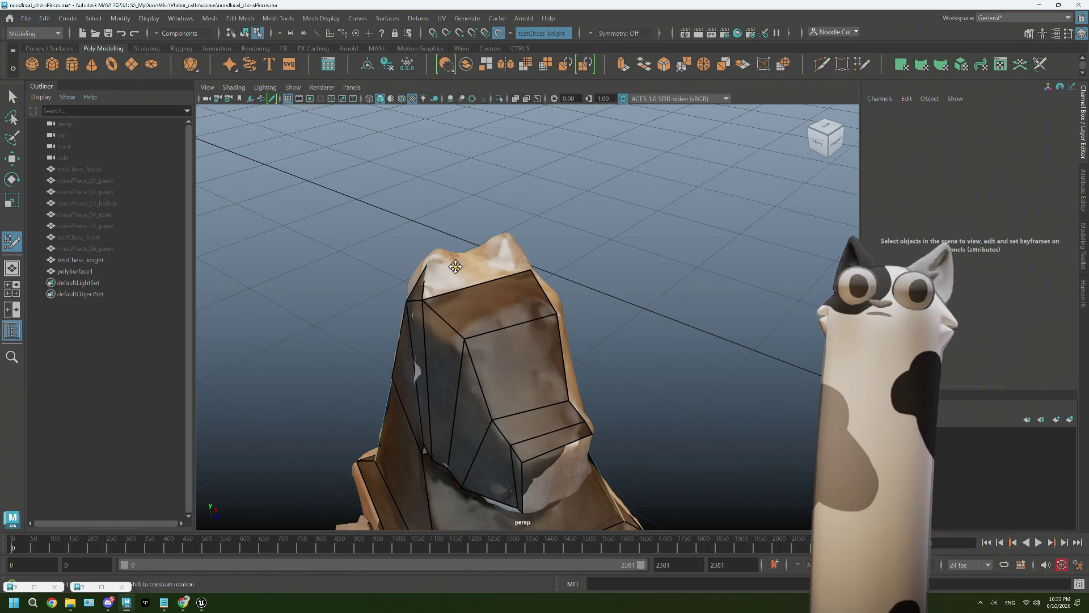
mouse_move(461, 315)
alt+mouse_down()
mouse_move(432, 287)
mouse_move(480, 304)
alt+mouse_up()
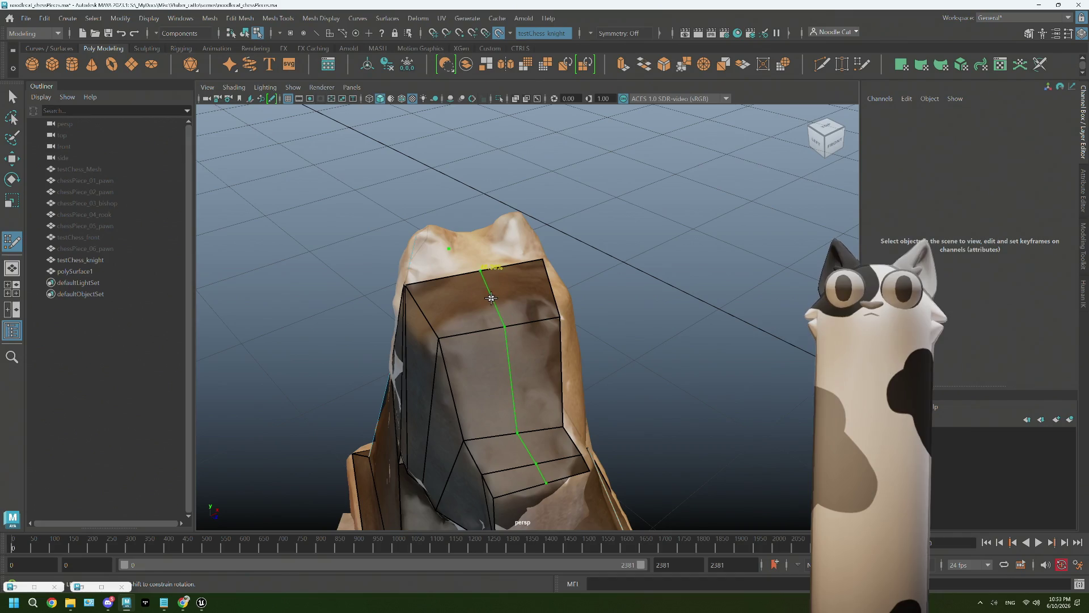
alt+drag(499, 300, 508, 333)
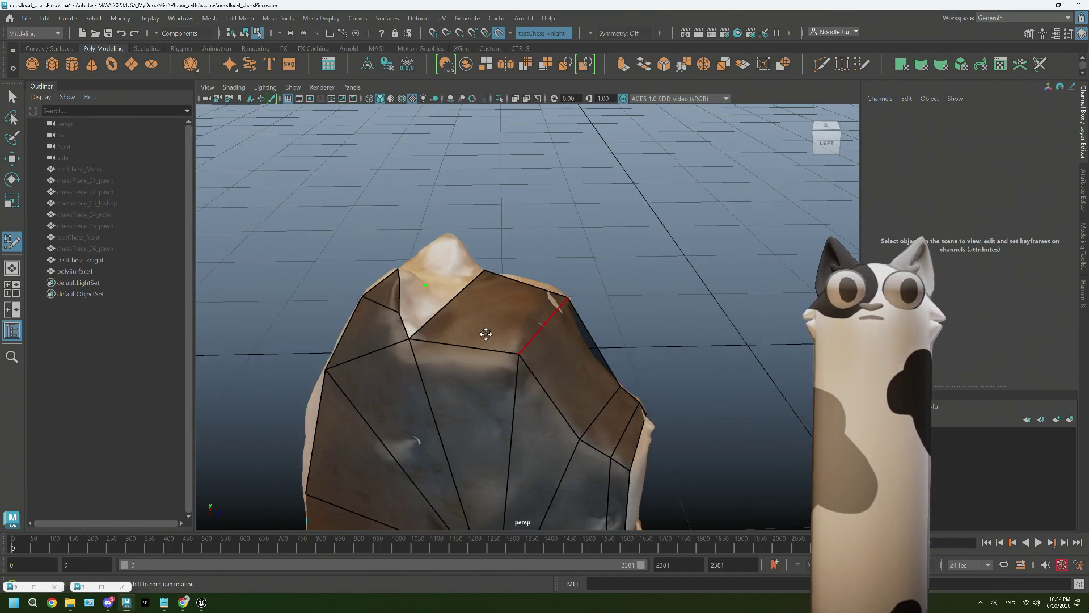
alt+drag(413, 291, 428, 277)
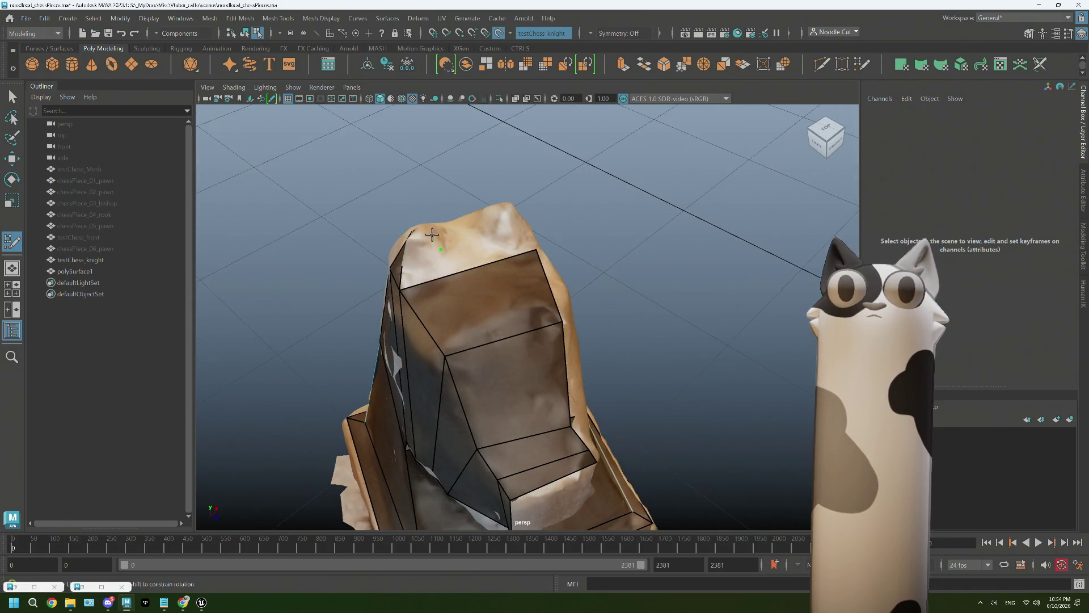
mouse_move(426, 248)
alt+mouse_down()
mouse_move(594, 241)
mouse_move(633, 320)
alt+mouse_up()
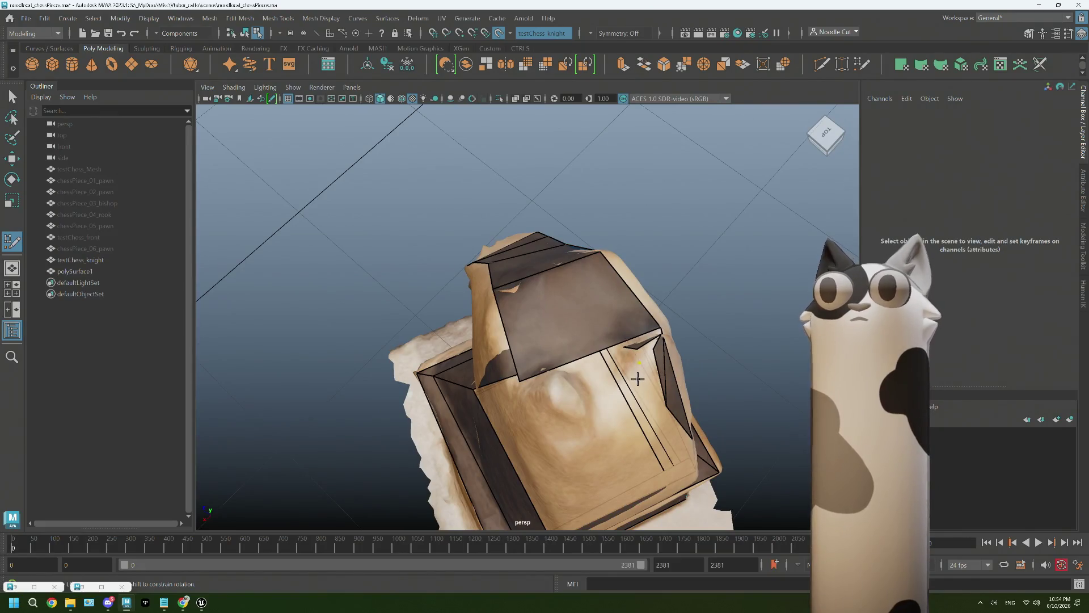
Cap one ear with a quad face and place a vertex on the other ear bump
mouse_move(641, 377)
alt+mouse_down()
mouse_move(628, 386)
mouse_move(538, 368)
mouse_move(615, 406)
mouse_move(621, 392)
alt+mouse_up()
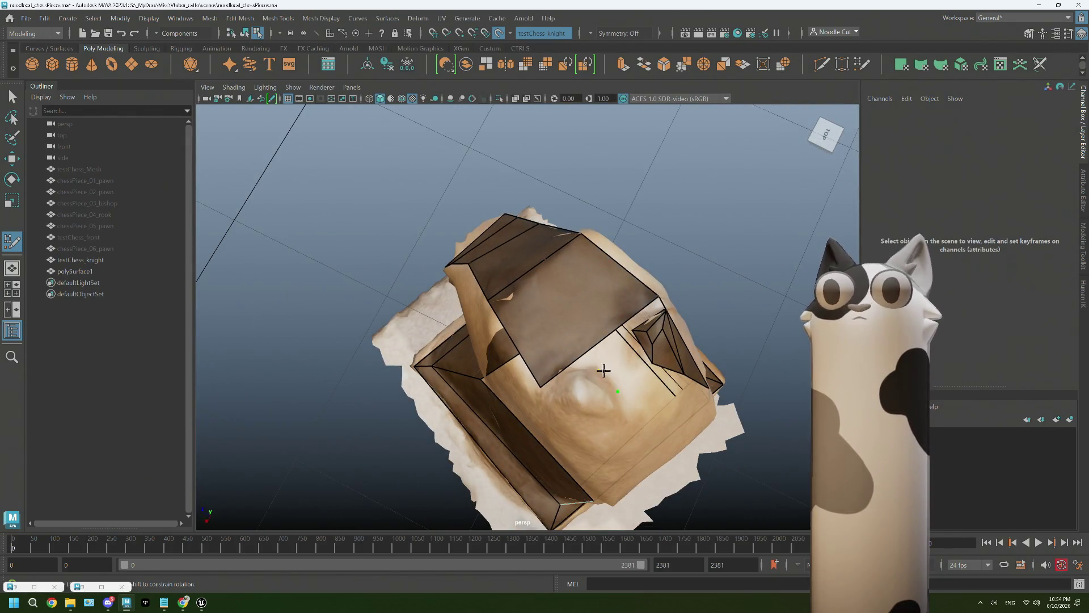
shift+click(624, 363)
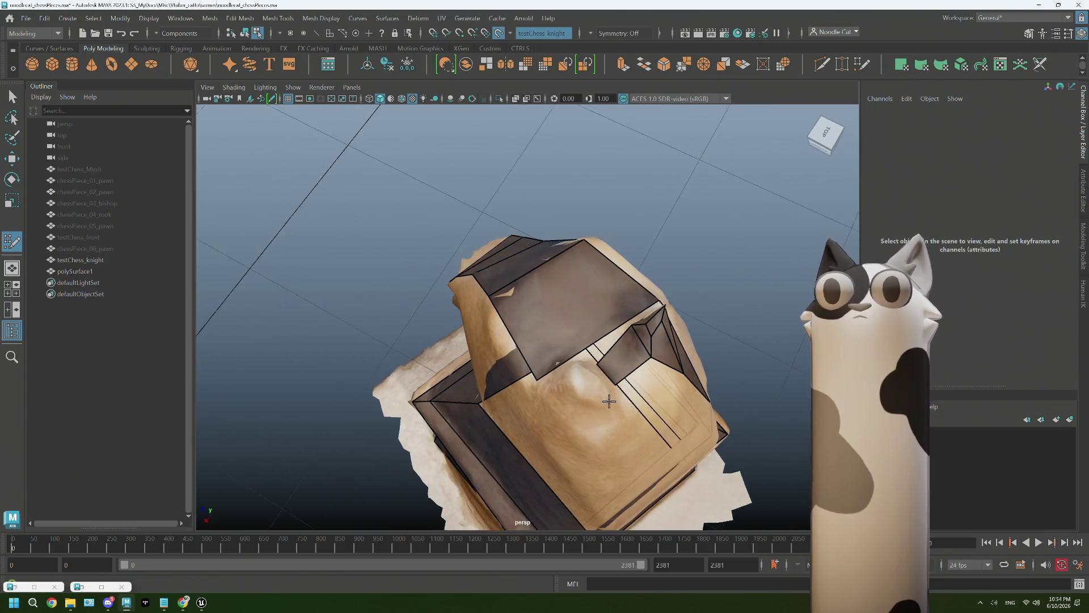
mouse_move(603, 395)
alt+mouse_down()
mouse_move(571, 383)
mouse_move(533, 396)
alt+mouse_up()
alt+drag(440, 328, 419, 332)
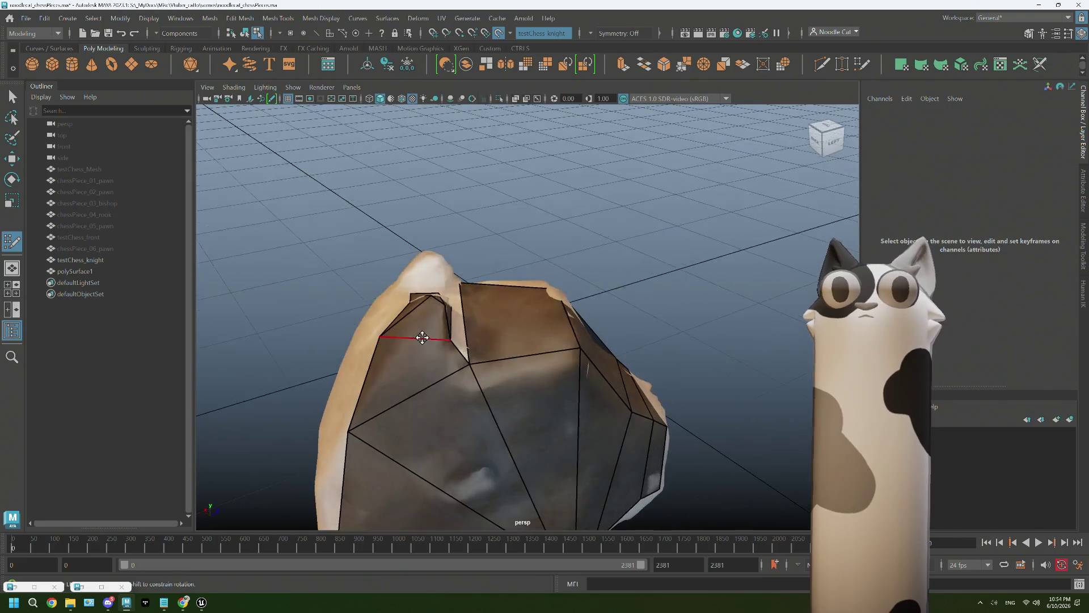
click(420, 268)
alt+drag(428, 279, 528, 243)
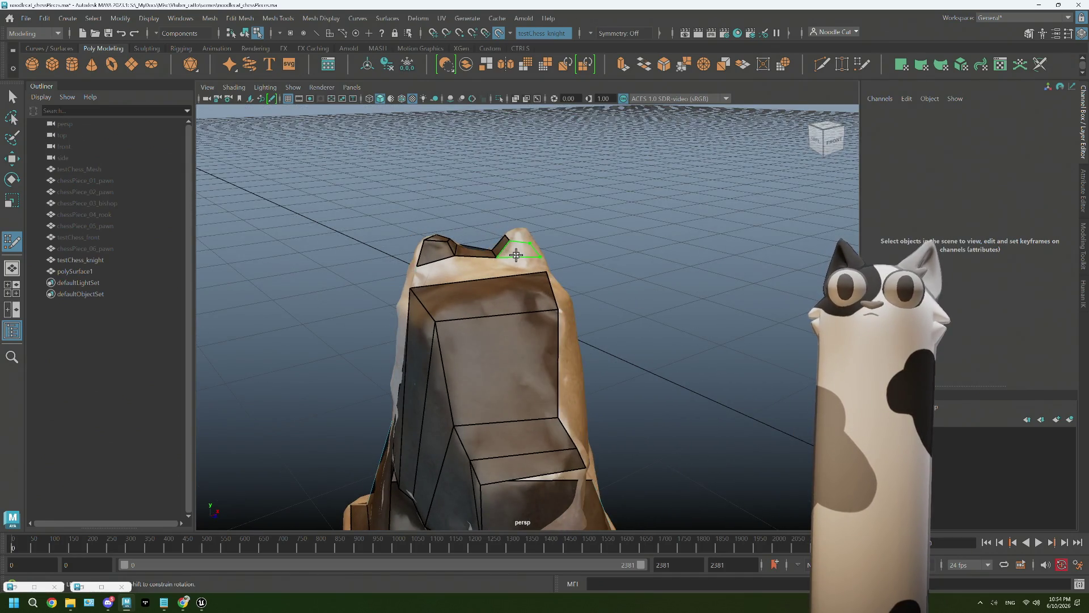
Fill a face over the right ear and reshape the left flap face on the head
shift+click(515, 254)
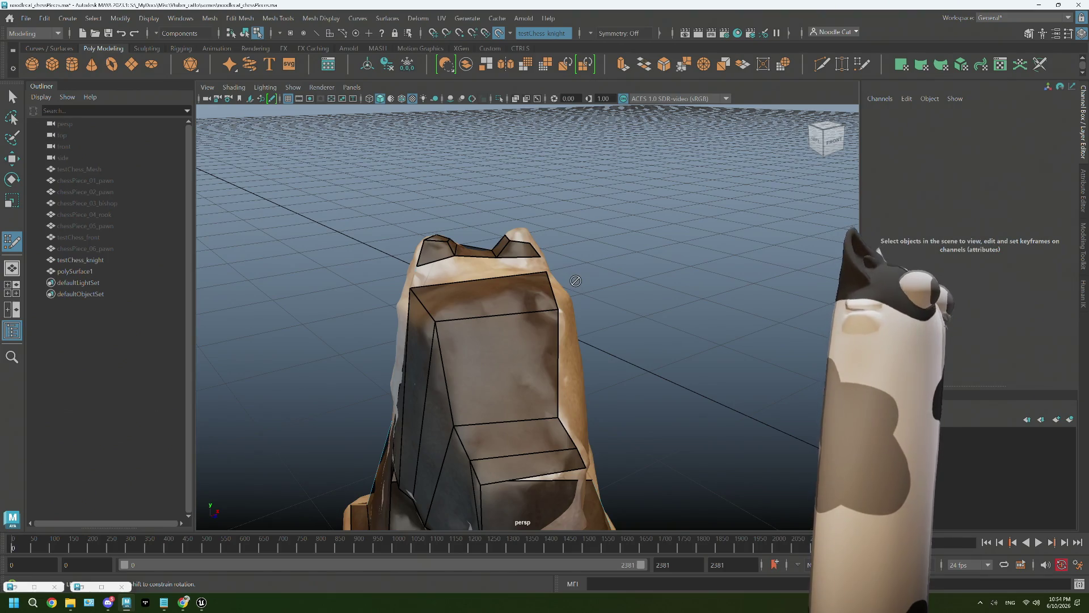
mouse_move(575, 280)
alt+mouse_down()
mouse_move(517, 280)
mouse_move(555, 288)
alt+mouse_up()
scroll(518, 280, up, 3)
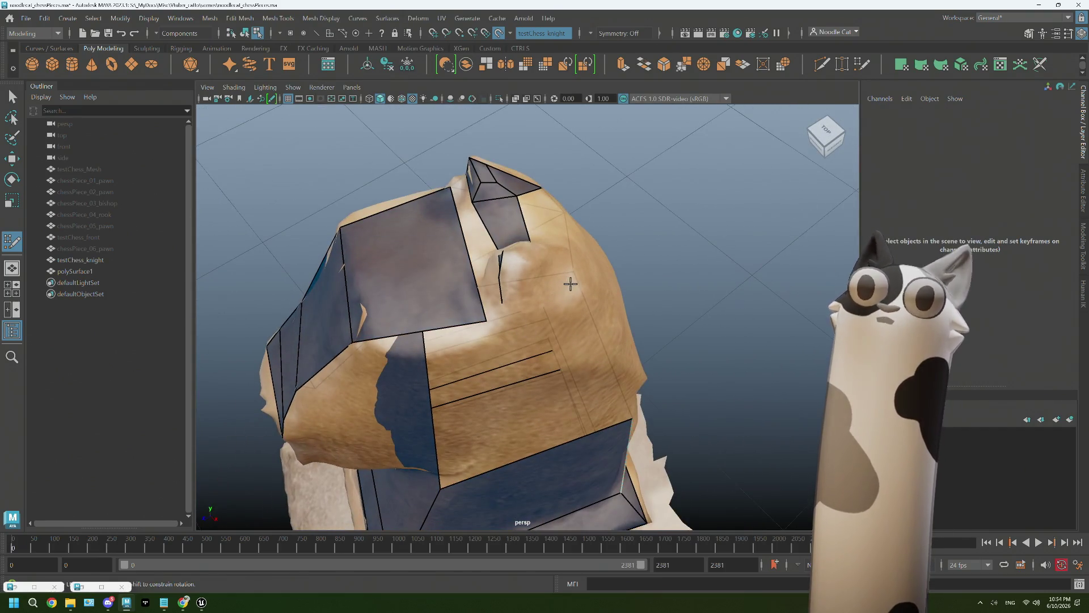
mouse_move(539, 300)
alt+mouse_down()
mouse_move(491, 271)
mouse_move(564, 309)
mouse_move(556, 303)
alt+mouse_up()
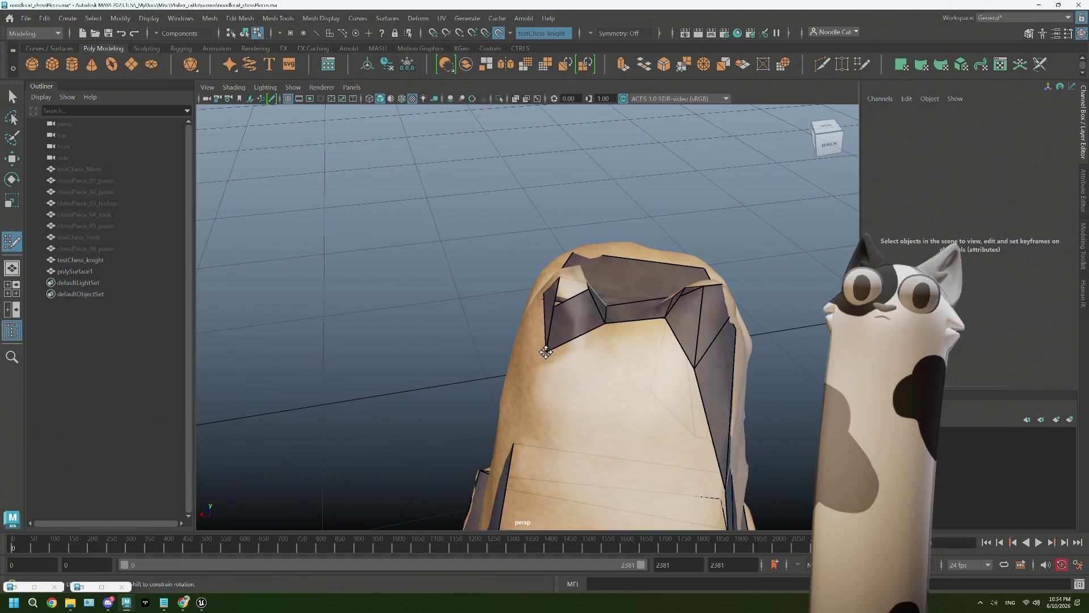
drag(546, 353, 534, 334)
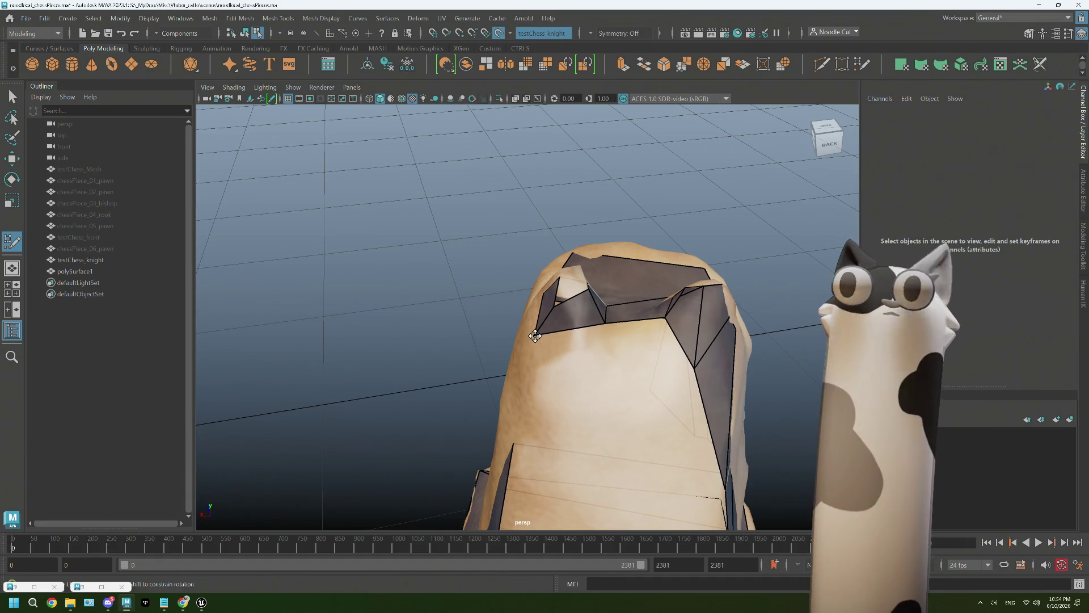
Snap the upper edge onto the front face's top edge and orbit to check the head front-on
mouse_move(534, 335)
alt+mouse_down()
mouse_move(615, 308)
mouse_move(421, 366)
alt+mouse_up()
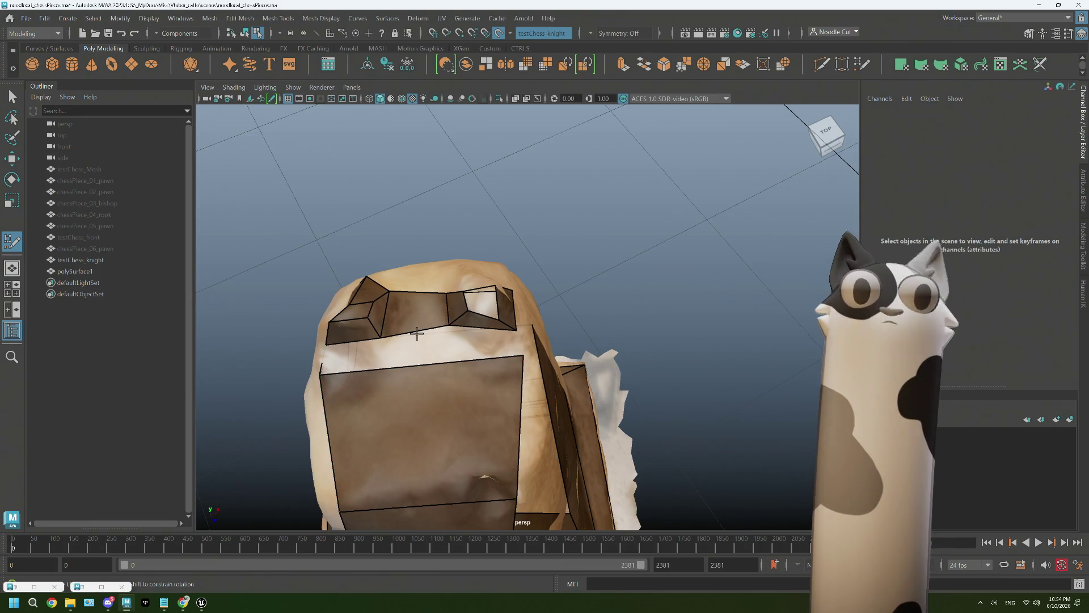
drag(417, 333, 412, 366)
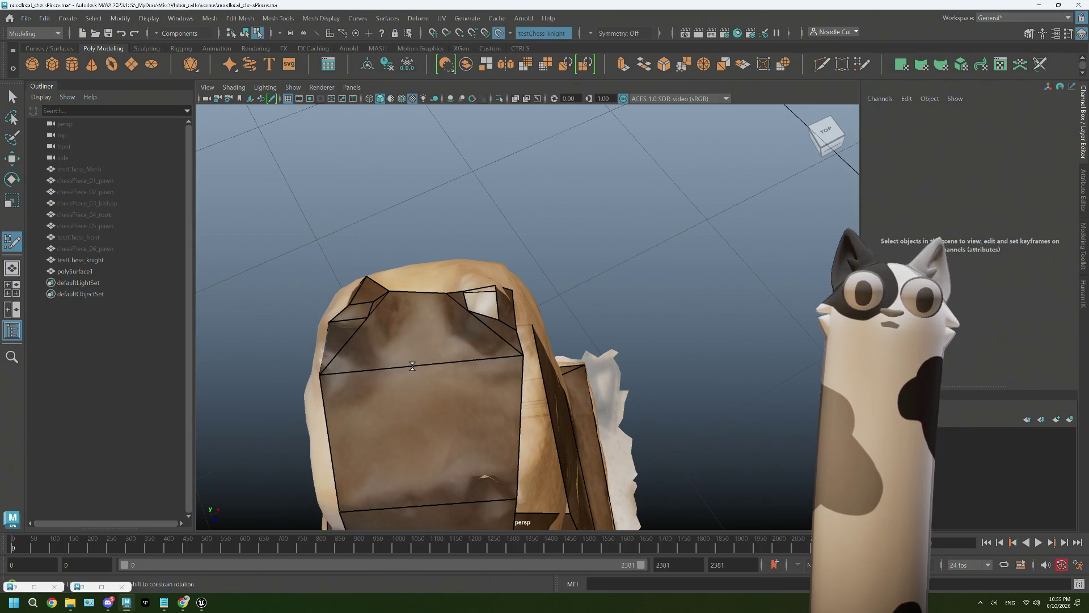
alt+drag(425, 359, 419, 321)
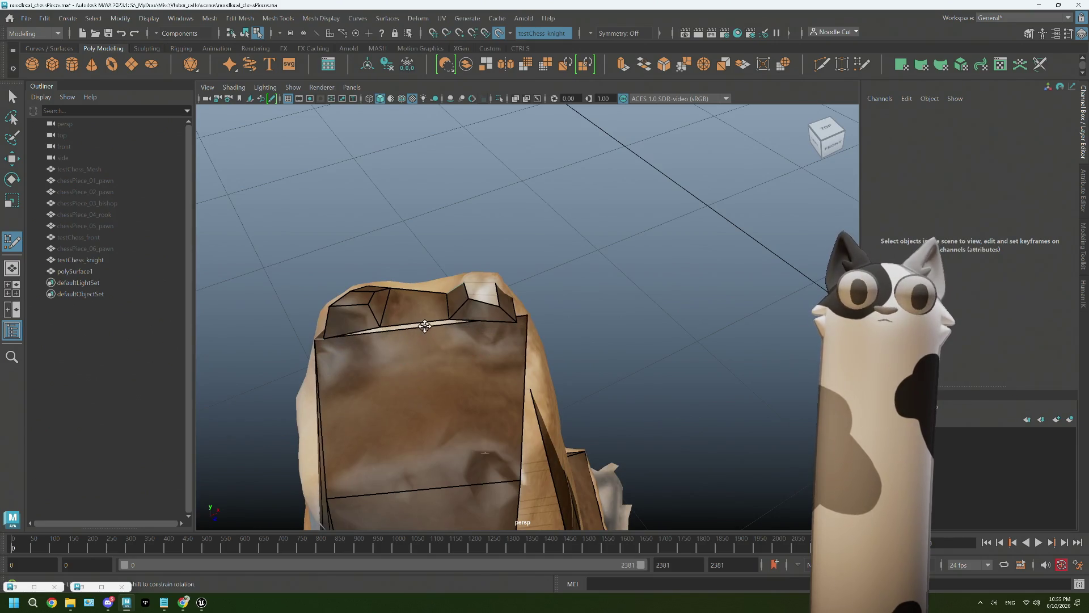
alt+drag(384, 407, 480, 375)
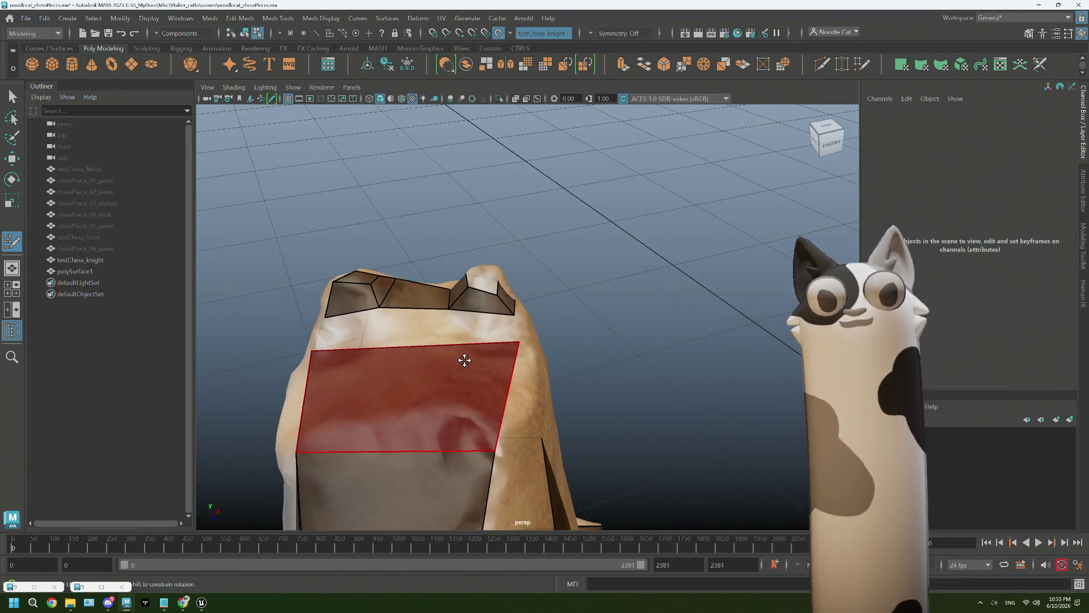
Pull a head vertex onto the scan surface, orbiting to check from behind and the side
mouse_move(424, 340)
alt+mouse_down()
mouse_move(633, 317)
mouse_move(665, 348)
mouse_move(609, 332)
alt+mouse_up()
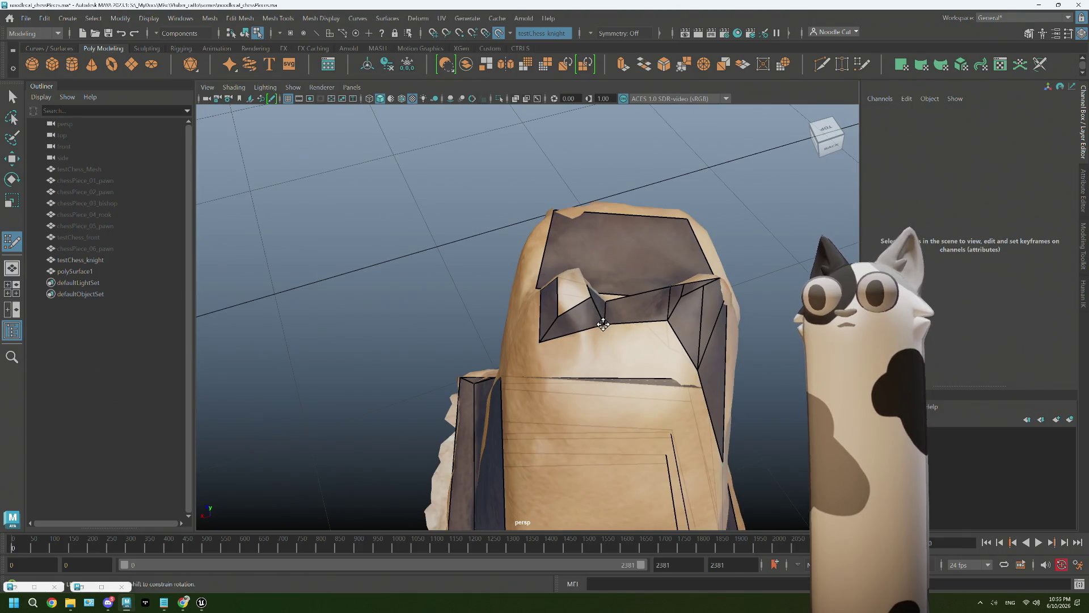
mouse_move(538, 341)
alt+mouse_down()
mouse_move(630, 348)
mouse_move(602, 331)
mouse_move(578, 335)
mouse_move(577, 382)
mouse_move(607, 413)
alt+mouse_up()
mouse_move(683, 397)
mouse_down()
mouse_move(715, 383)
mouse_move(658, 308)
mouse_up()
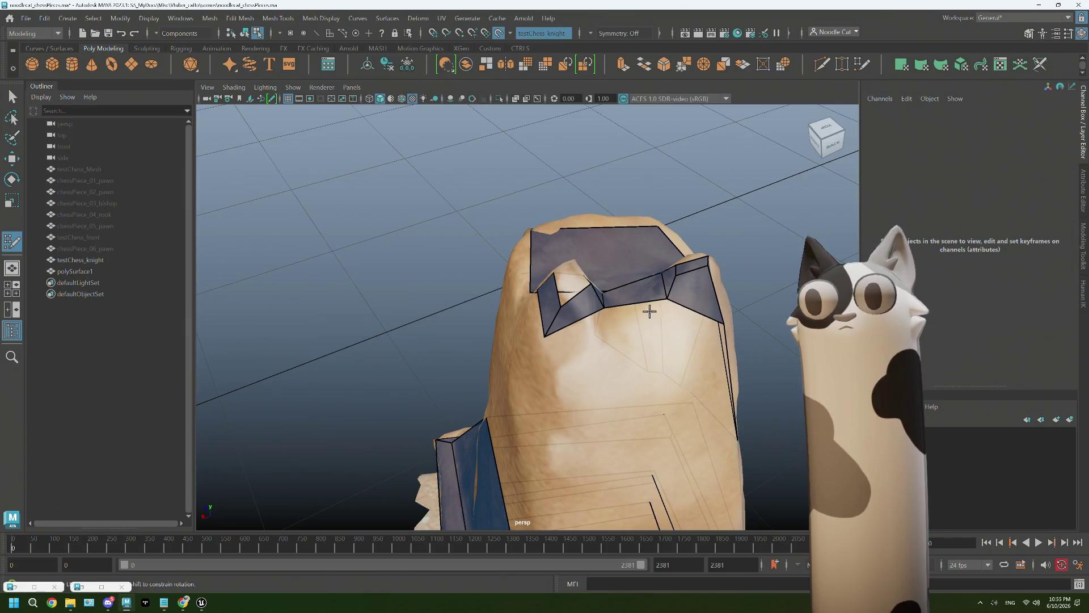
mouse_move(563, 338)
alt+mouse_down()
mouse_move(576, 328)
mouse_move(652, 345)
mouse_move(705, 342)
mouse_move(400, 371)
mouse_move(477, 340)
alt+mouse_up()
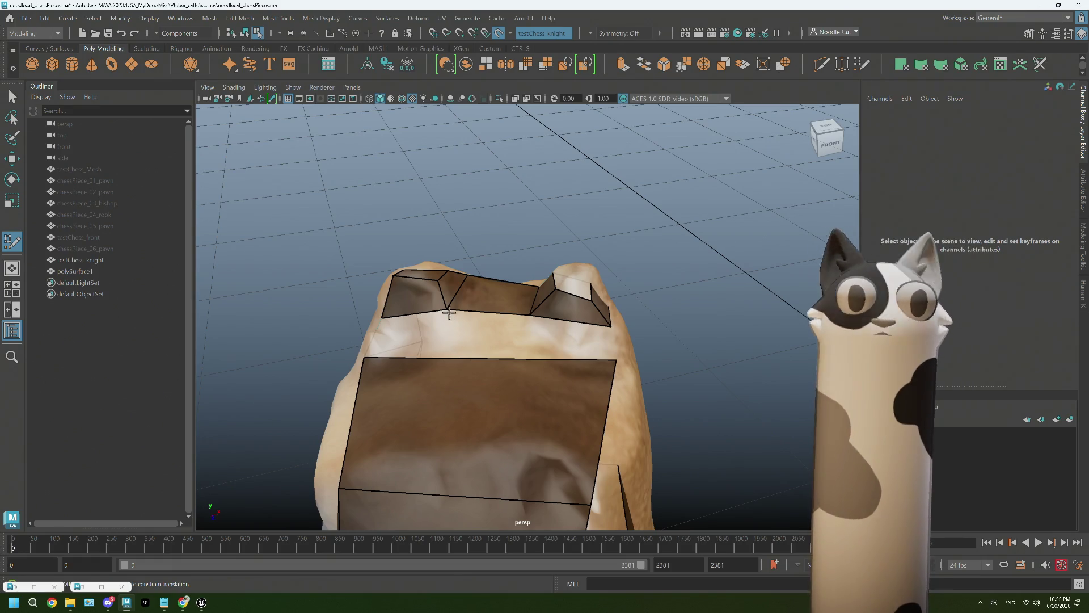
mouse_move(423, 362)
alt+mouse_down()
mouse_move(439, 324)
mouse_move(450, 329)
mouse_move(416, 375)
alt+mouse_up()
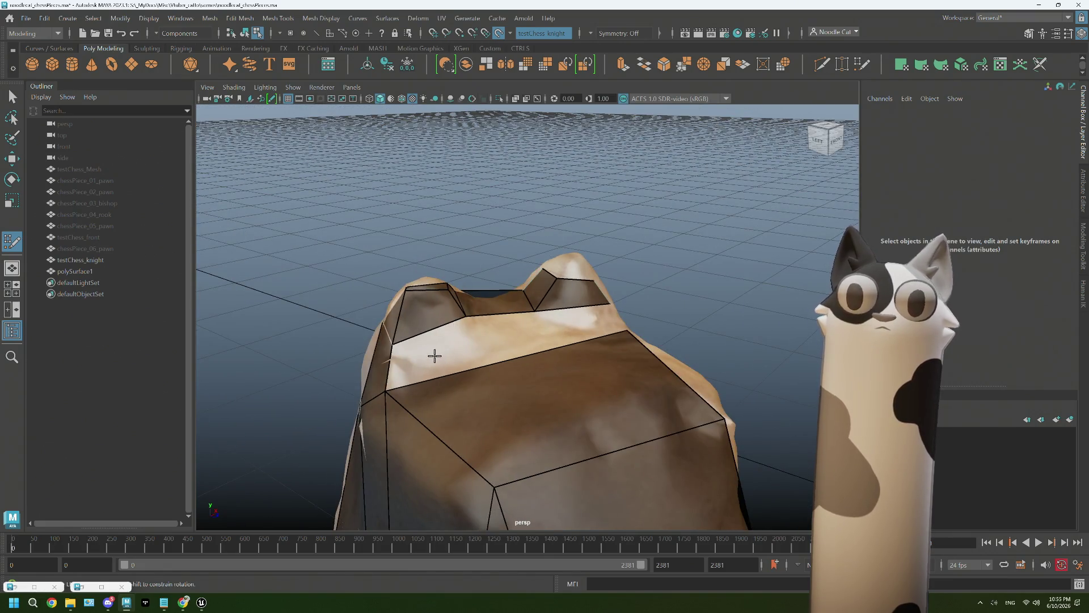
Insert a new edge across the head faces and fill the gap between the two quads
click(385, 391)
key(Return)
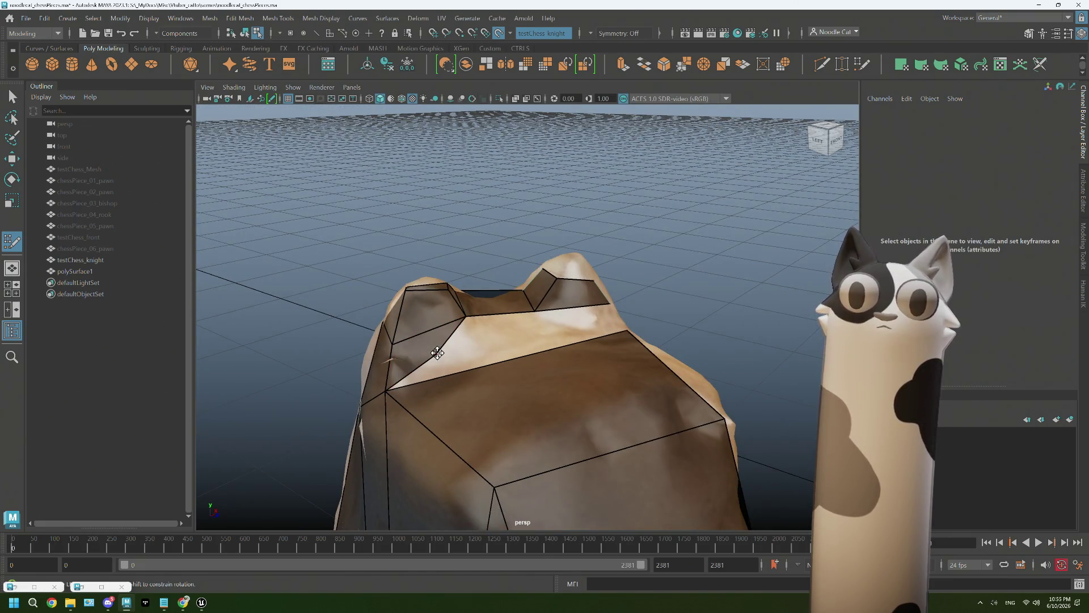
alt+drag(471, 369, 531, 358)
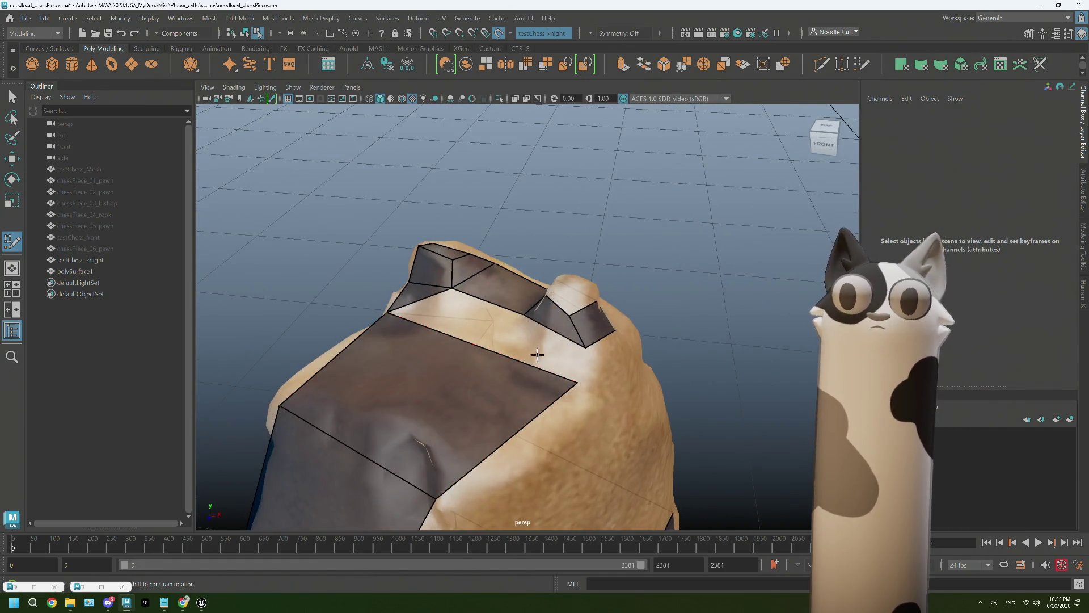
shift+click(565, 349)
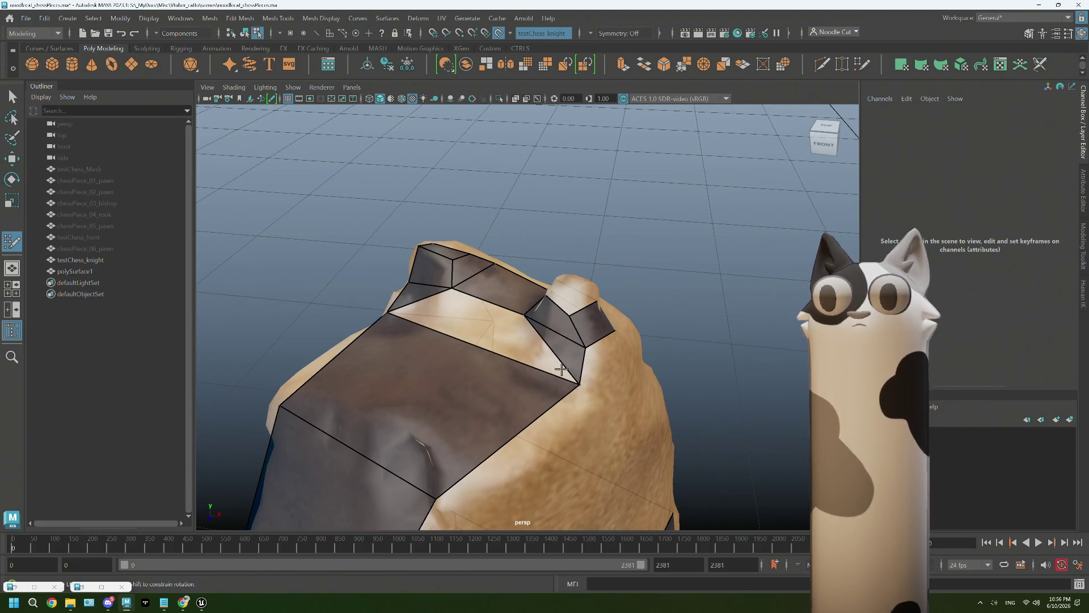
alt+drag(473, 317, 479, 329)
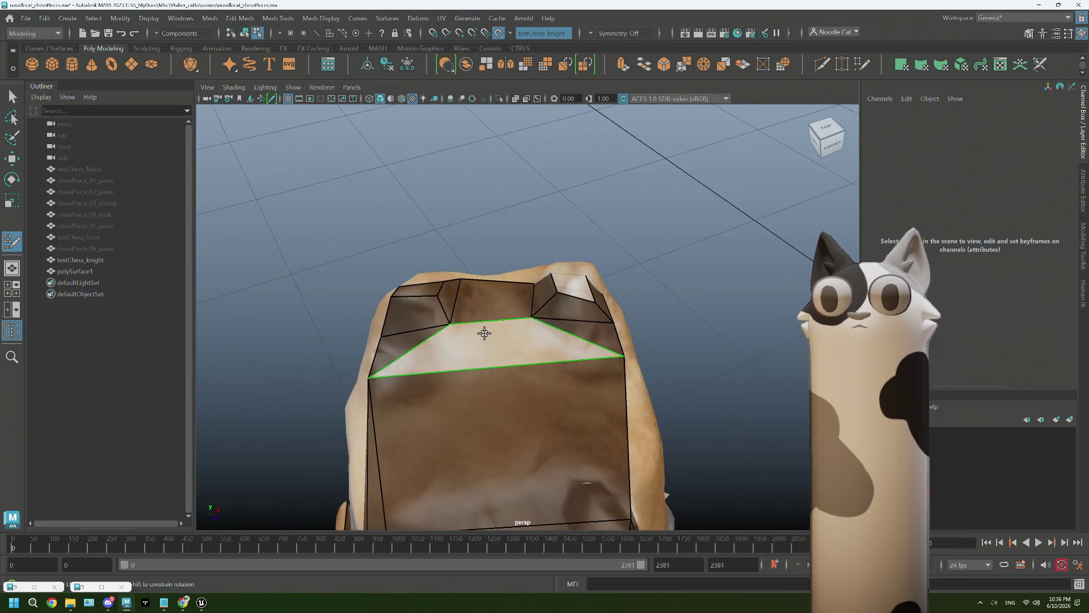
mouse_move(569, 394)
alt+mouse_down()
mouse_move(622, 382)
mouse_move(544, 393)
mouse_move(652, 388)
mouse_move(719, 412)
mouse_move(580, 394)
mouse_move(613, 395)
alt+mouse_up()
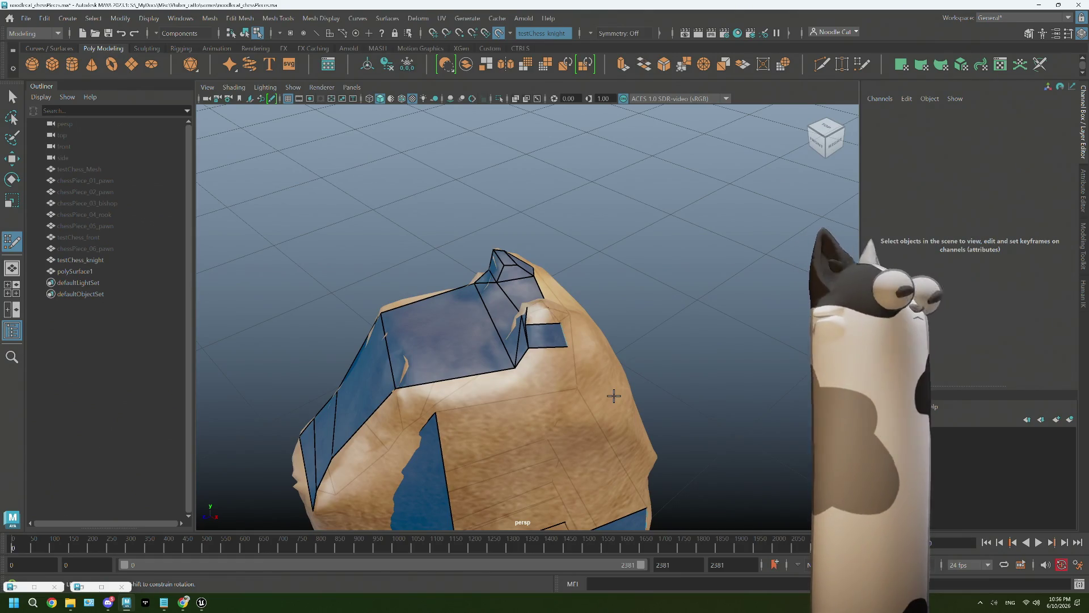
mouse_move(545, 384)
alt+mouse_down()
mouse_move(625, 375)
mouse_move(579, 381)
alt+mouse_up()
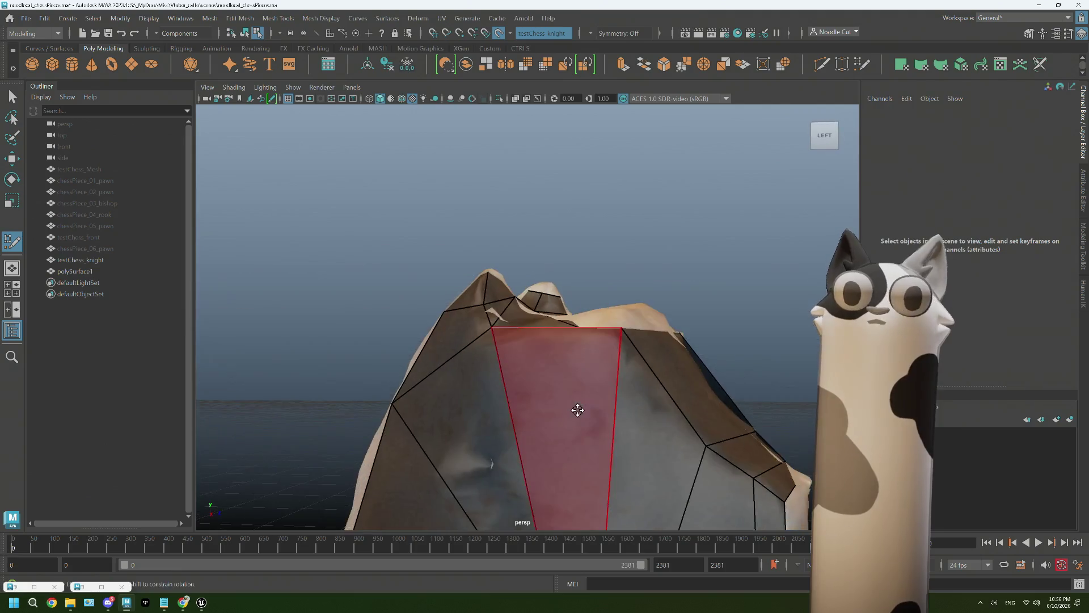
scroll(594, 380, down, 3)
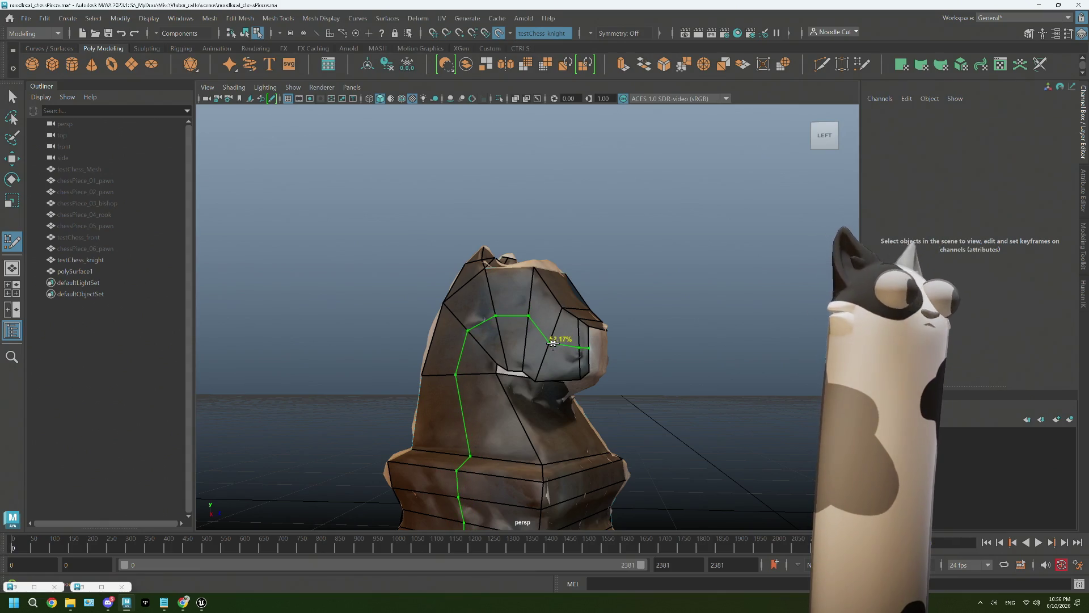
mouse_move(583, 344)
alt+mouse_down()
mouse_move(503, 397)
mouse_move(503, 378)
mouse_move(422, 329)
mouse_move(423, 339)
mouse_move(675, 353)
alt+mouse_up()
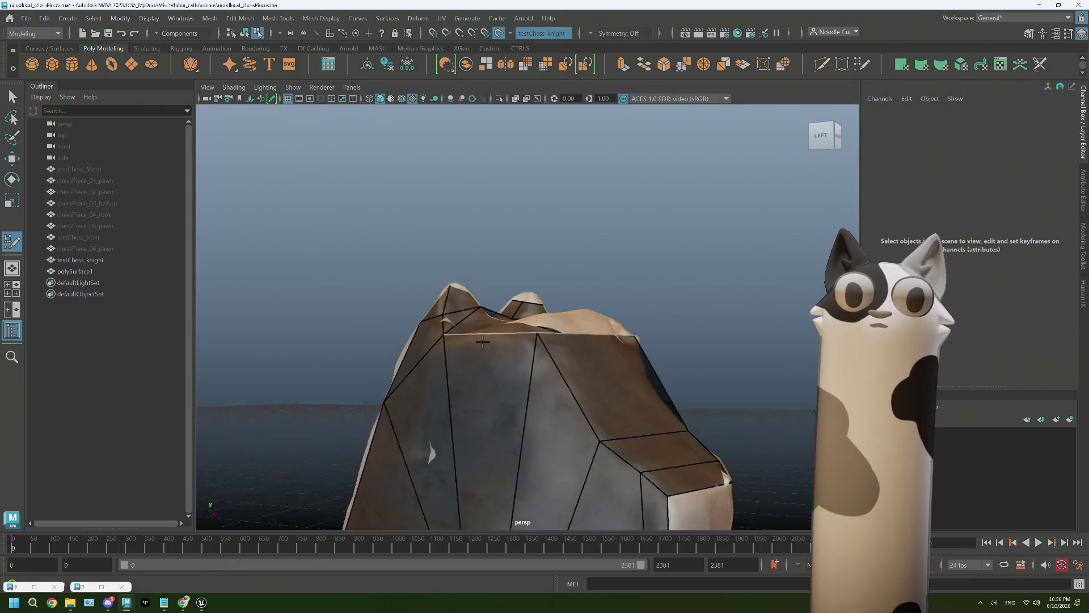
alt+middle_drag(675, 353, 627, 281)
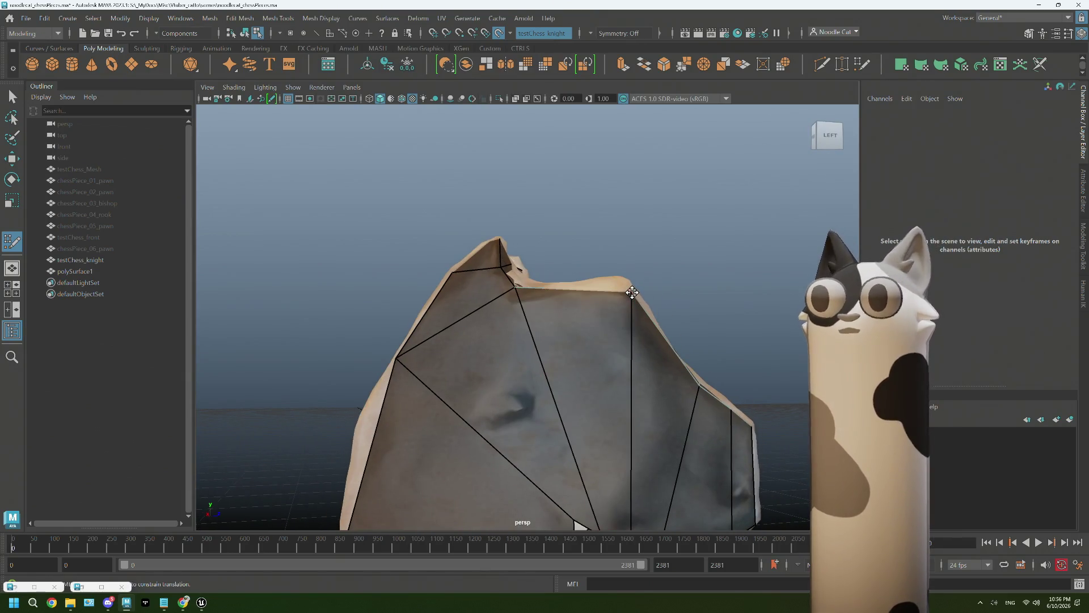
alt+drag(657, 303, 418, 311)
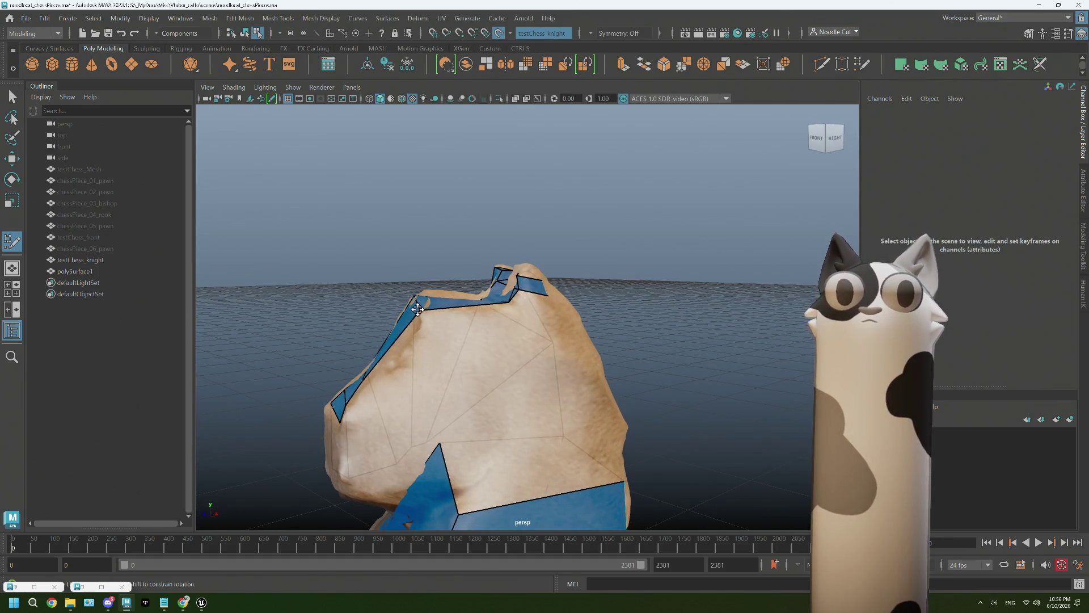
alt+drag(426, 307, 479, 323)
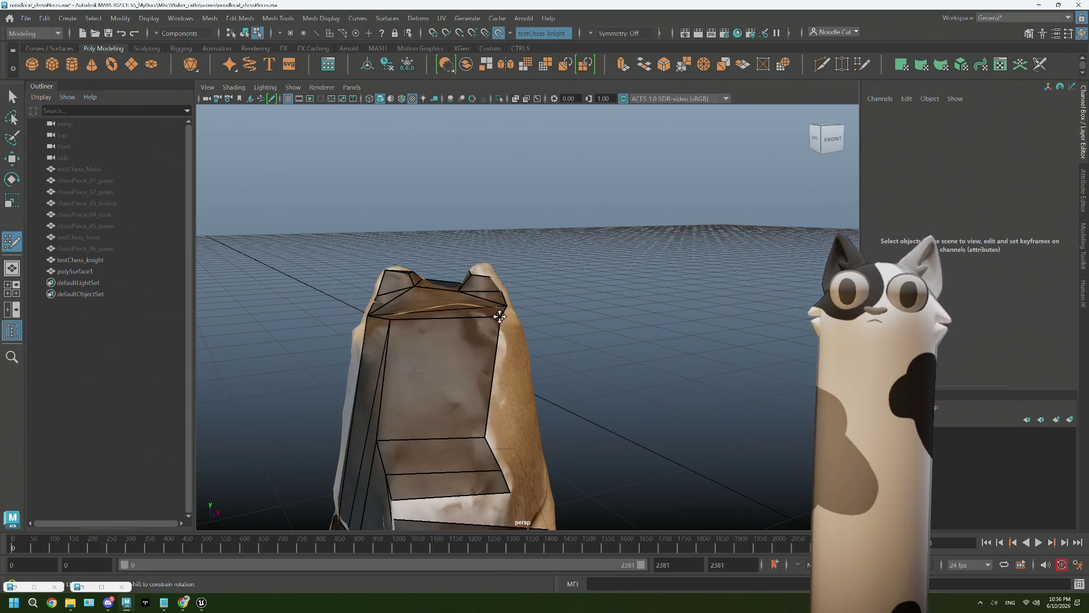
mouse_move(500, 316)
alt+mouse_down()
mouse_move(407, 349)
mouse_move(352, 352)
alt+mouse_up()
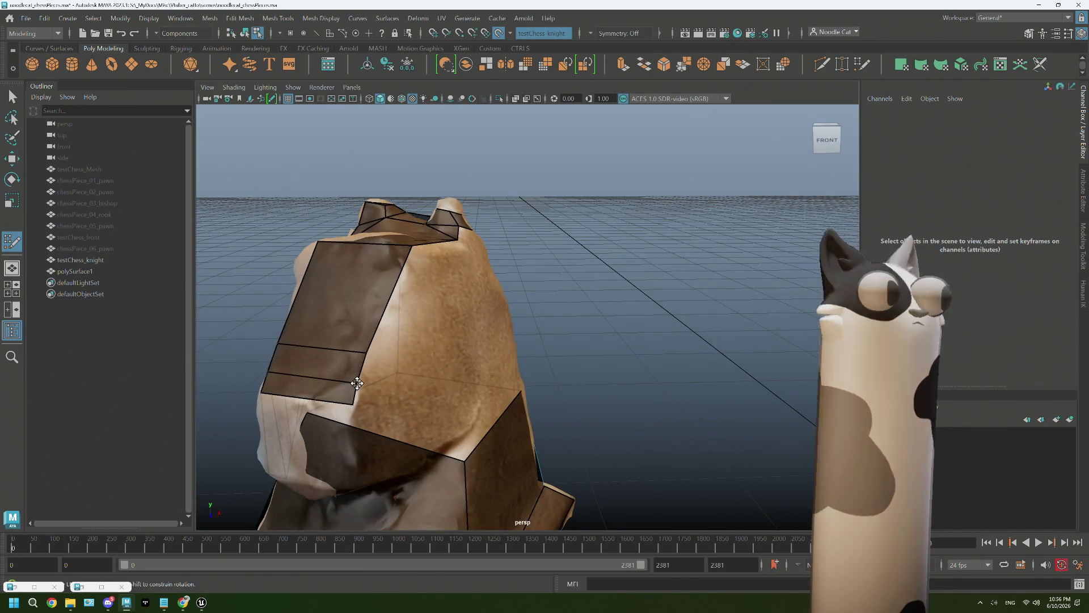
mouse_move(355, 384)
alt+mouse_down()
mouse_move(401, 351)
mouse_move(458, 341)
alt+mouse_up()
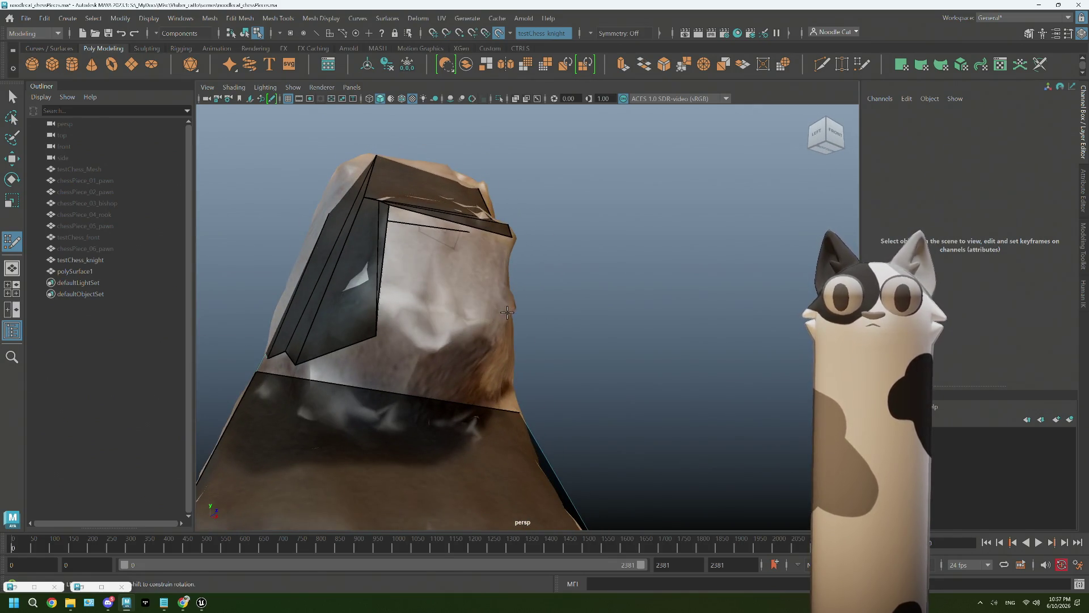
mouse_move(461, 271)
alt+mouse_down()
mouse_move(438, 316)
mouse_move(426, 281)
mouse_move(361, 391)
mouse_move(345, 395)
mouse_move(365, 400)
alt+mouse_up()
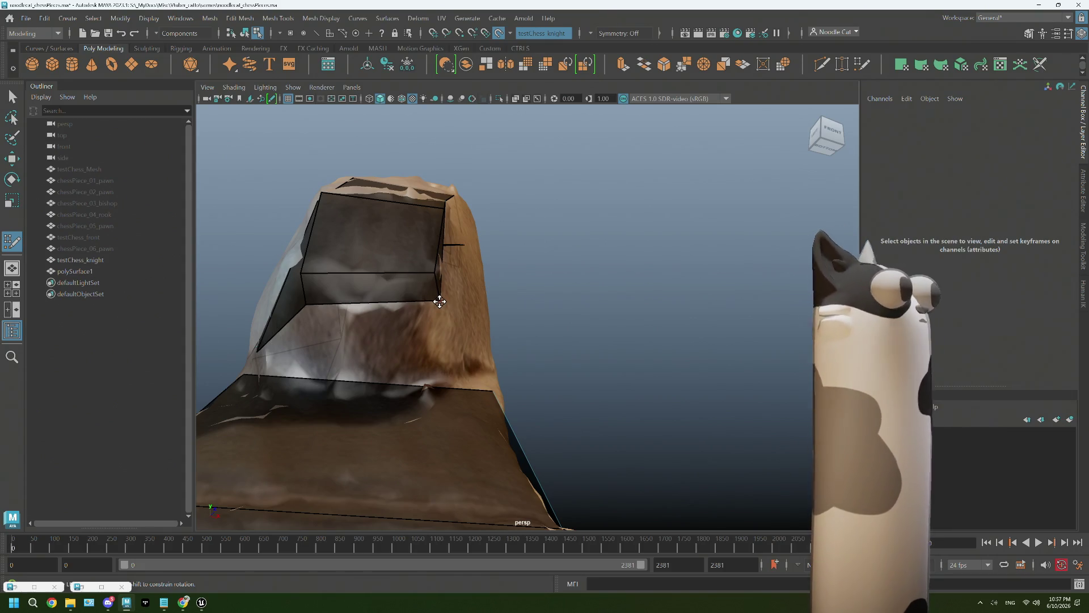
mouse_move(440, 300)
alt+mouse_down()
mouse_move(467, 274)
mouse_move(355, 376)
alt+mouse_up()
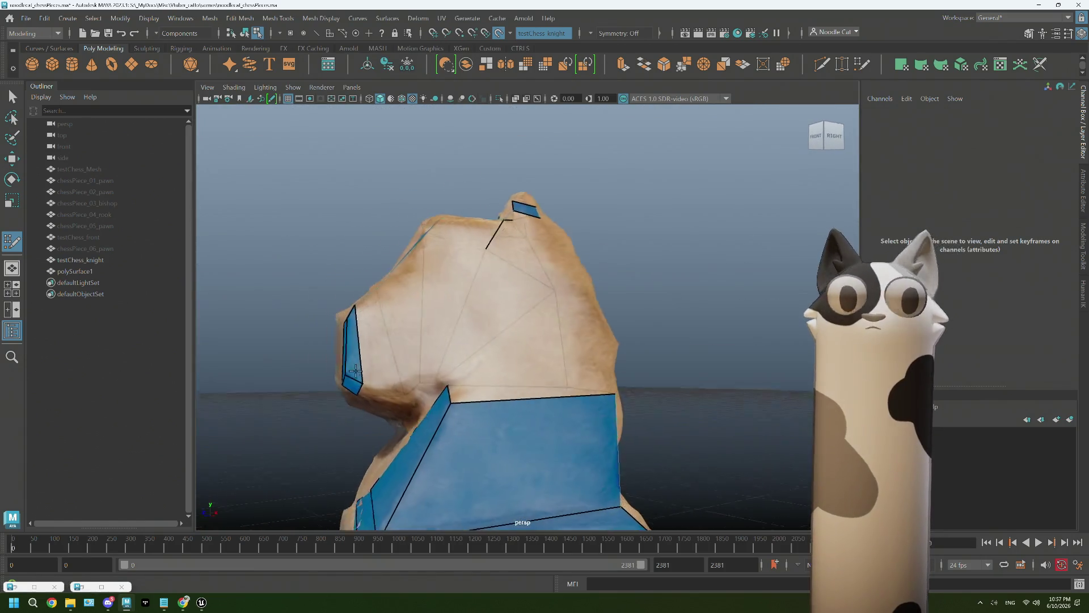
alt+right_drag(355, 376, 433, 352)
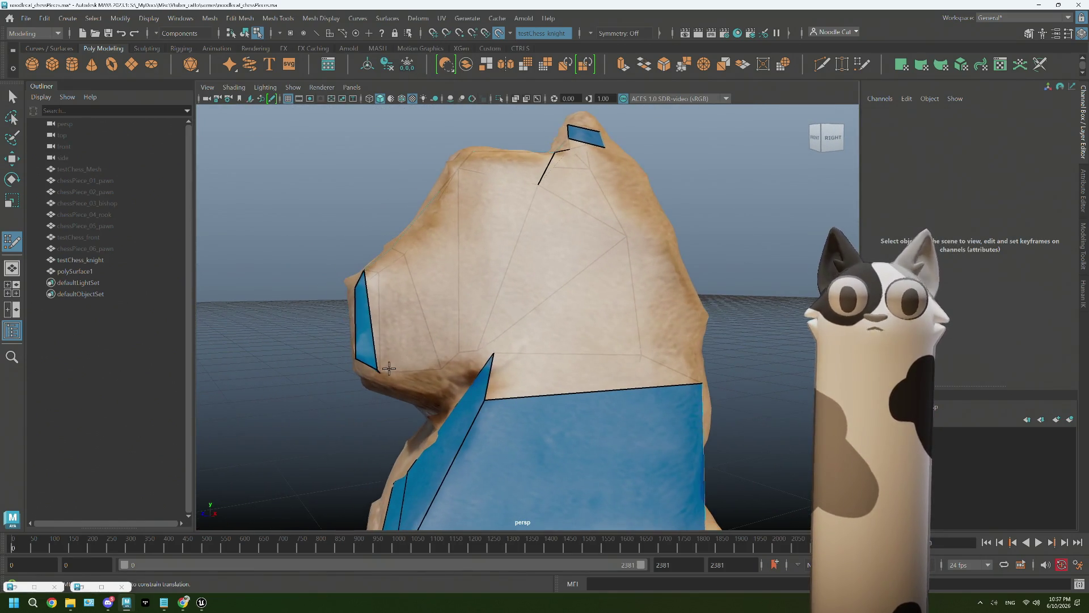
alt+drag(392, 368, 400, 368)
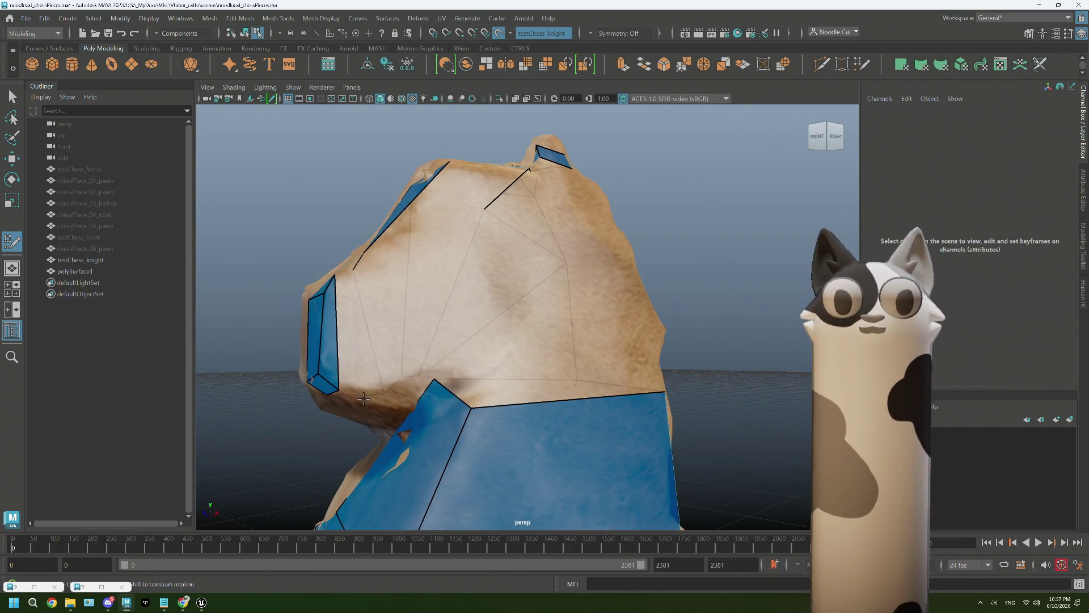
alt+drag(377, 389, 496, 334)
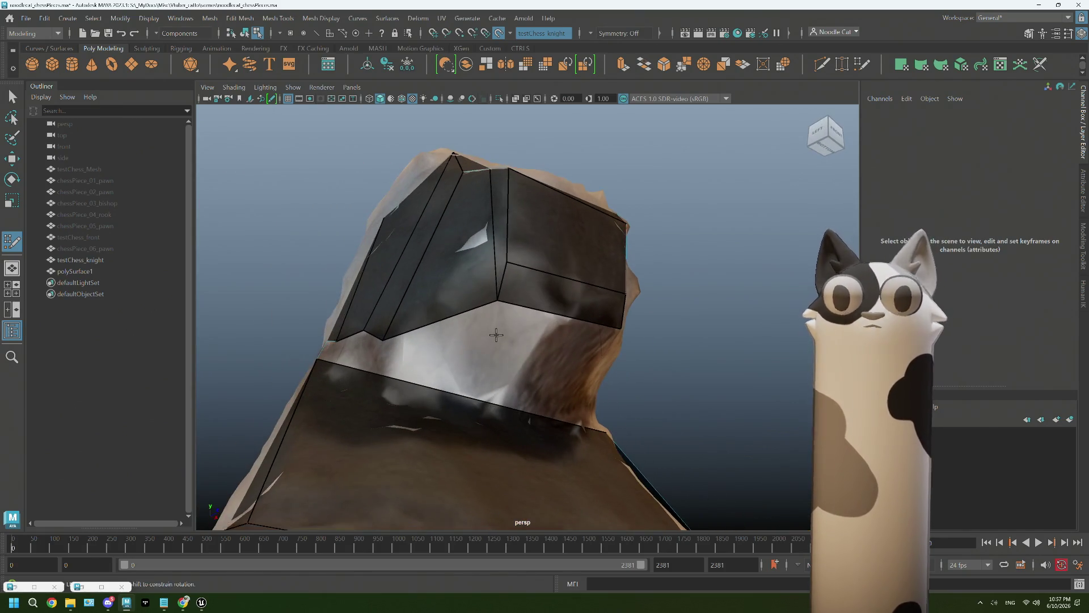